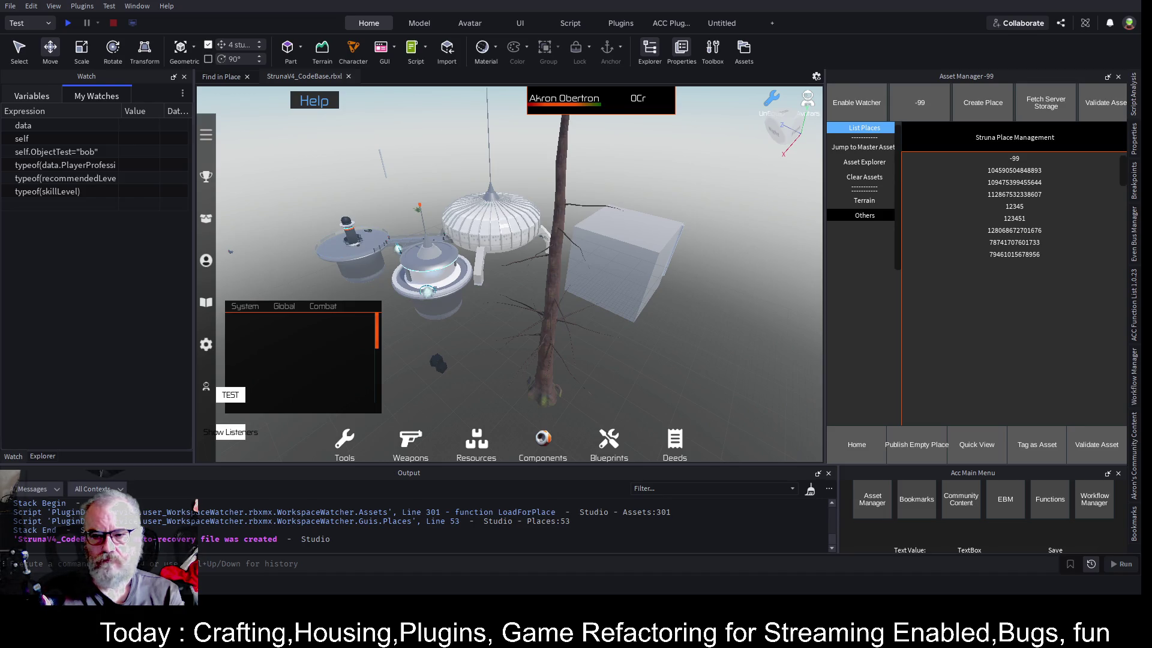
# Show Asset Manager's Others options and switch the left dock to the Explorer hierarchy
pyautogui.click(874, 217)
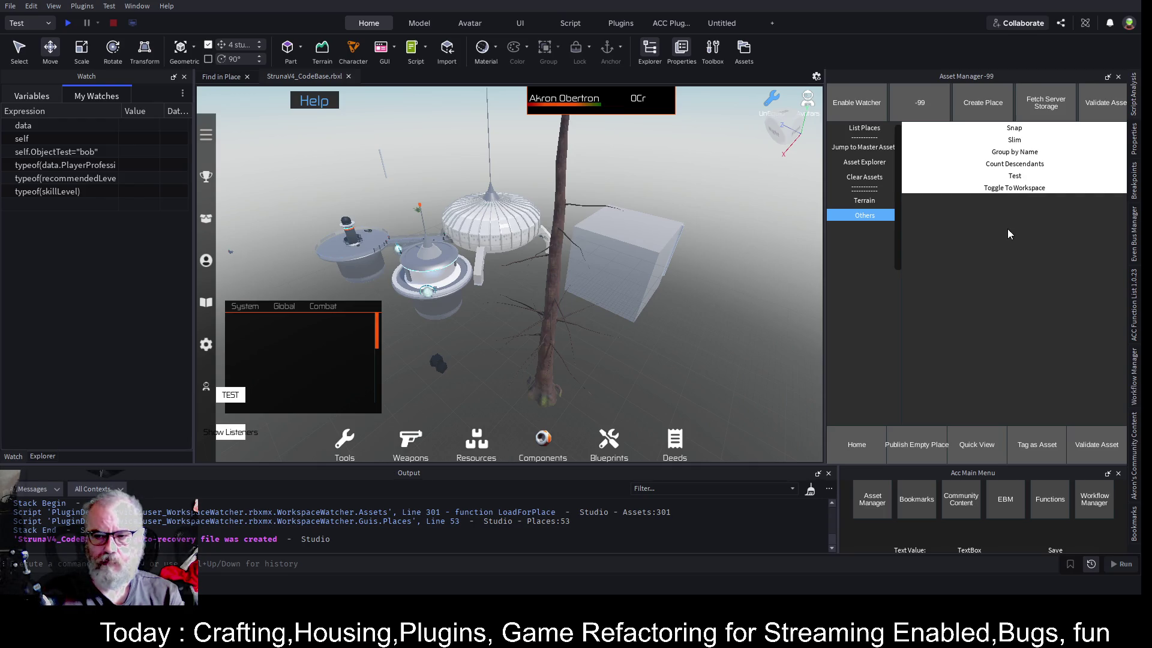
pyautogui.click(42, 456)
pyautogui.scroll(-3, 36, 300)
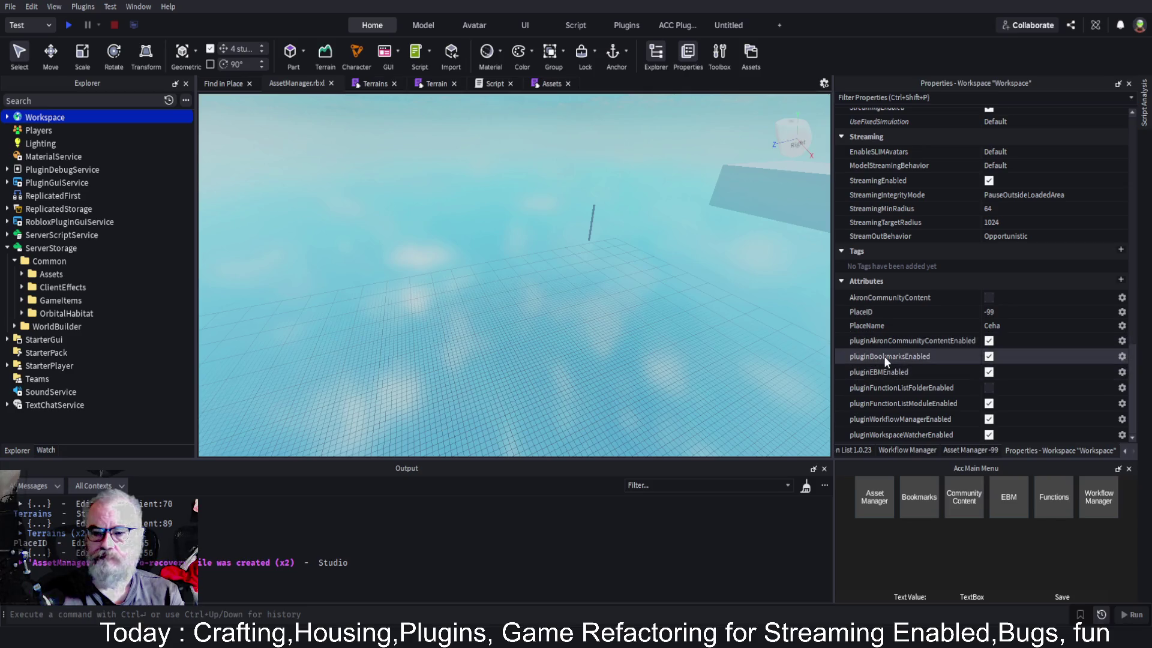
# Open Asset Manager's Others options and expand ServerScriptService > WorkspaceWatcher > RootFrame > MiddleFrame
pyautogui.click(874, 497)
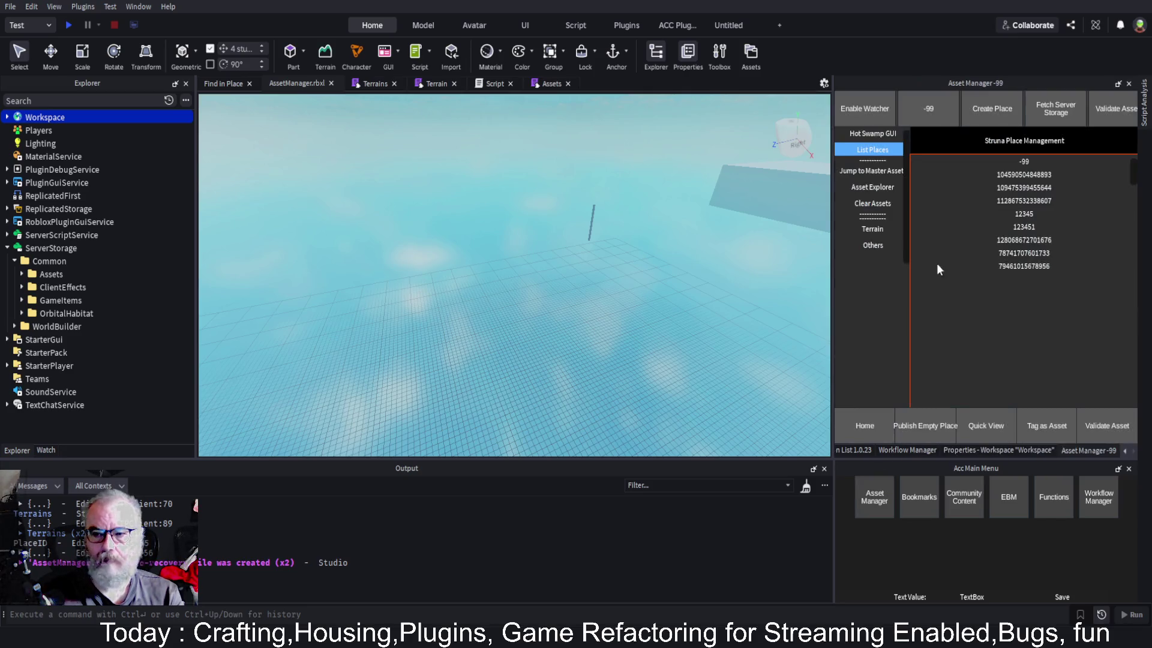
pyautogui.click(881, 246)
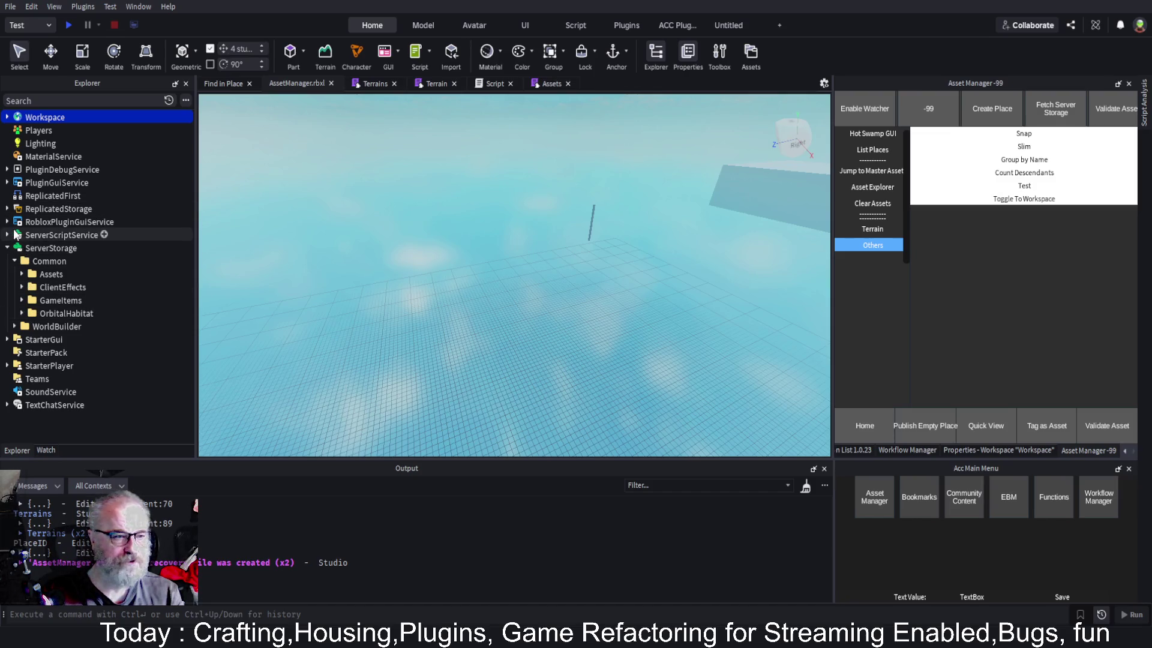
pyautogui.click(7, 235)
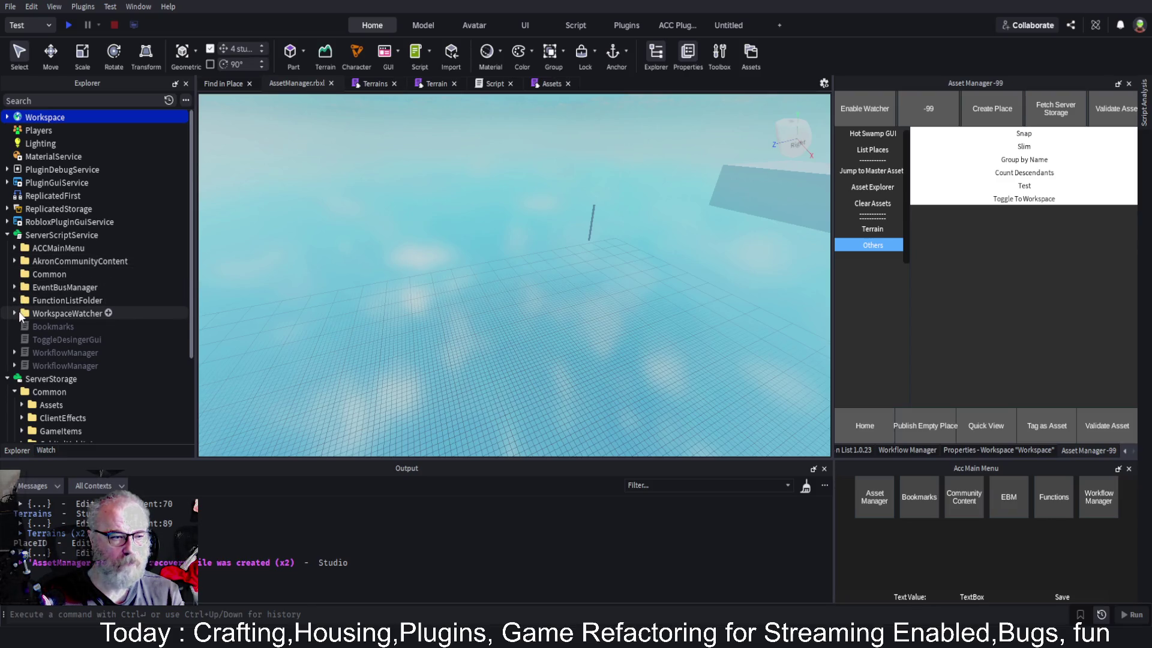
pyautogui.click(20, 314)
pyautogui.scroll(-6, 93, 326)
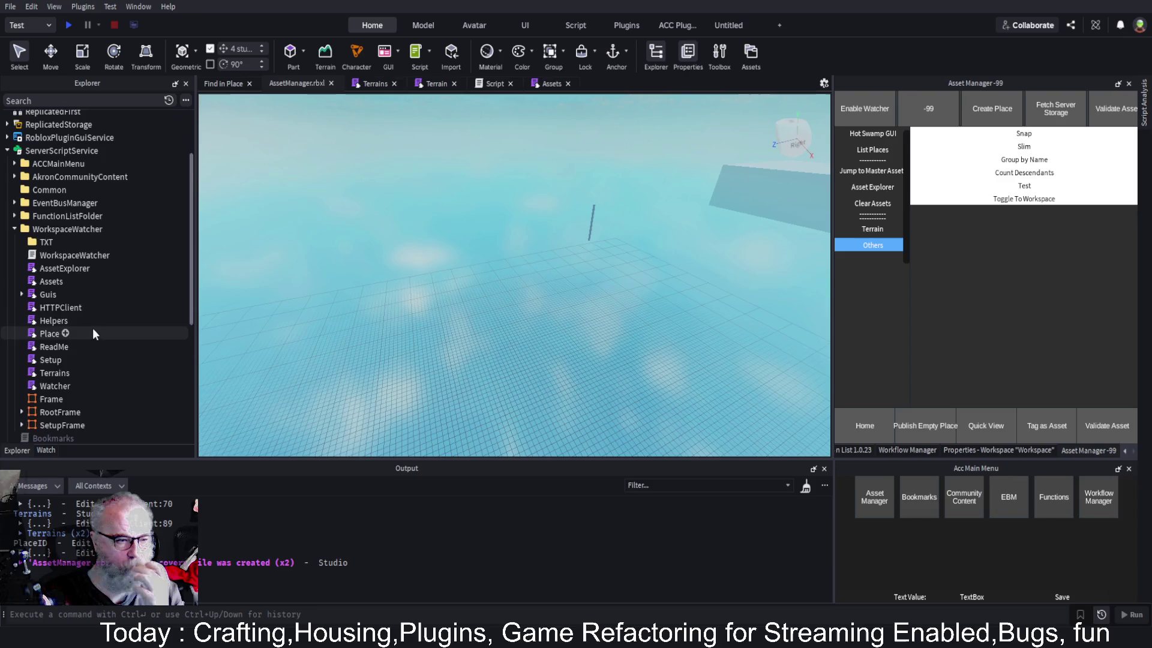
pyautogui.click(22, 272)
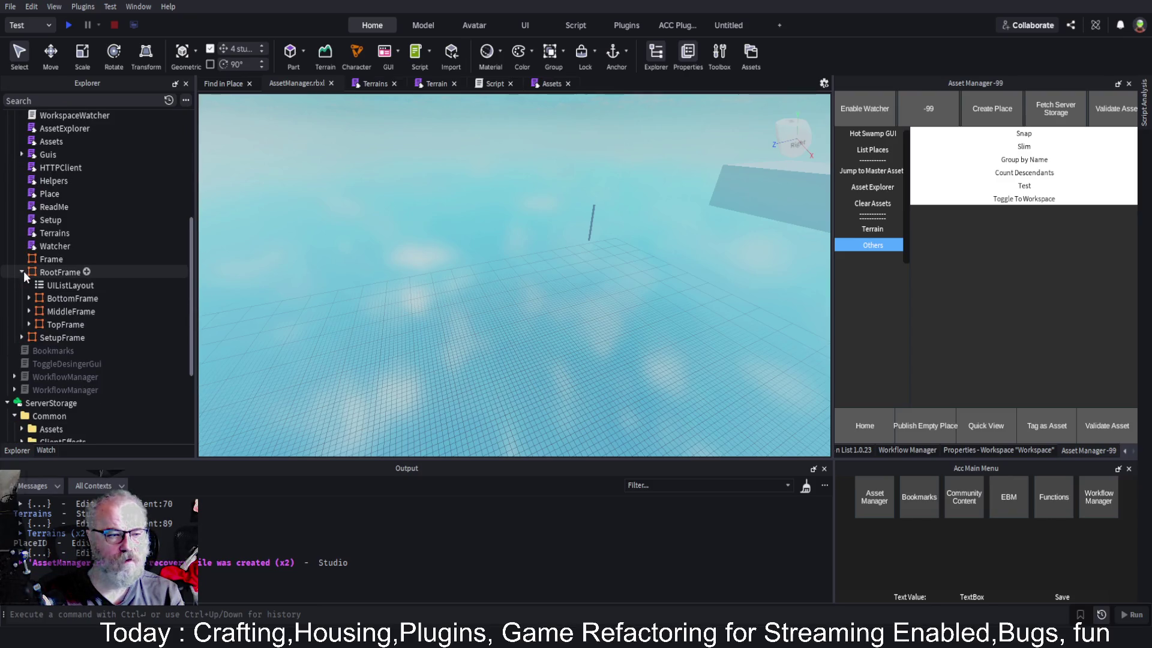
pyautogui.click(32, 308)
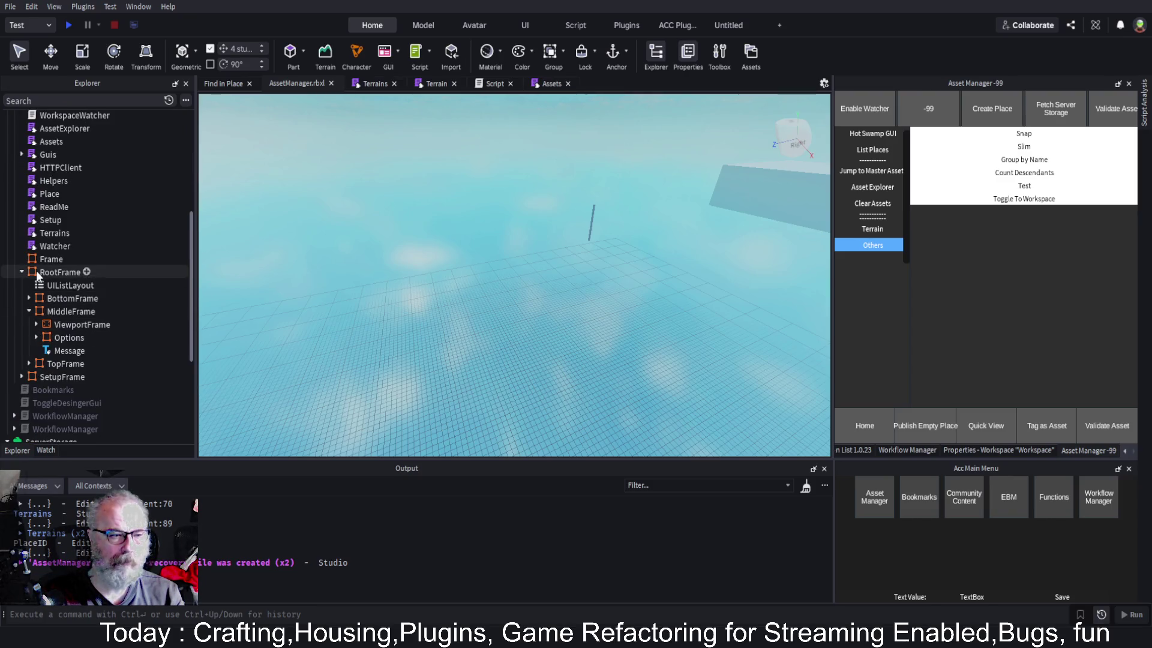
pyautogui.scroll(-3, 113, 287)
pyautogui.scroll(-3, 111, 292)
# Expand StarterGui > Designer and select the Designer's RootFrame
pyautogui.click(8, 358)
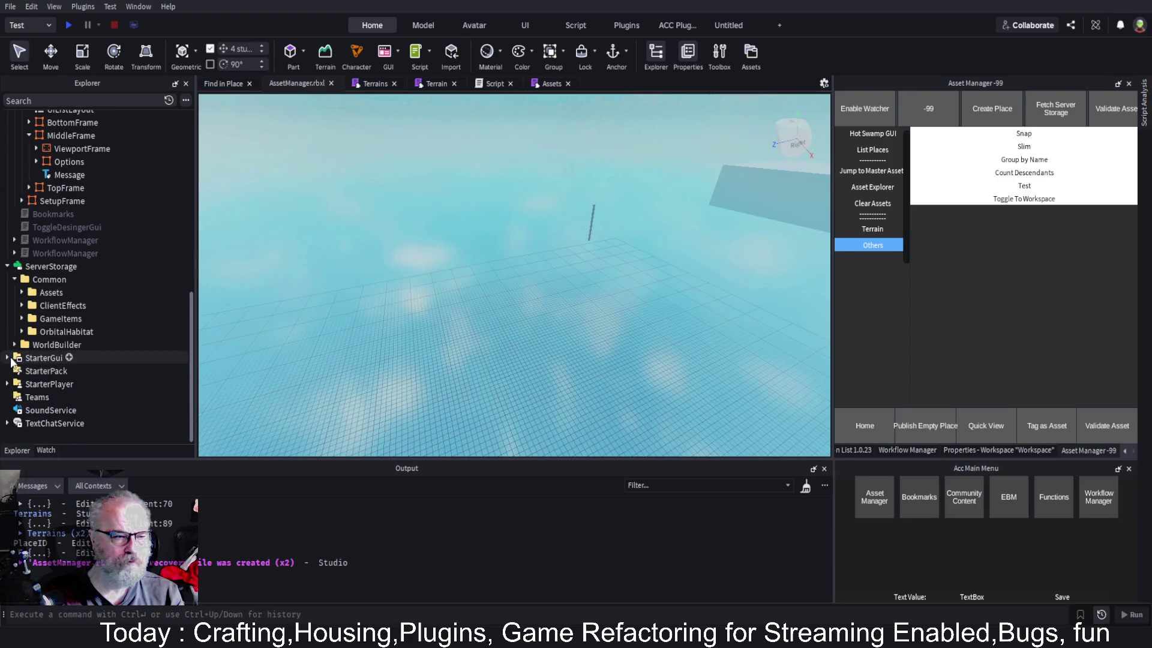
pyautogui.click(14, 383)
pyautogui.click(58, 397)
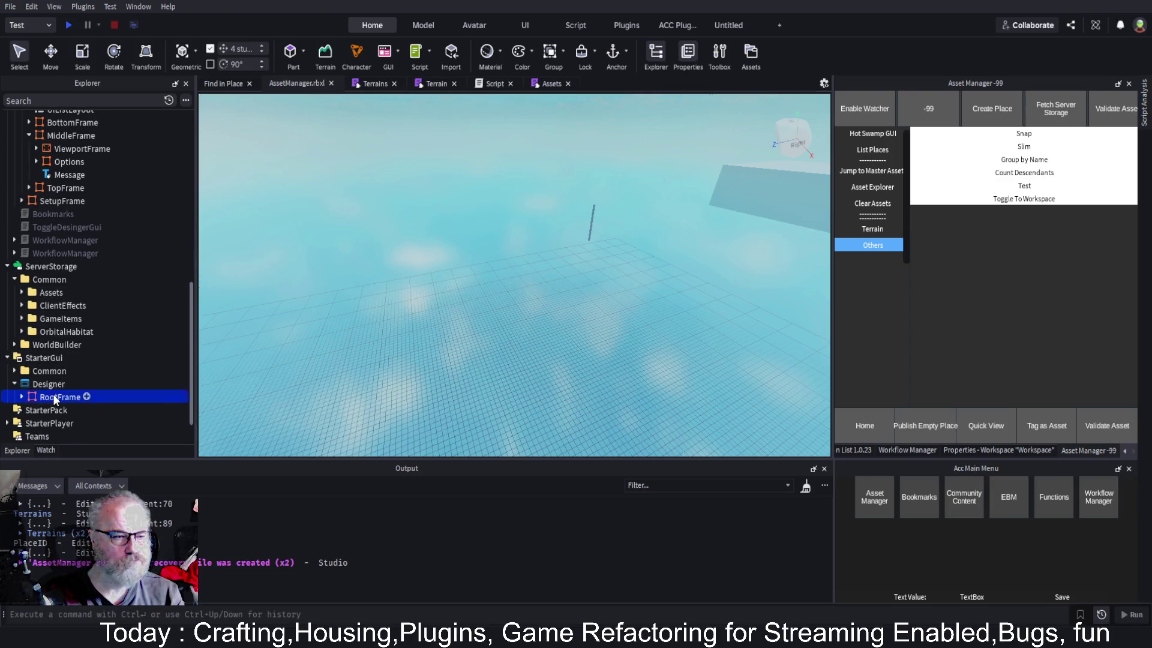
pyautogui.scroll(3, 128, 213)
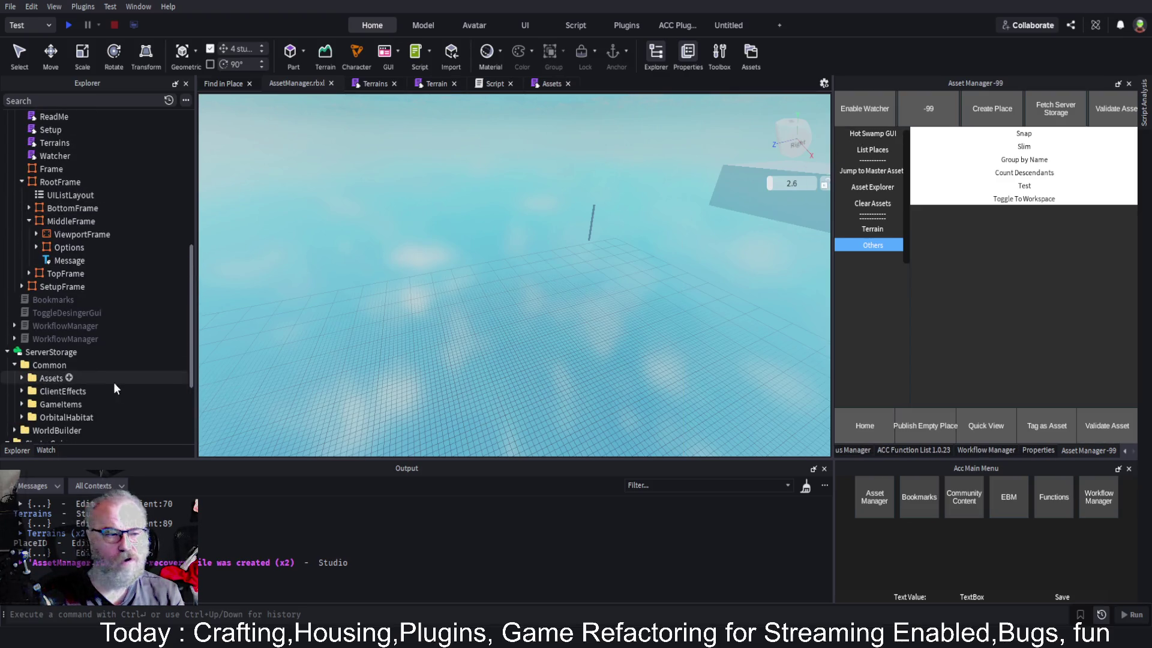
pyautogui.scroll(-5, 138, 331)
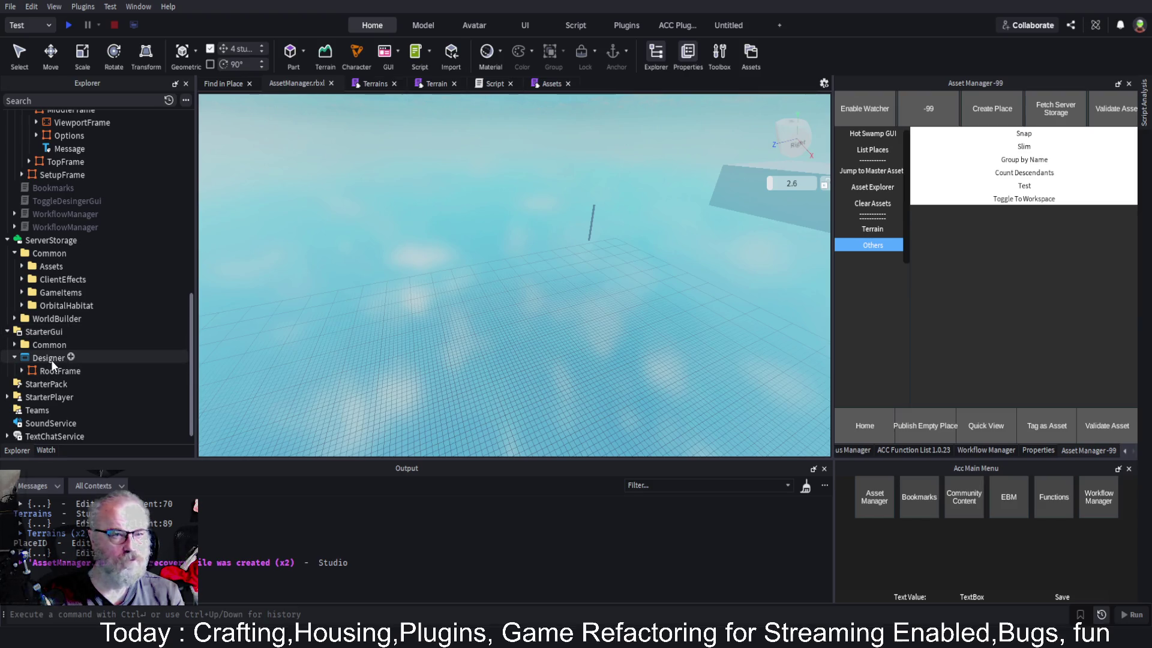
pyautogui.click(729, 26)
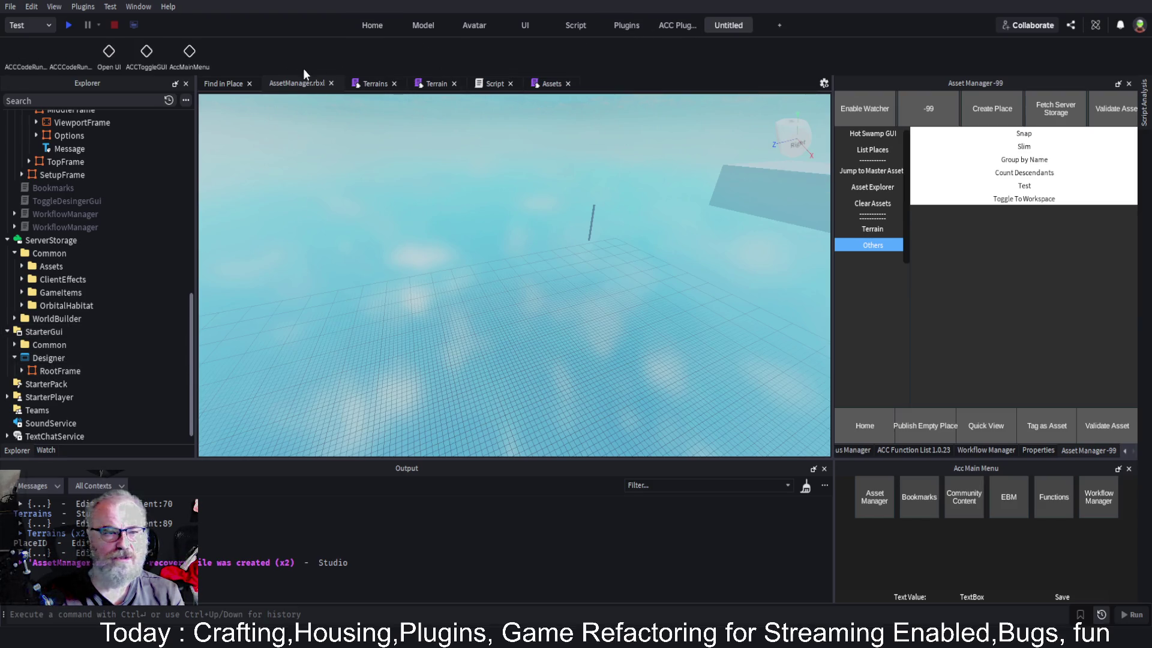
# Show the ACC design GUI, select its Others button, and expand Right > Others in Explorer
pyautogui.click(144, 55)
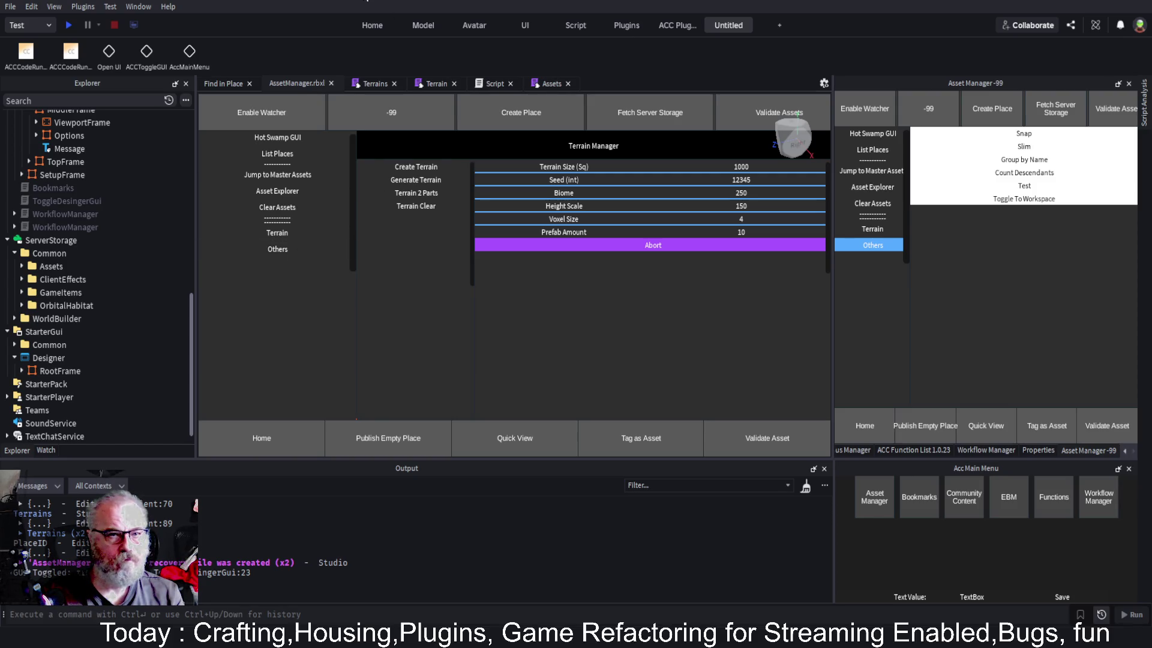
pyautogui.click(277, 249)
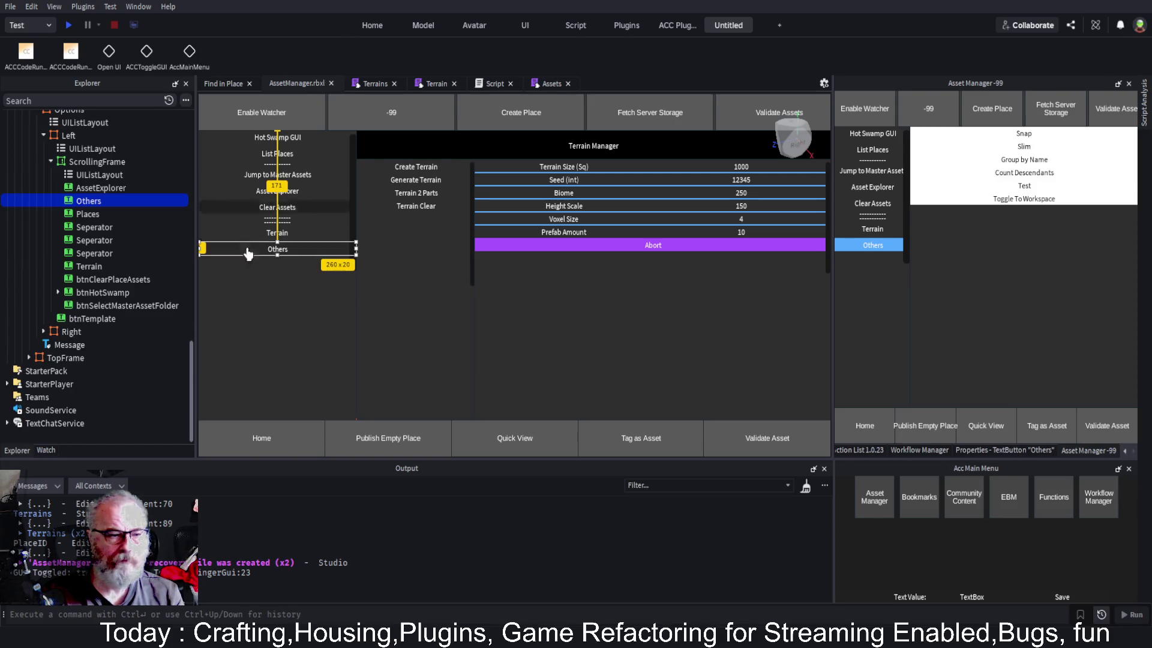
pyautogui.click(44, 331)
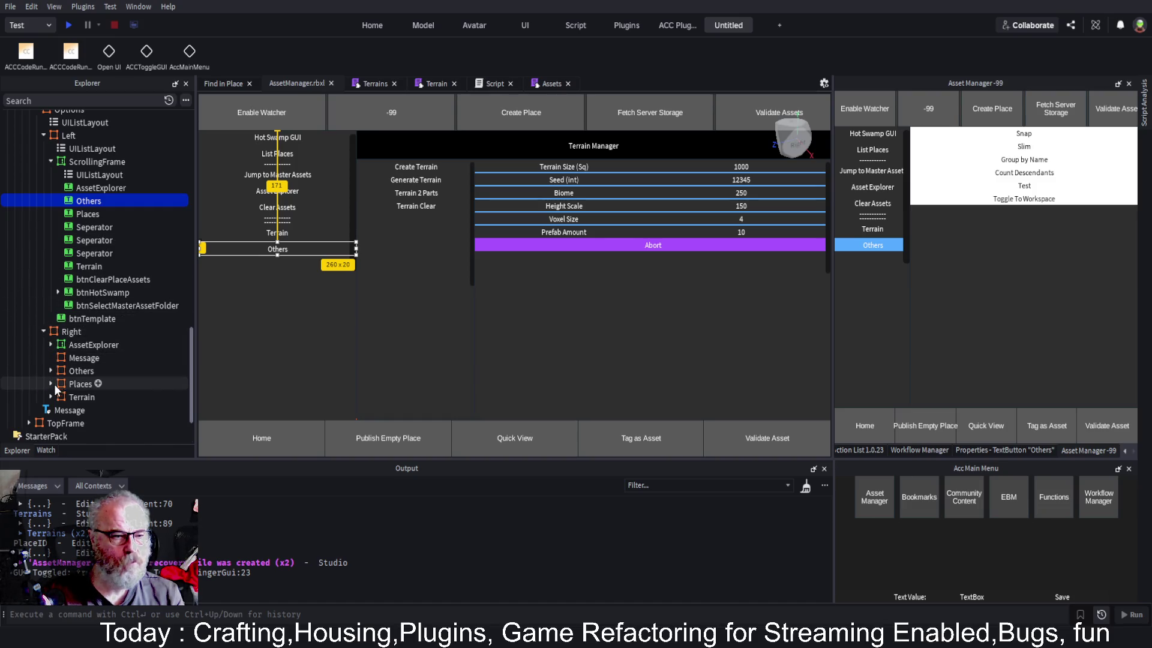
pyautogui.click(53, 370)
pyautogui.scroll(-3, 84, 306)
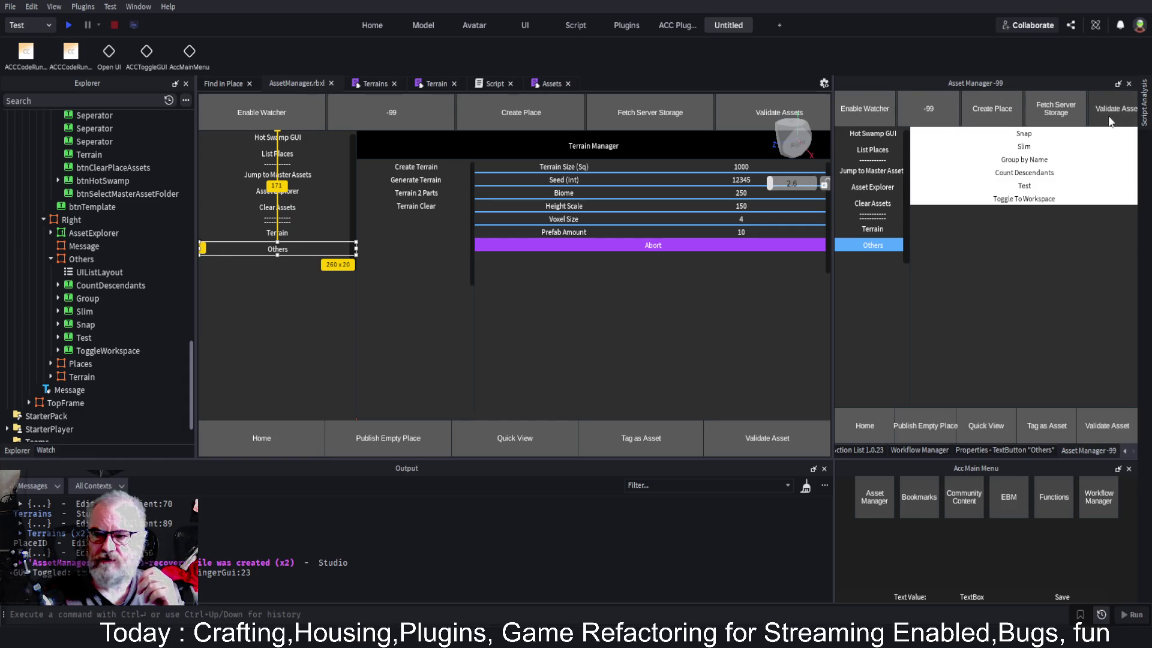
# Select the TopFrame button row and duplicate it as TopFrame1
pyautogui.click(270, 113)
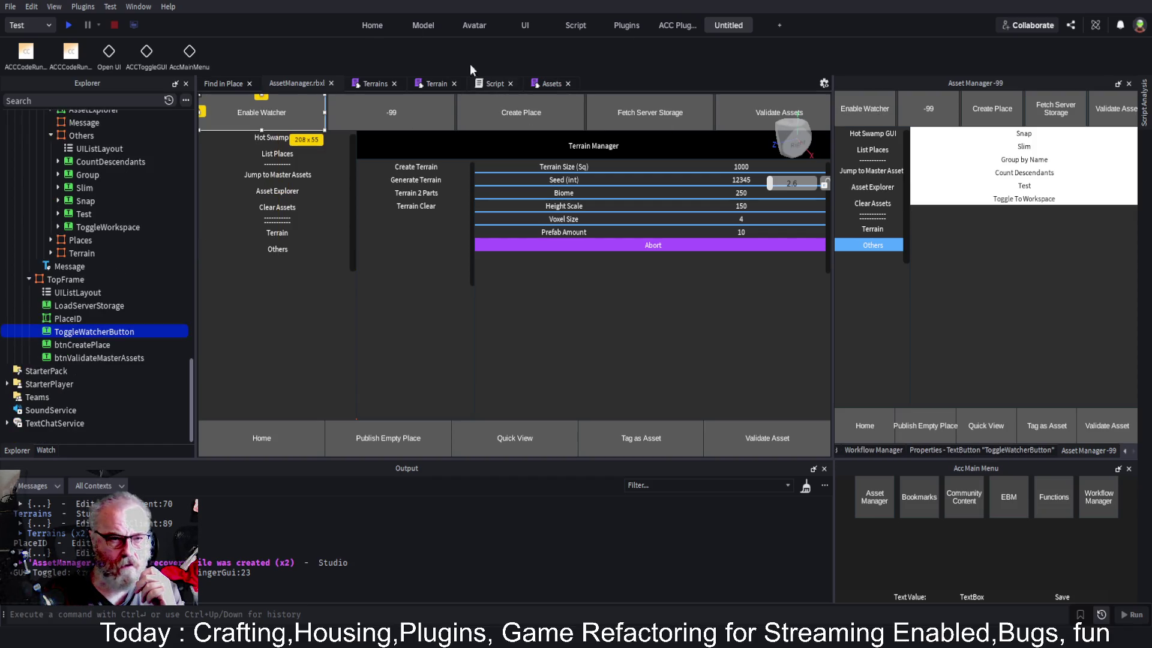
pyautogui.click(57, 281)
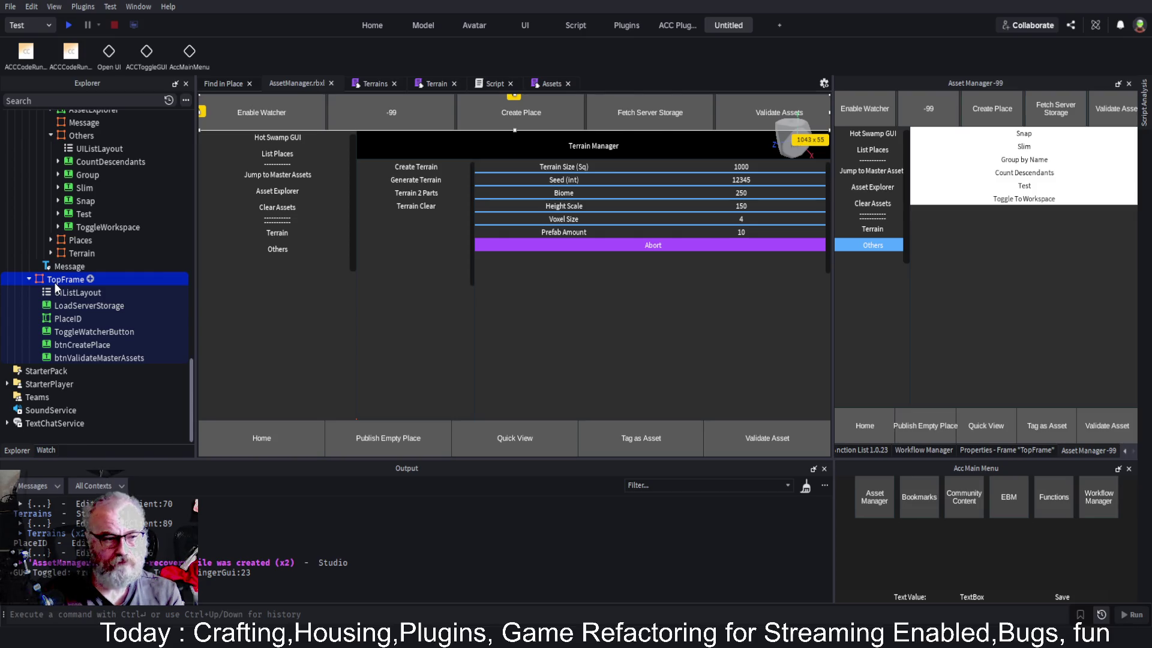
pyautogui.hotkey('ctrl', 'd')
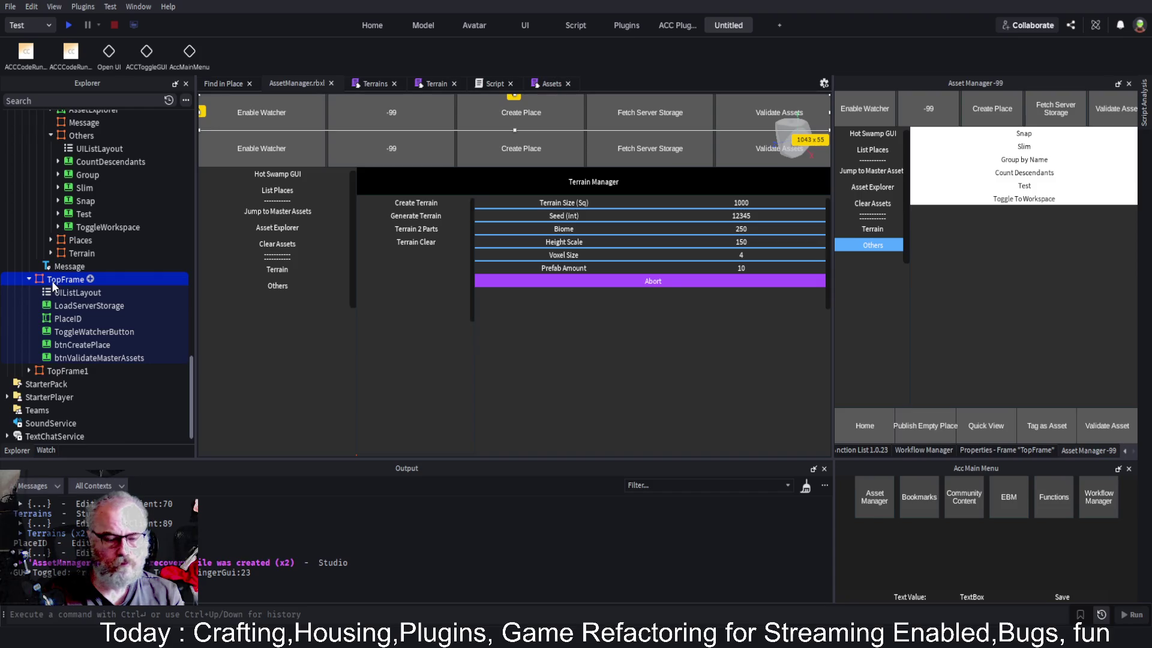
# Set TopFrame's Size Y scale to 0.05, halving the row height
pyautogui.click(1006, 450)
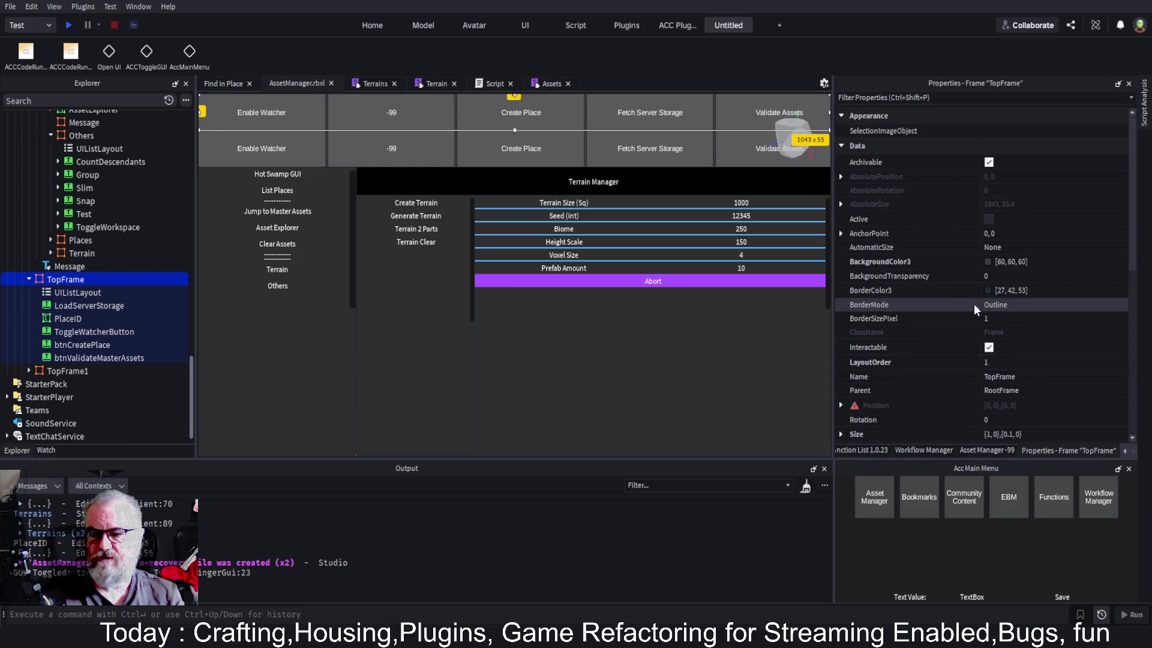
pyautogui.scroll(-3, 888, 279)
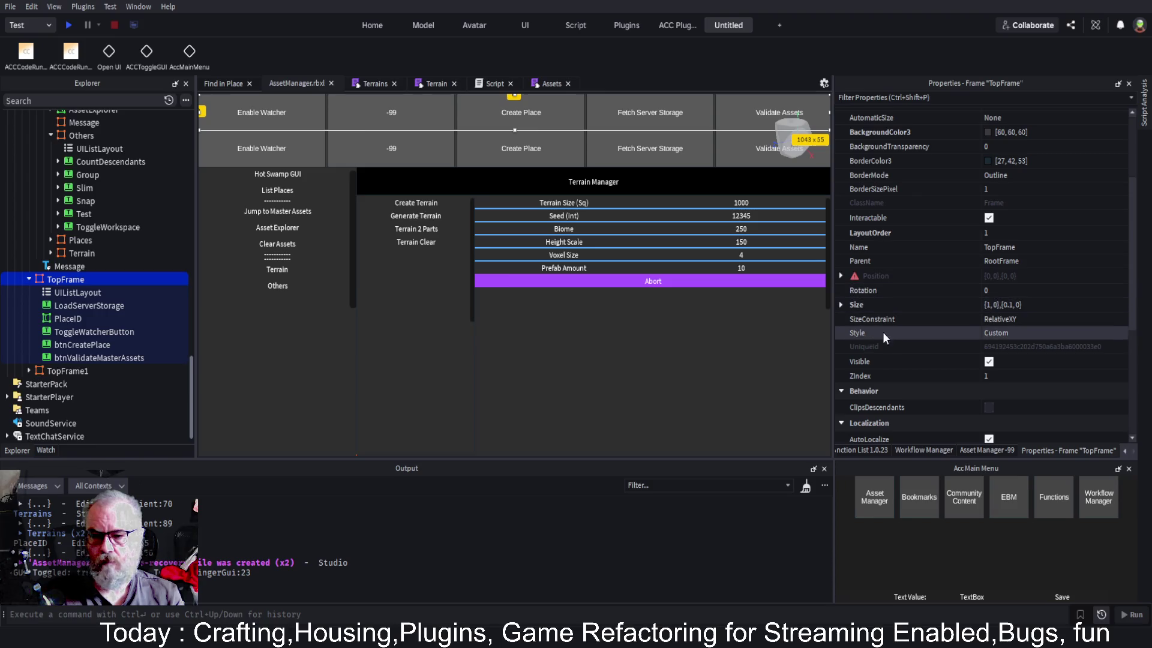
pyautogui.scroll(-1, 880, 344)
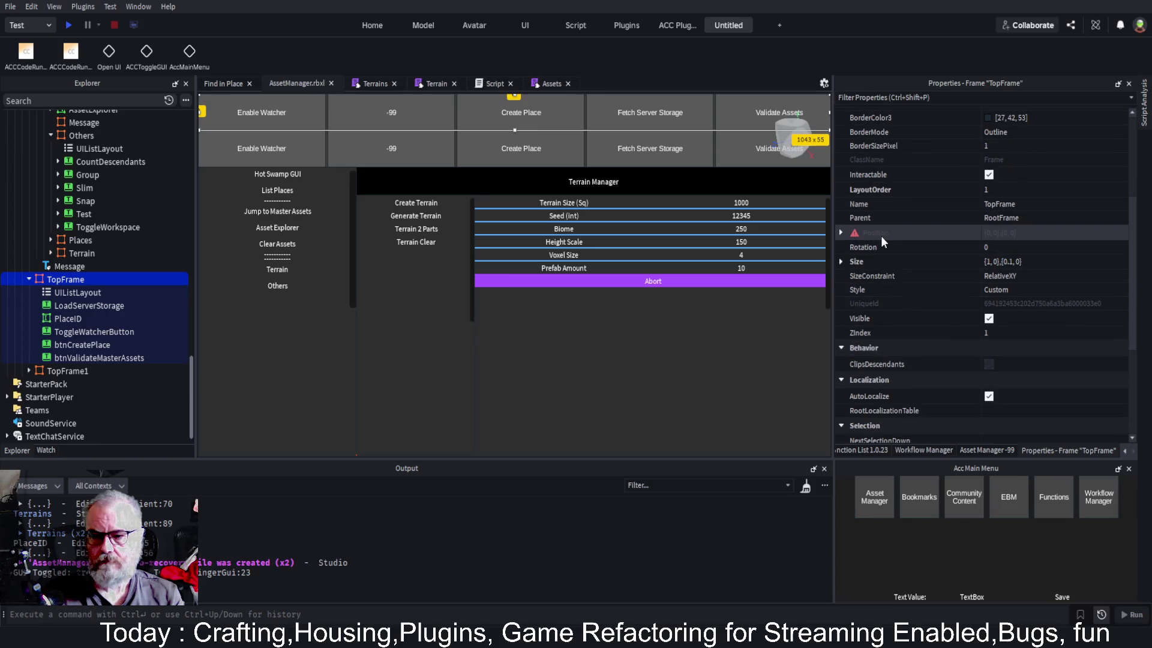
pyautogui.click(847, 261)
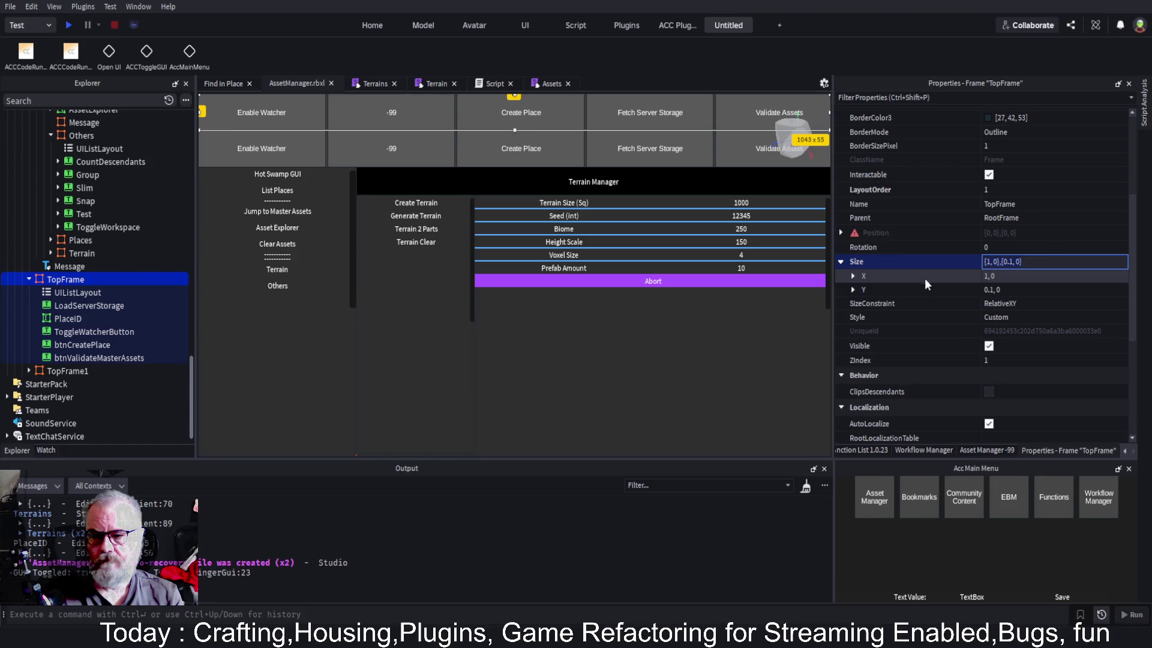
pyautogui.click(854, 289)
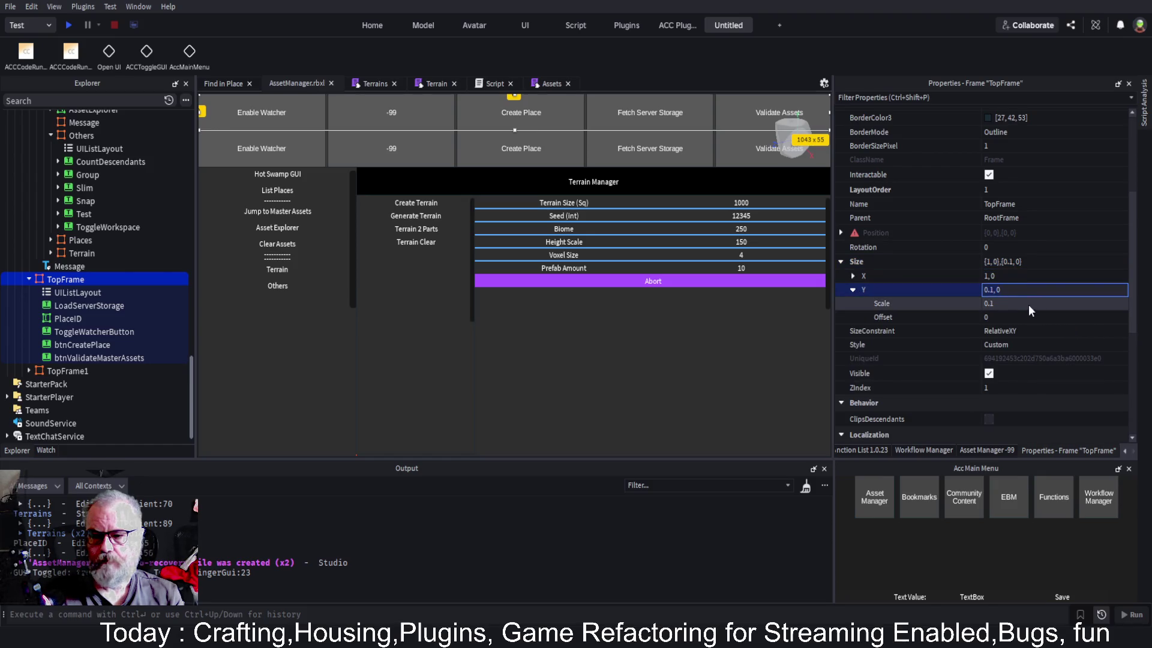
pyautogui.click(1029, 304)
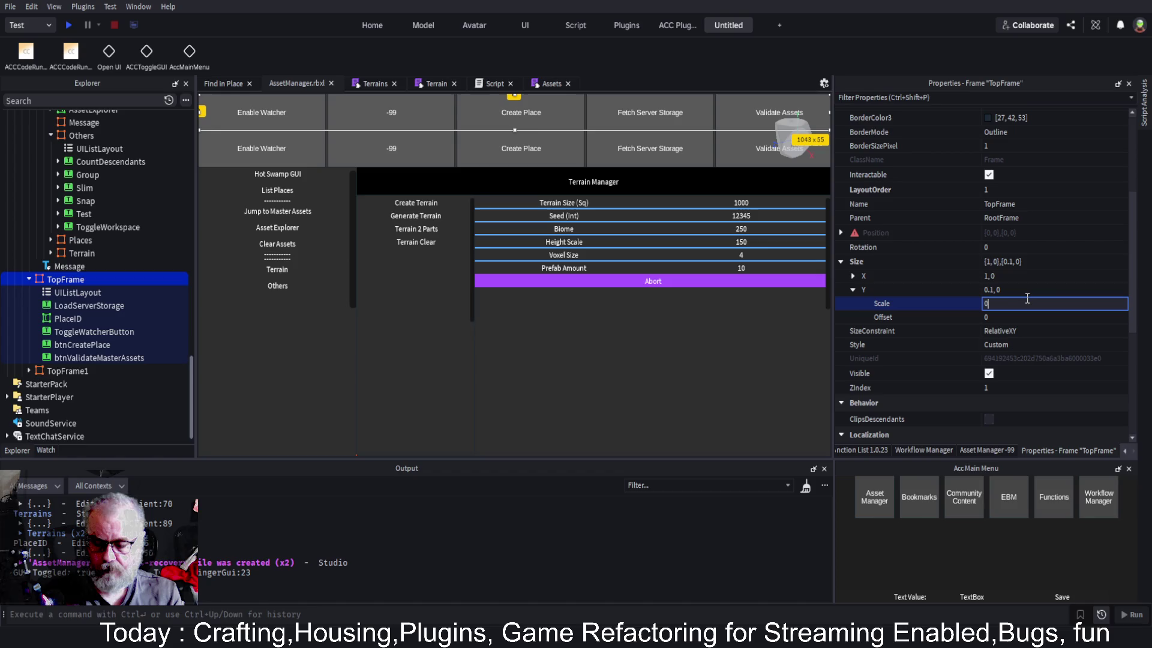
pyautogui.write('.05')
pyautogui.press('Return')
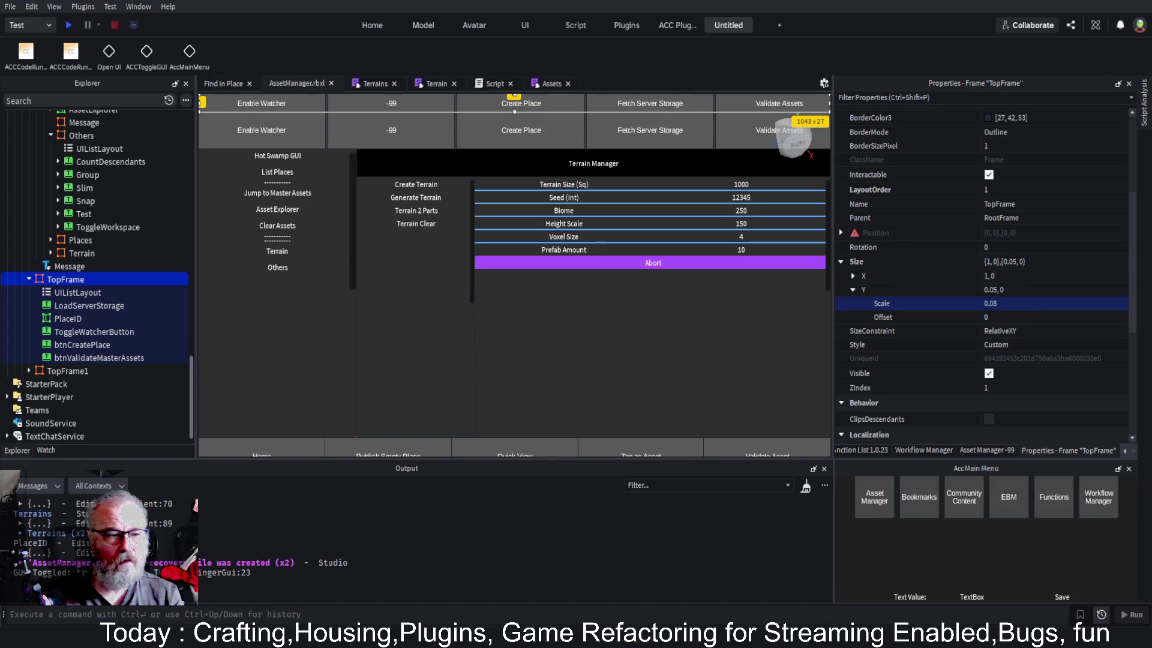
# Rename the TopFrame1 copy to TopFrame2
pyautogui.click(63, 375)
pyautogui.press('F2')
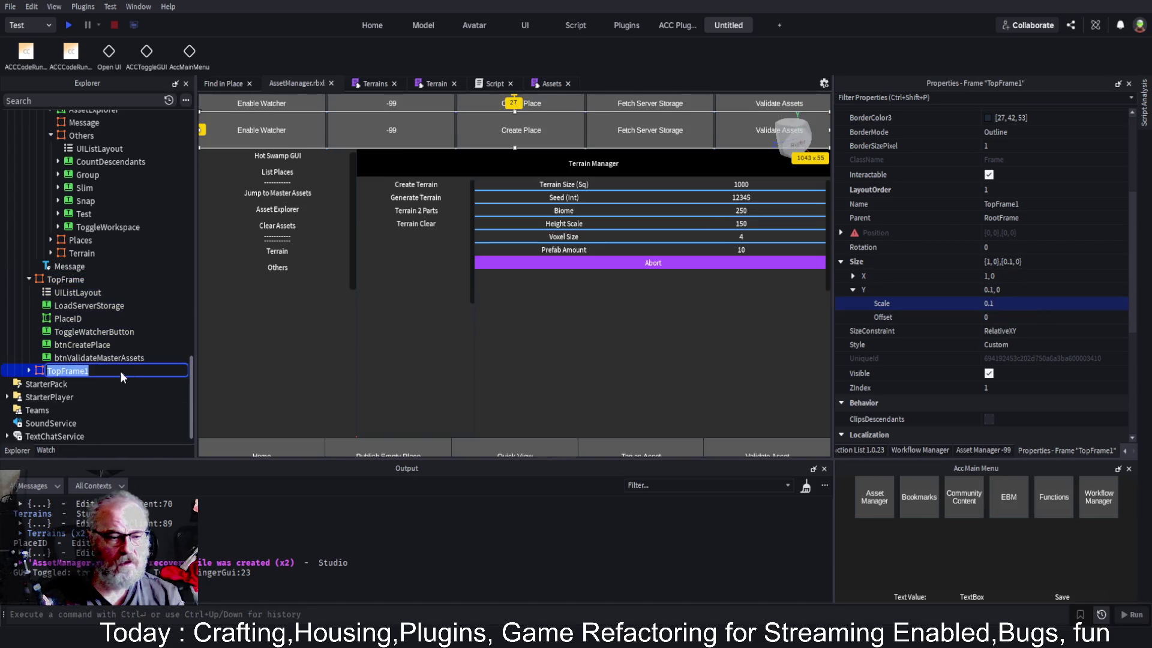
pyautogui.press('End')
pyautogui.press('BackSpace')
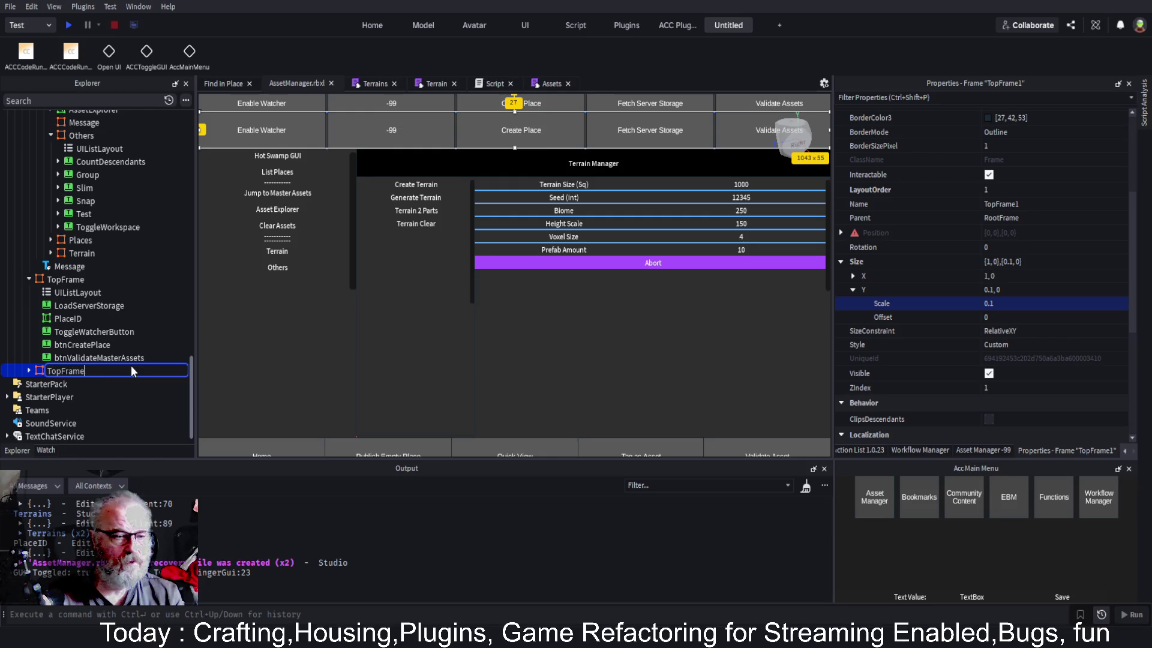
pyautogui.write('2')
pyautogui.press('Return')
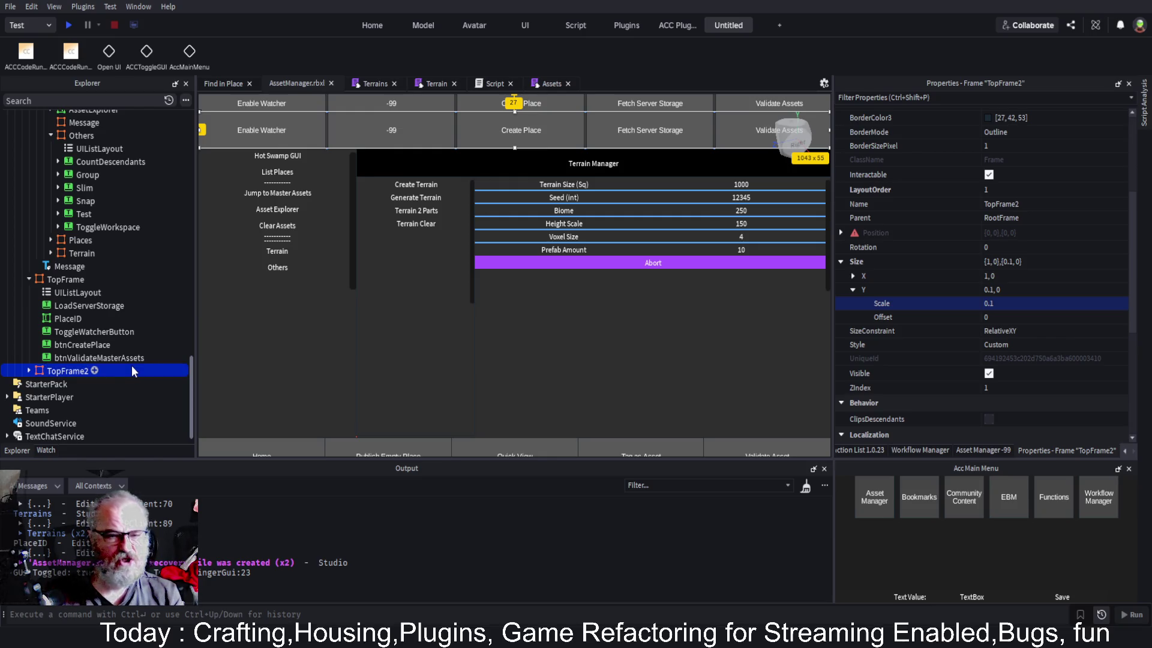
# Delete LoadServerStorage, PlaceID, btnCreatePlace and btnValidateMasterAssets from TopFrame2
pyautogui.click(29, 371)
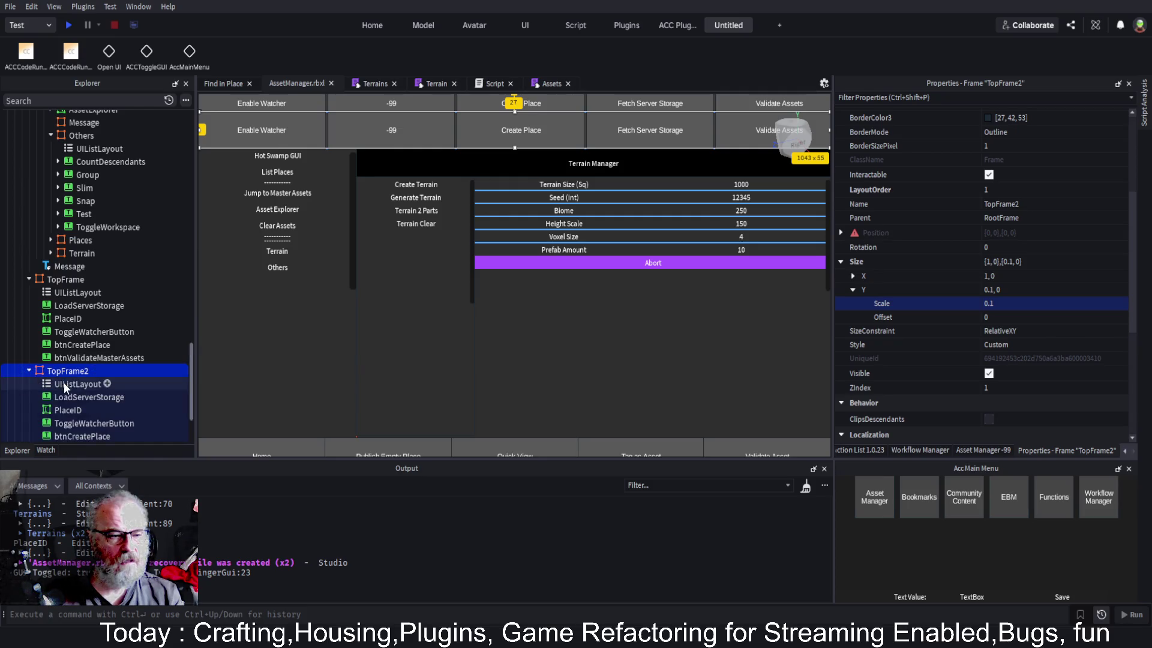
pyautogui.scroll(-3, 69, 378)
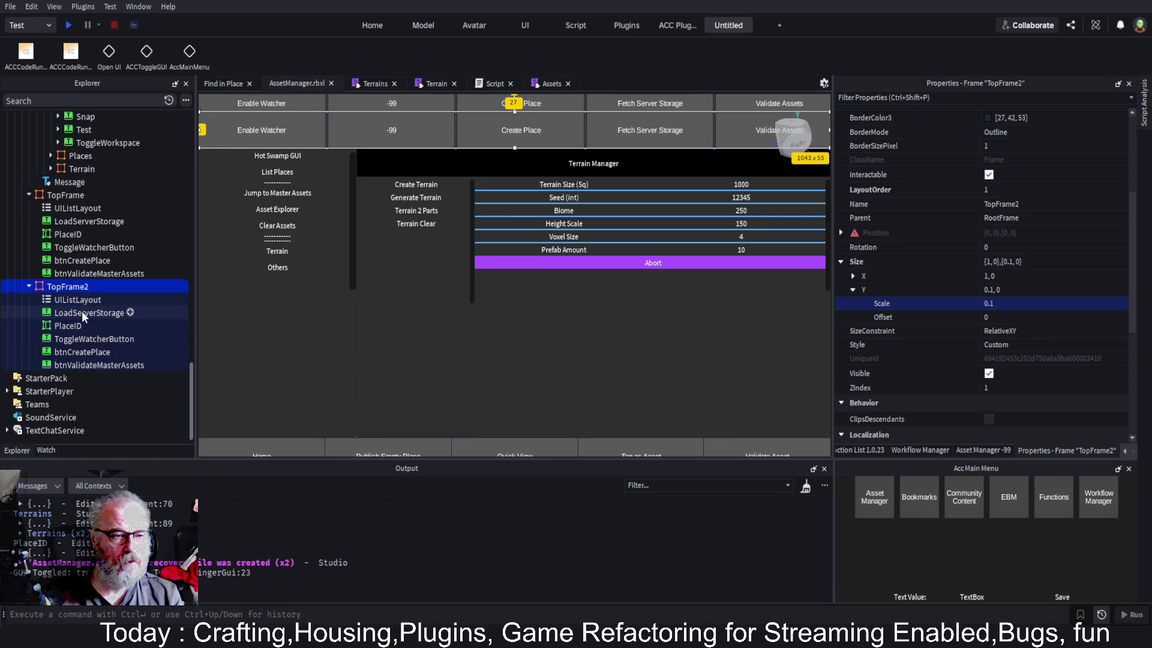
pyautogui.click(82, 311)
pyautogui.keyDown('ctrl'); pyautogui.click(66, 325); pyautogui.keyUp('ctrl')
pyautogui.keyDown('ctrl'); pyautogui.click(78, 349); pyautogui.keyUp('ctrl')
pyautogui.keyDown('ctrl'); pyautogui.click(82, 365); pyautogui.keyUp('ctrl')
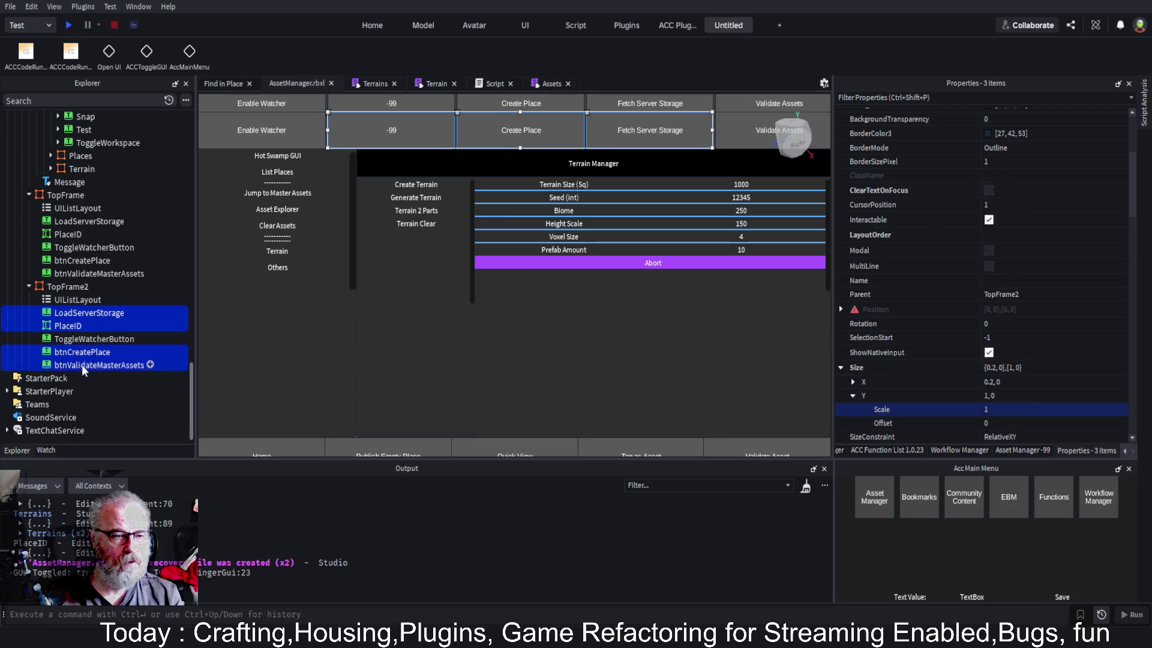
pyautogui.press('Delete')
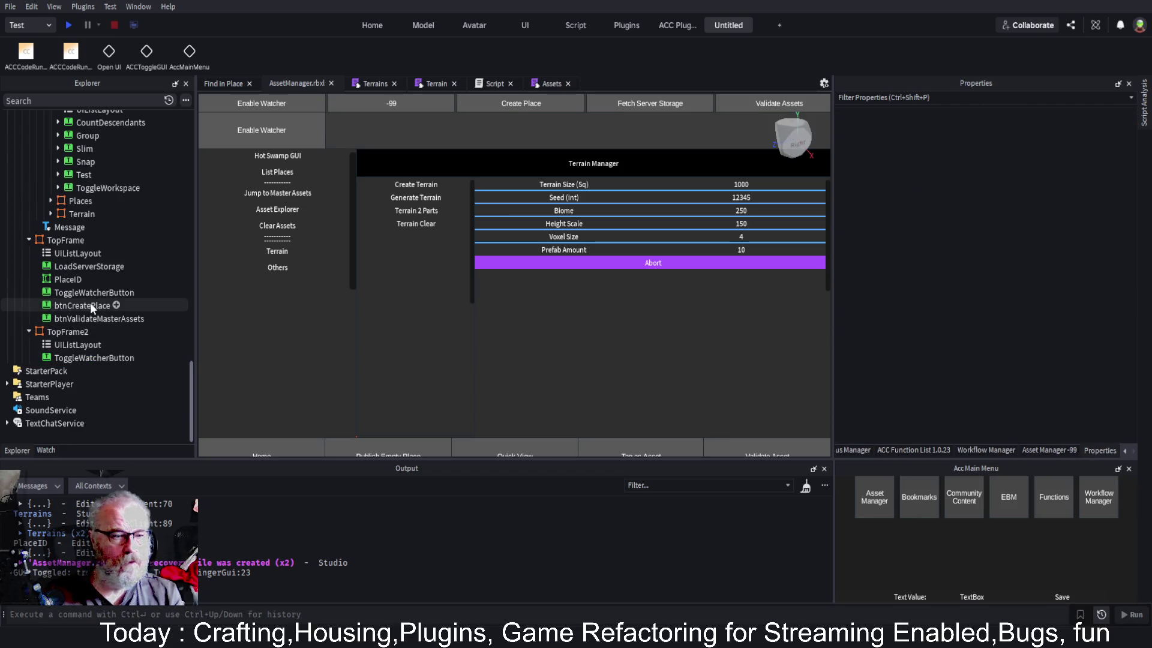
# Set TopFrame2's Size Y scale to 0.05
pyautogui.click(65, 331)
pyautogui.scroll(-2, 1048, 324)
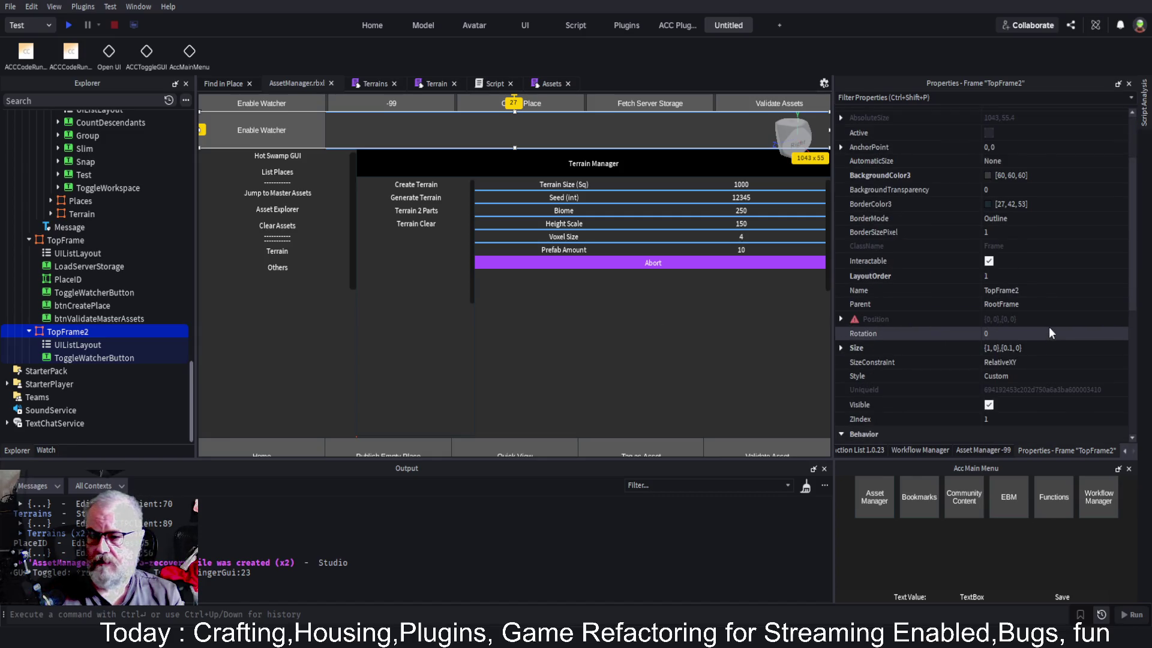
pyautogui.click(840, 348)
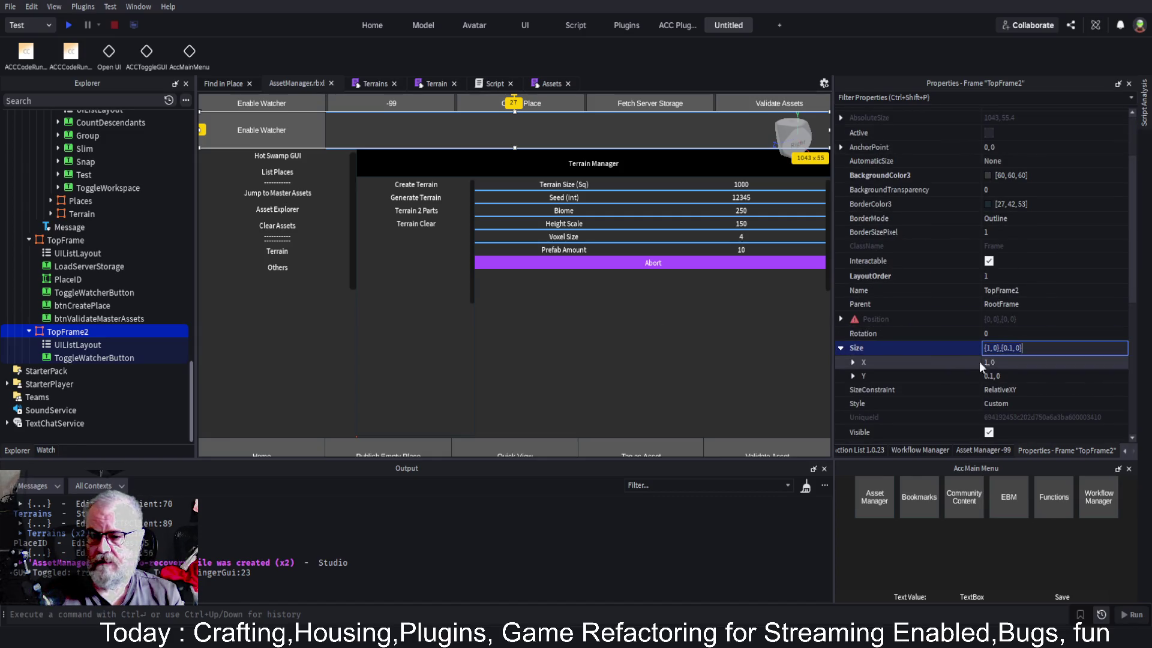
pyautogui.click(1028, 375)
pyautogui.click(854, 376)
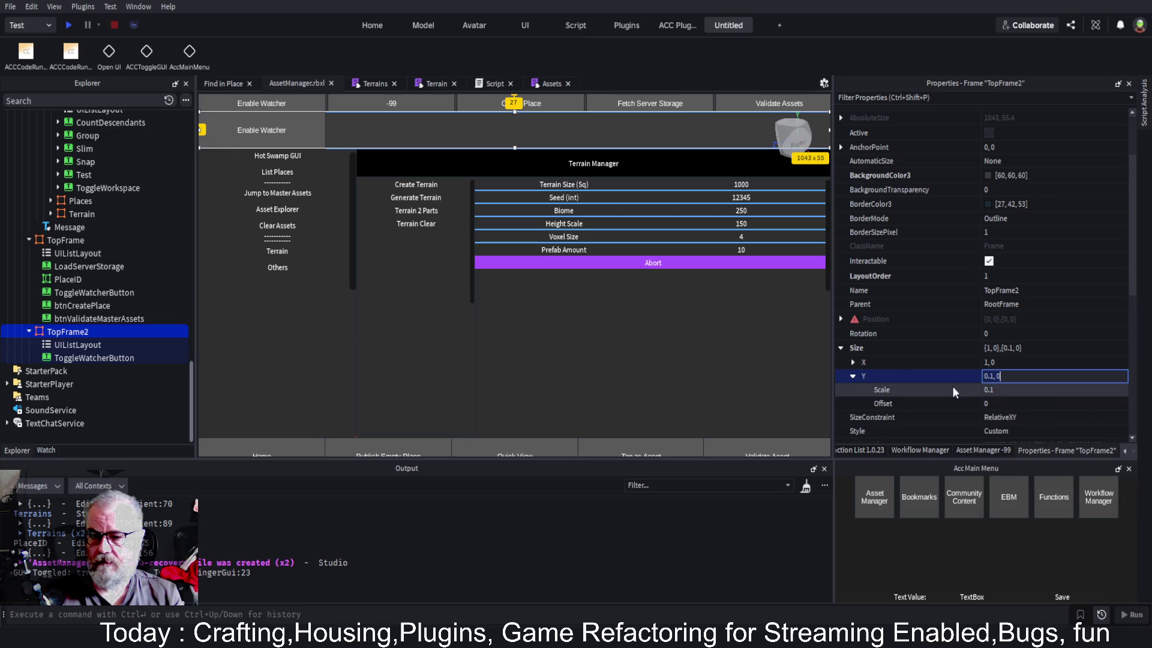
pyautogui.click(1038, 387)
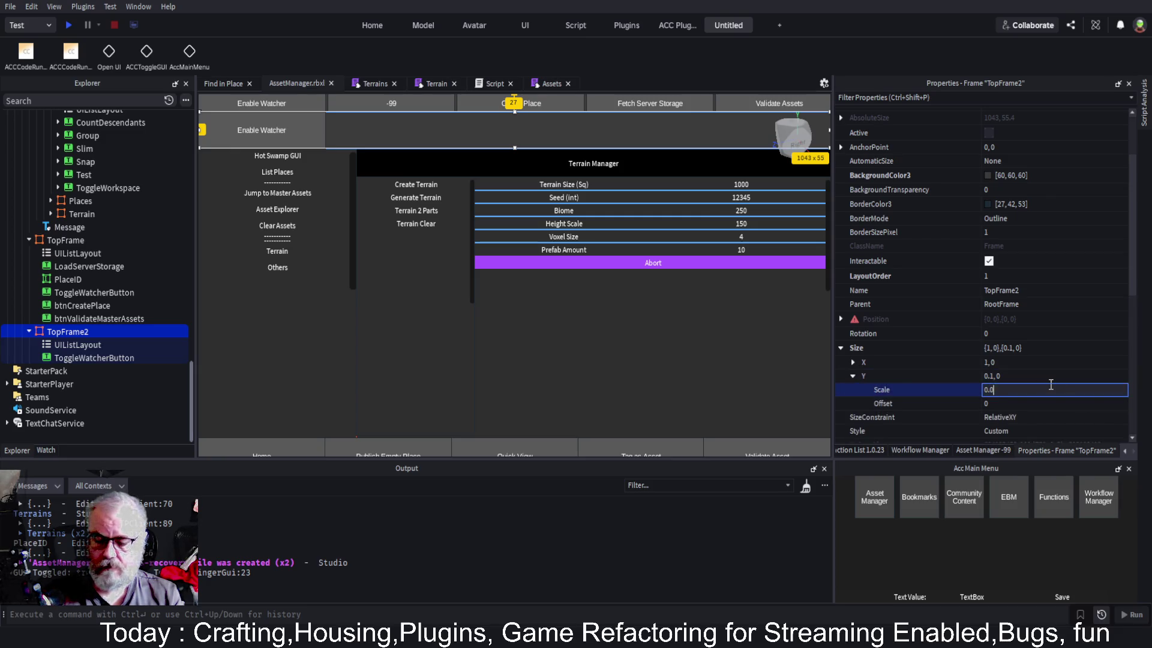
pyautogui.write('5')
pyautogui.press('Return')
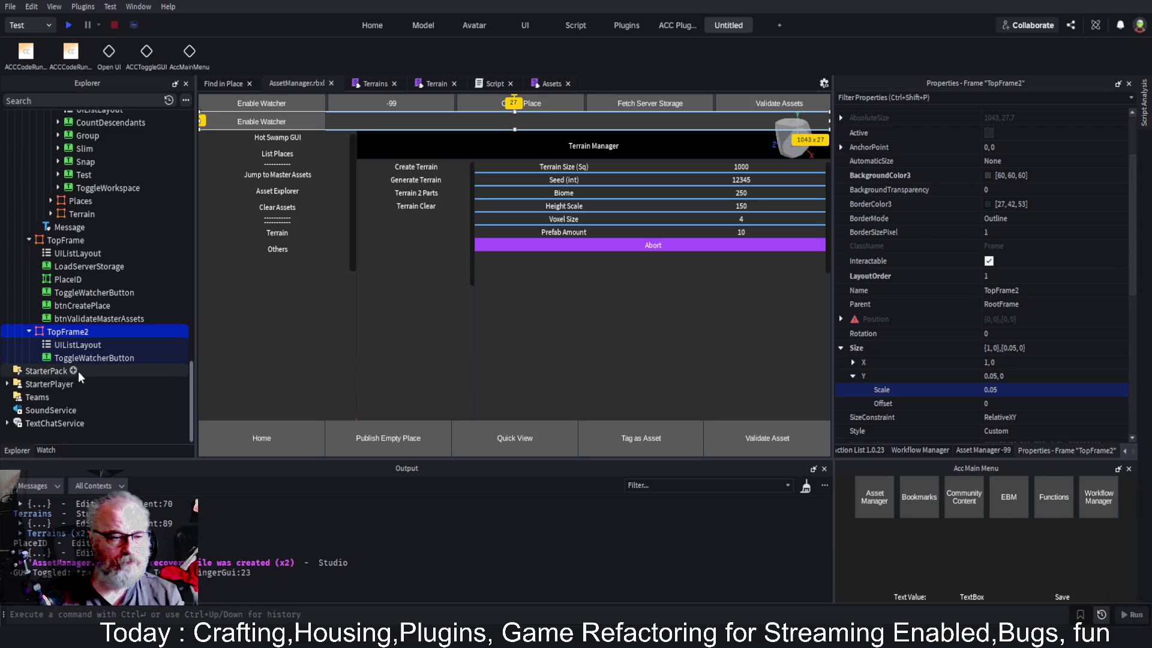
# Rename TopFrame2's ToggleWatcherButton to SaveAssetsToPlace
pyautogui.click(81, 358)
pyautogui.press('F2')
pyautogui.write('Save')
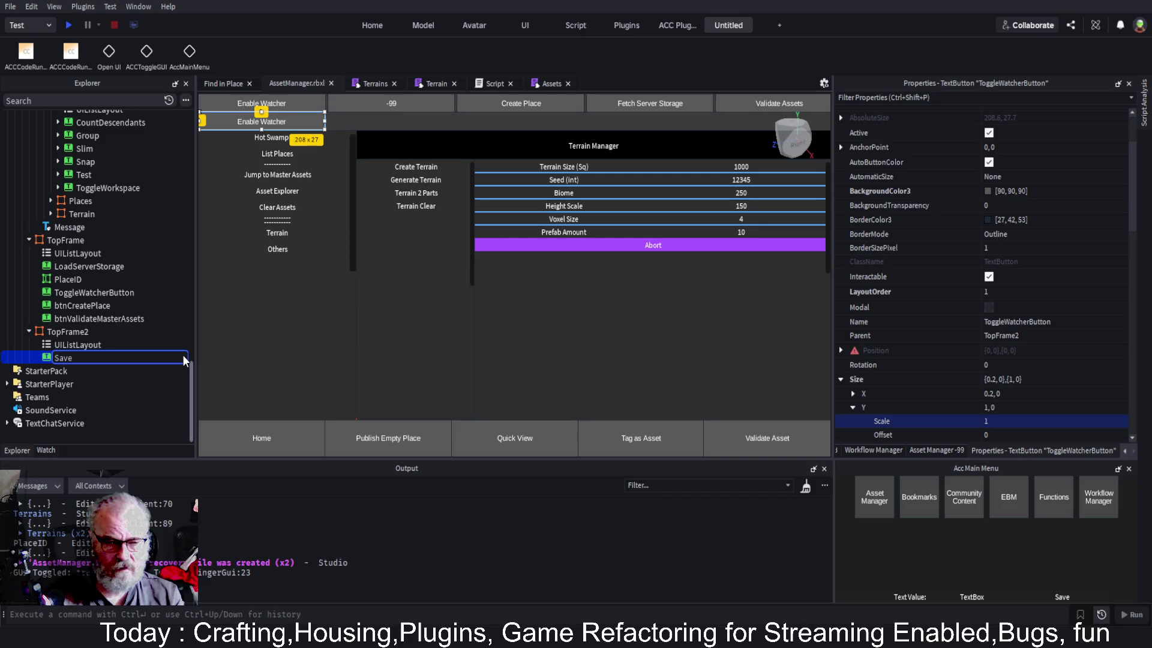
pyautogui.write('A')
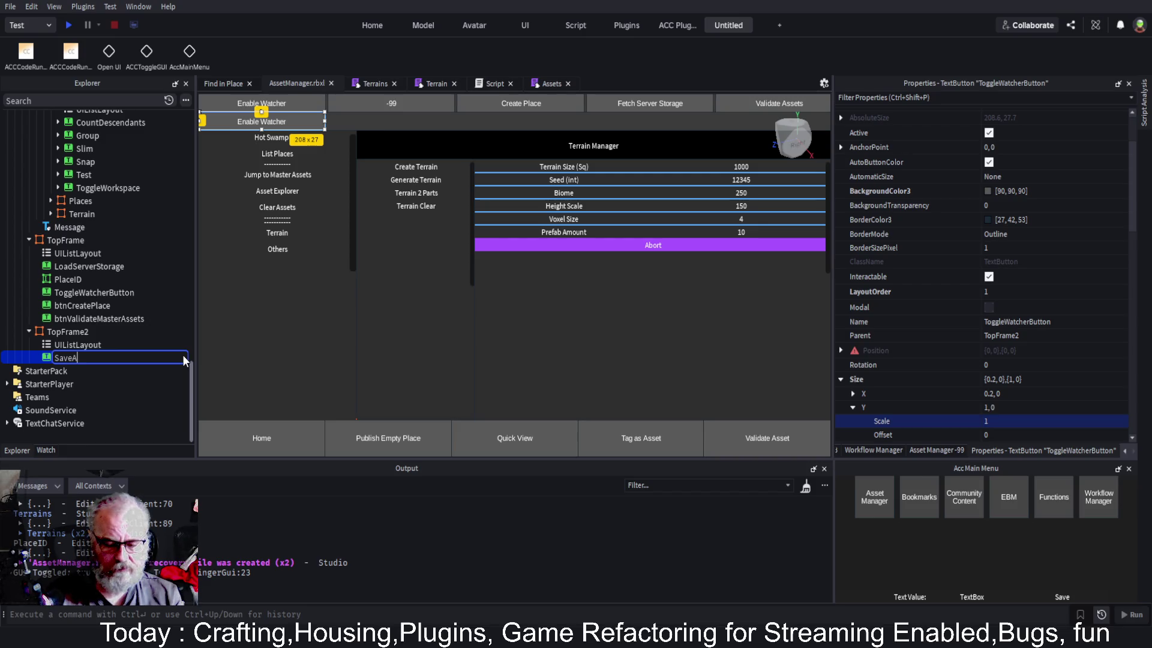
pyautogui.write('ssetsT')
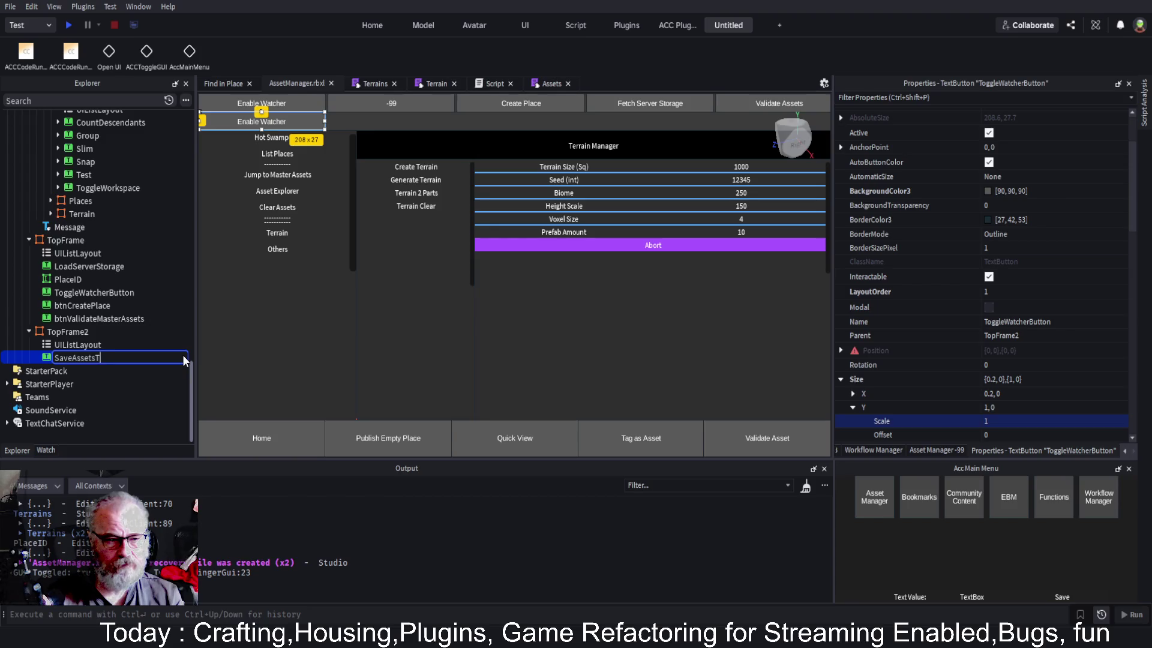
pyautogui.write('oPlace')
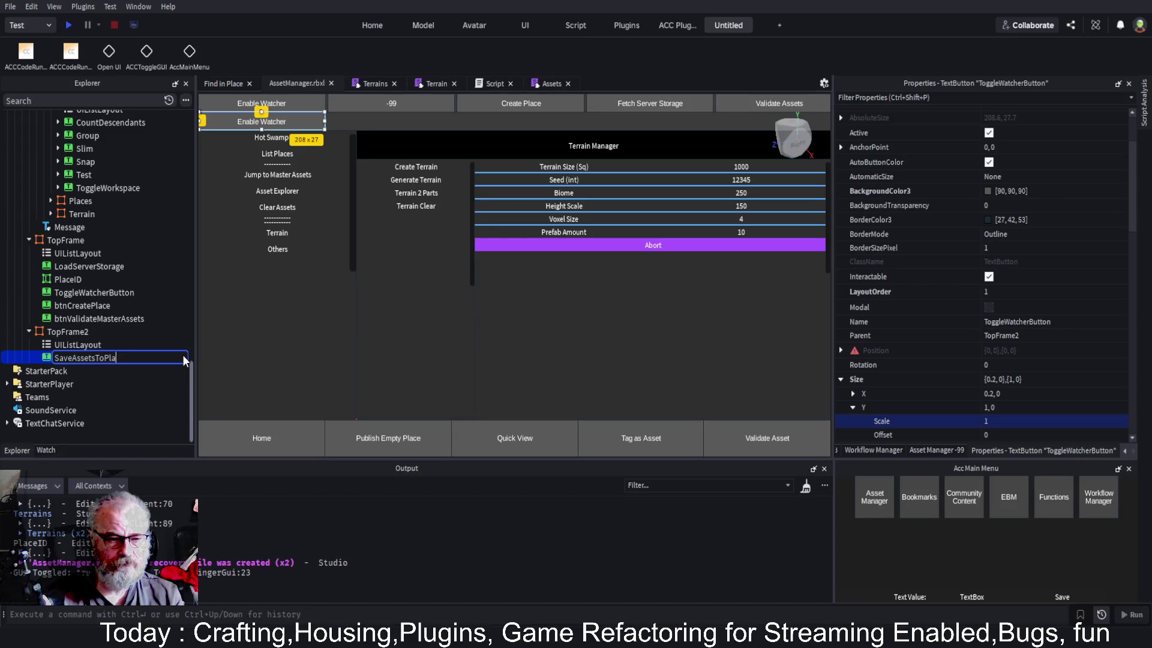
pyautogui.press('Return')
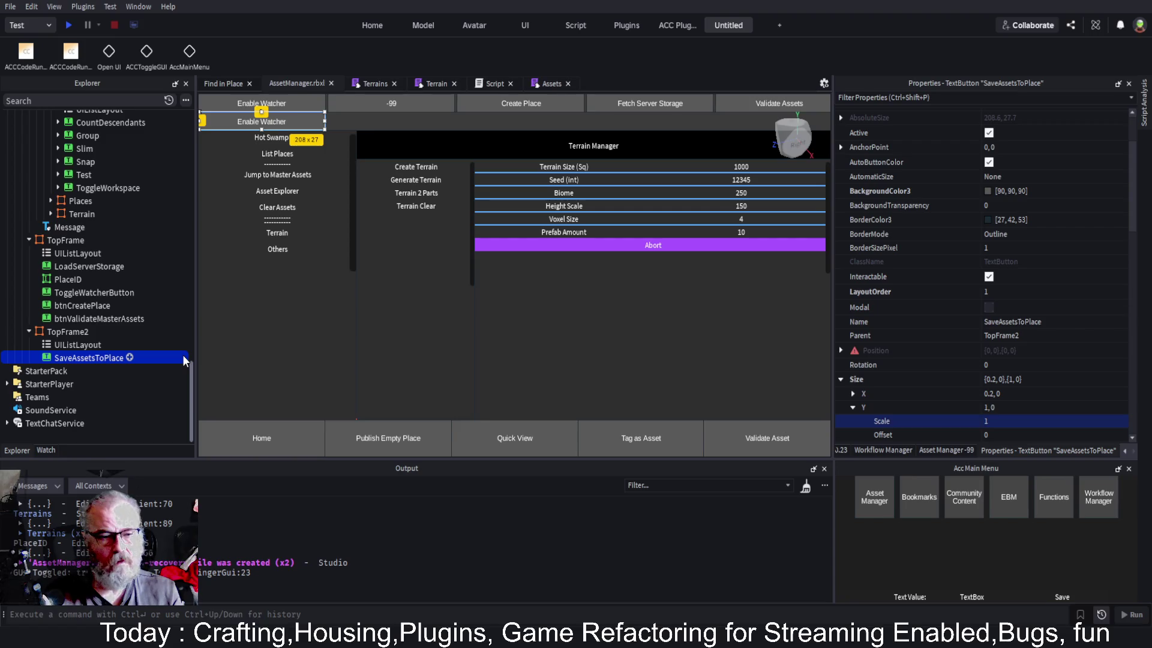
# Change the button's Text Value to 'Publish Place Assets' and save it
pyautogui.click(975, 596)
pyautogui.write('Publish')
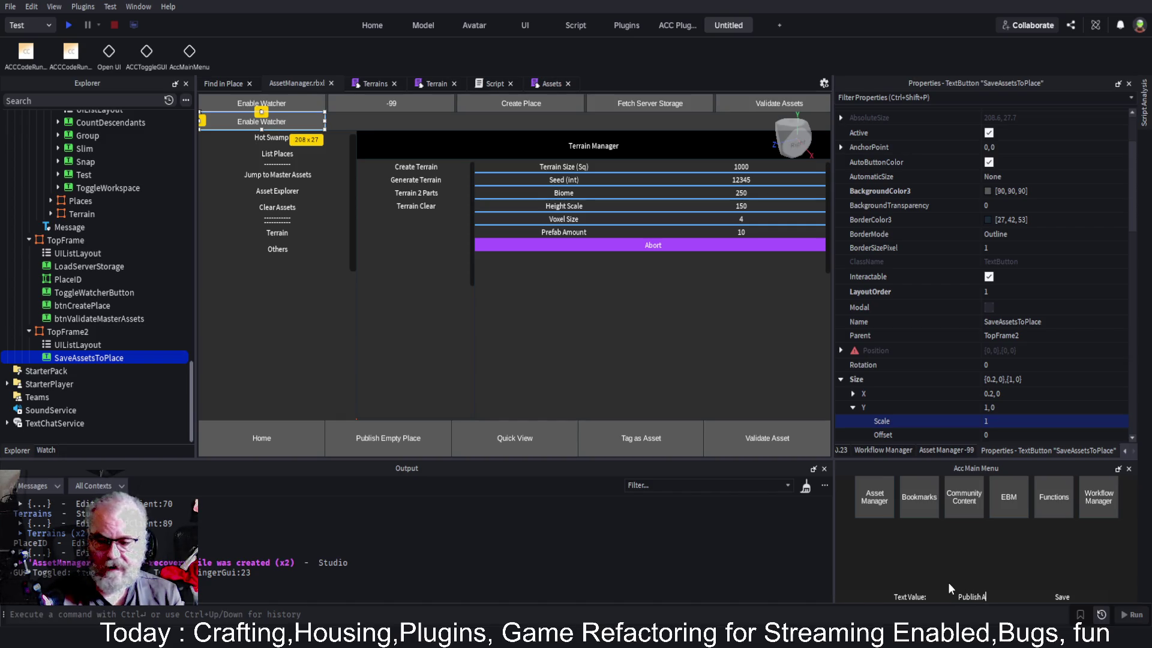
pyautogui.write('Assets')
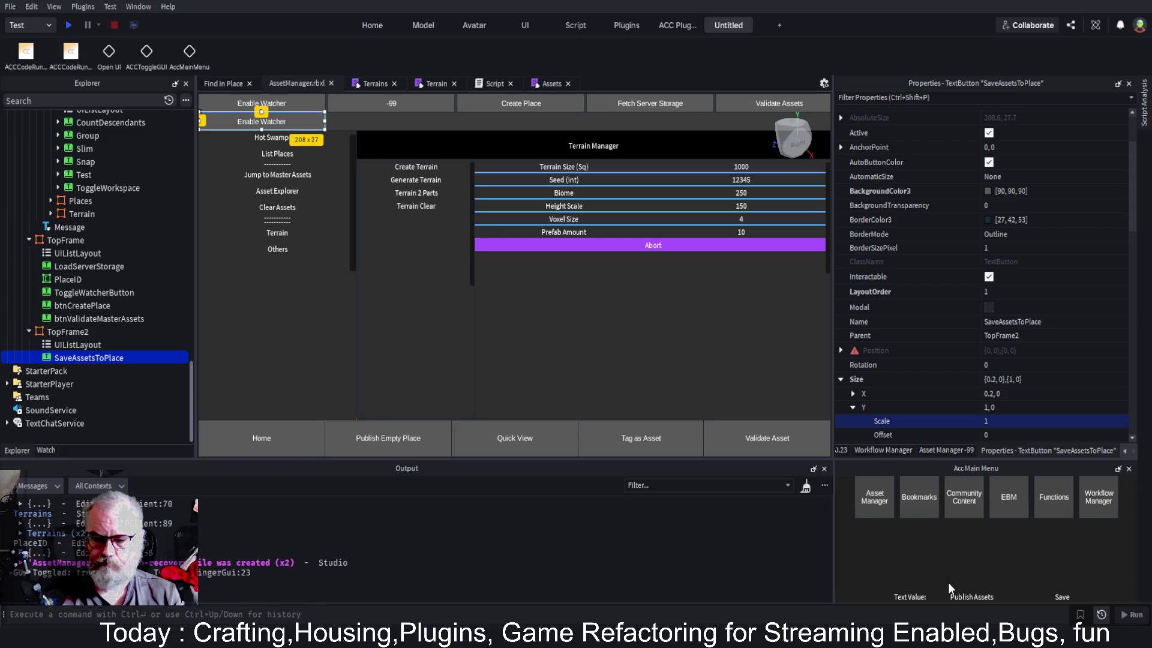
pyautogui.press('Left')
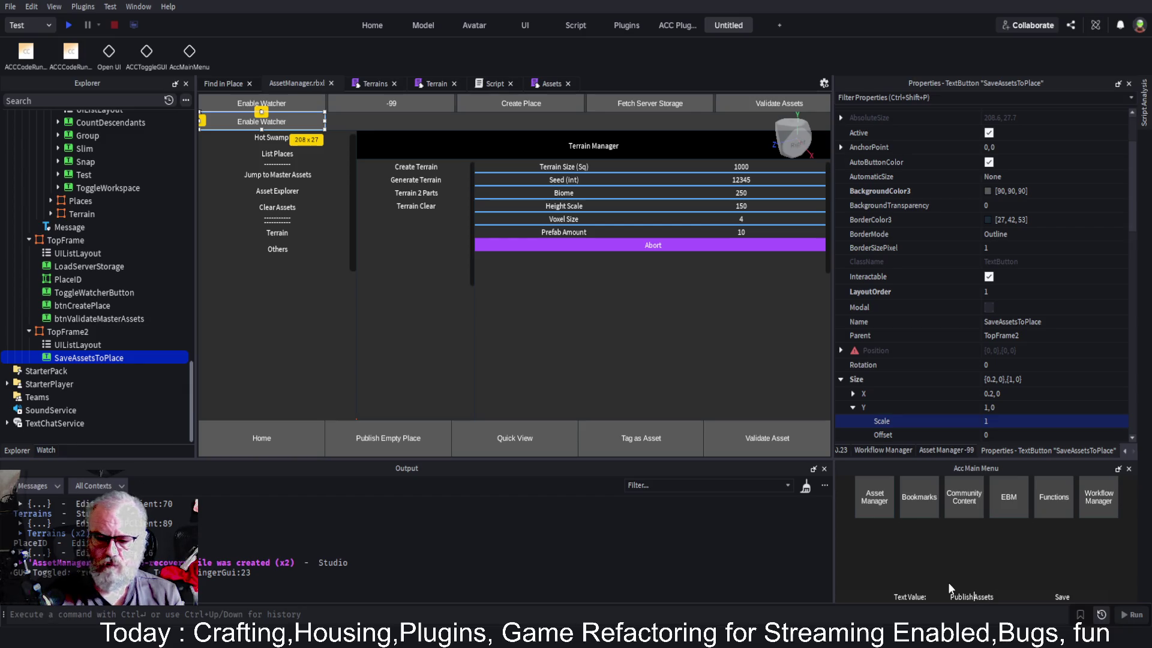
pyautogui.write('Place')
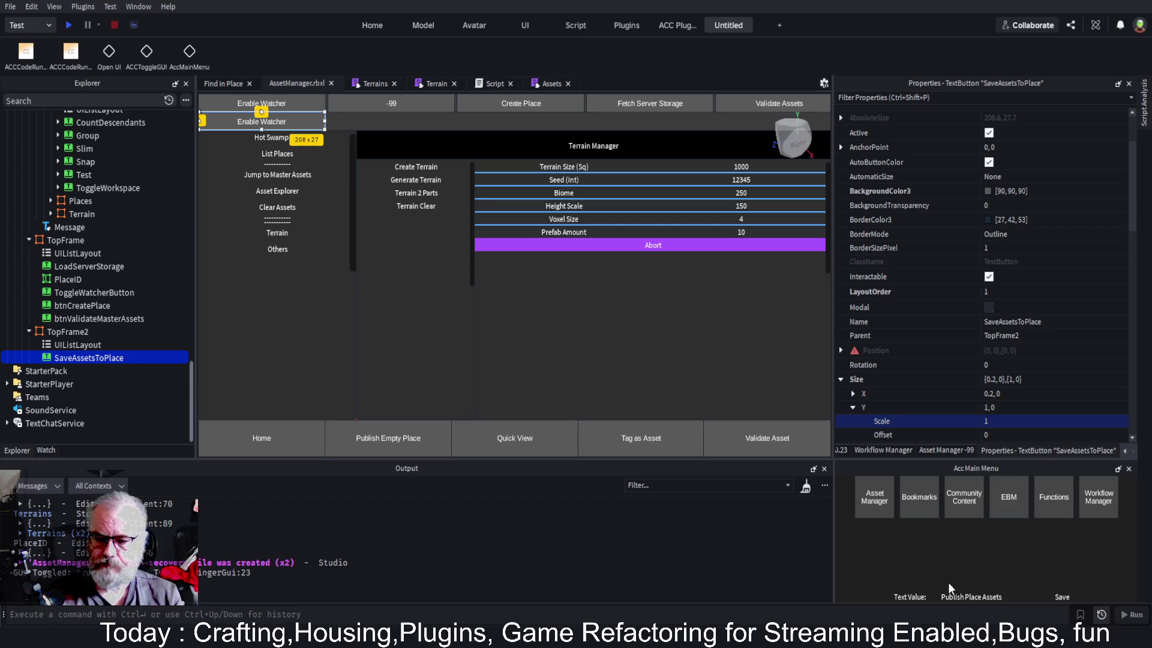
pyautogui.click(1061, 598)
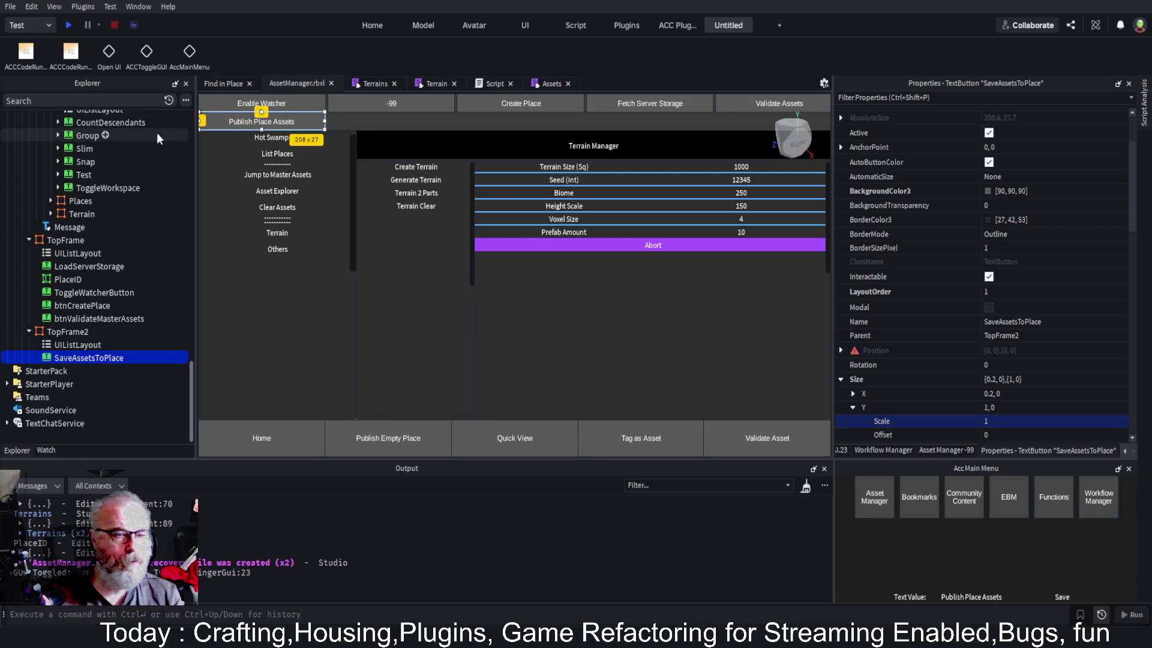
pyautogui.click(83, 359)
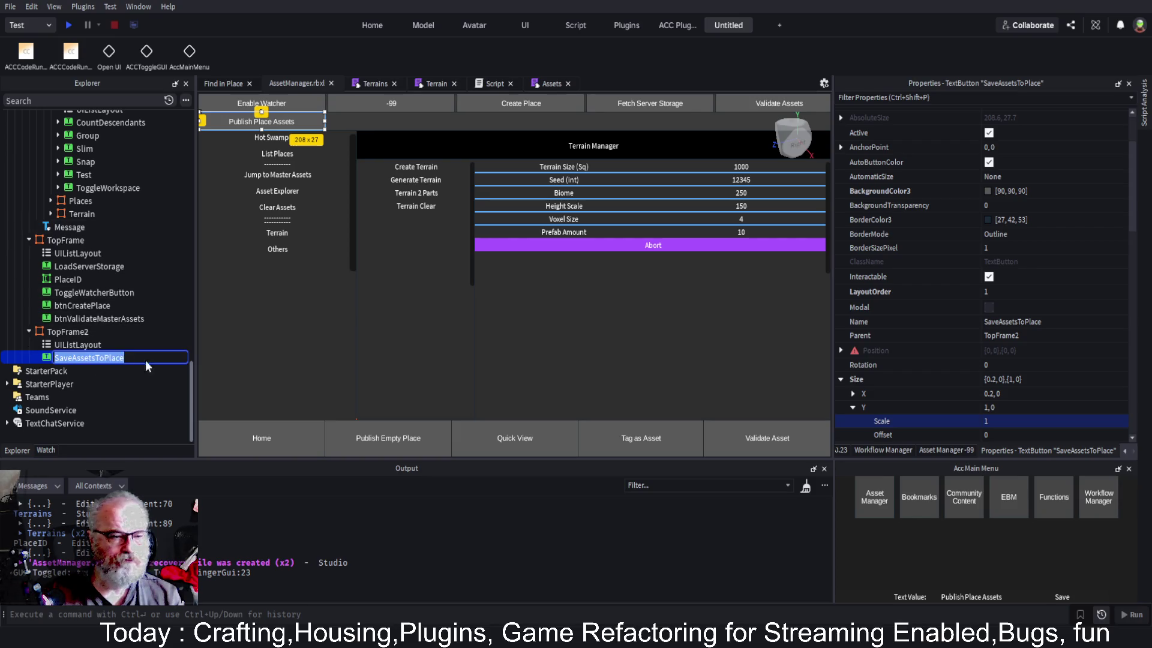
# Rename the SaveAssetsToPlace button to PublishPlaceAssets
pyautogui.write('PublishPlace')
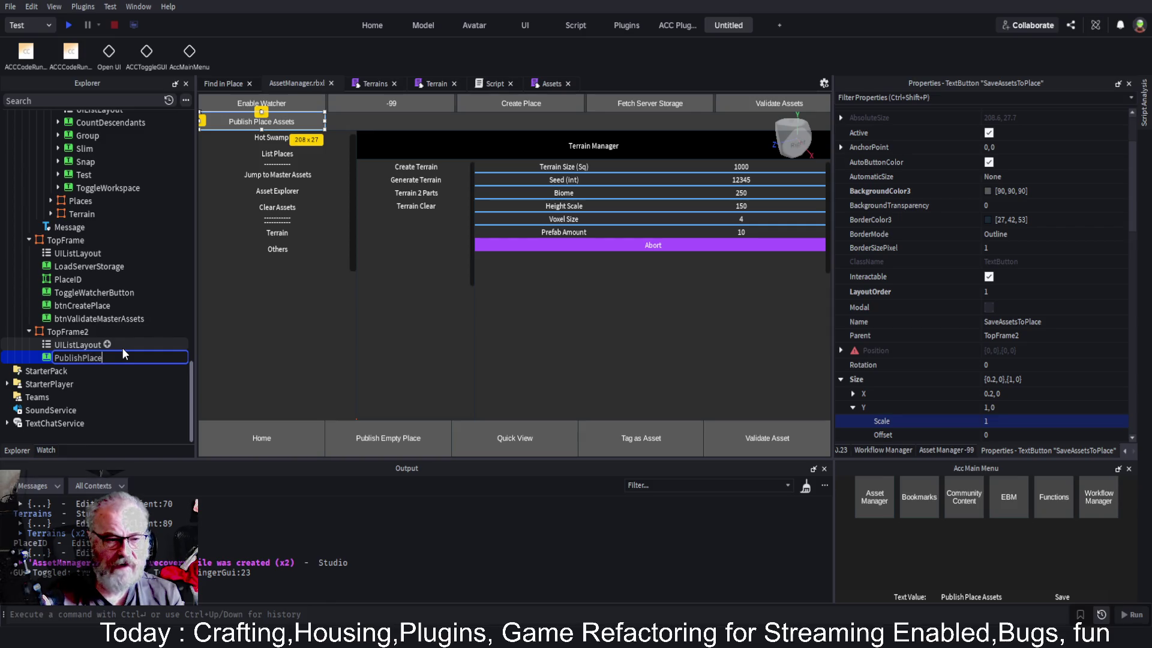
pyautogui.write('Assets')
pyautogui.press('Return')
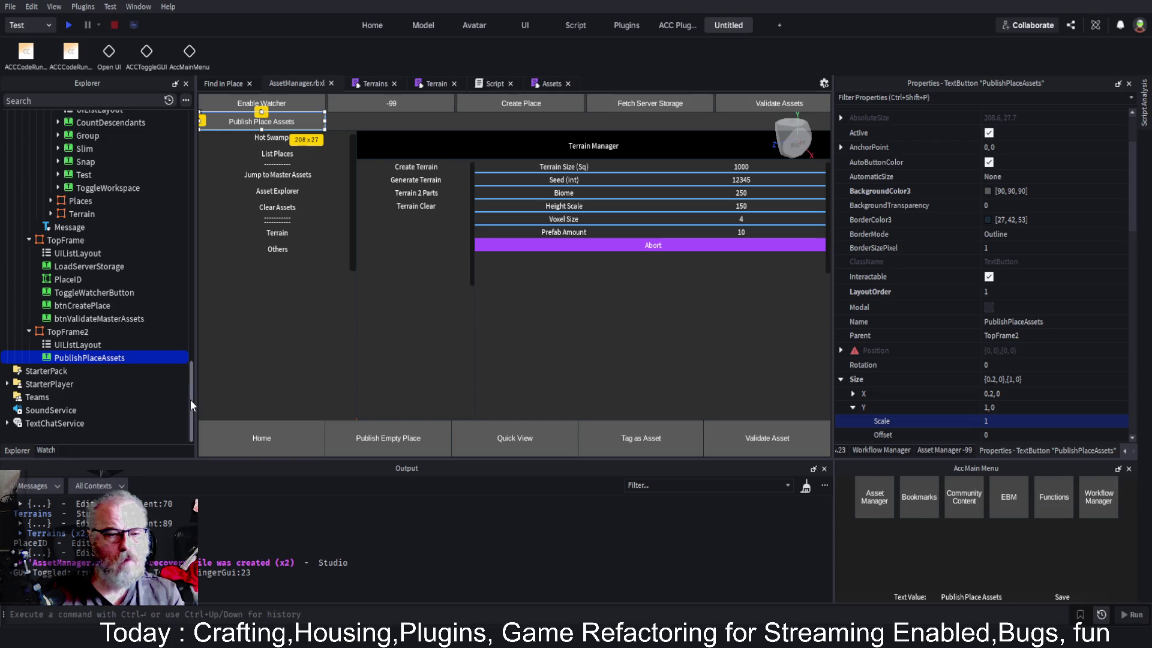
pyautogui.scroll(10, 85, 300)
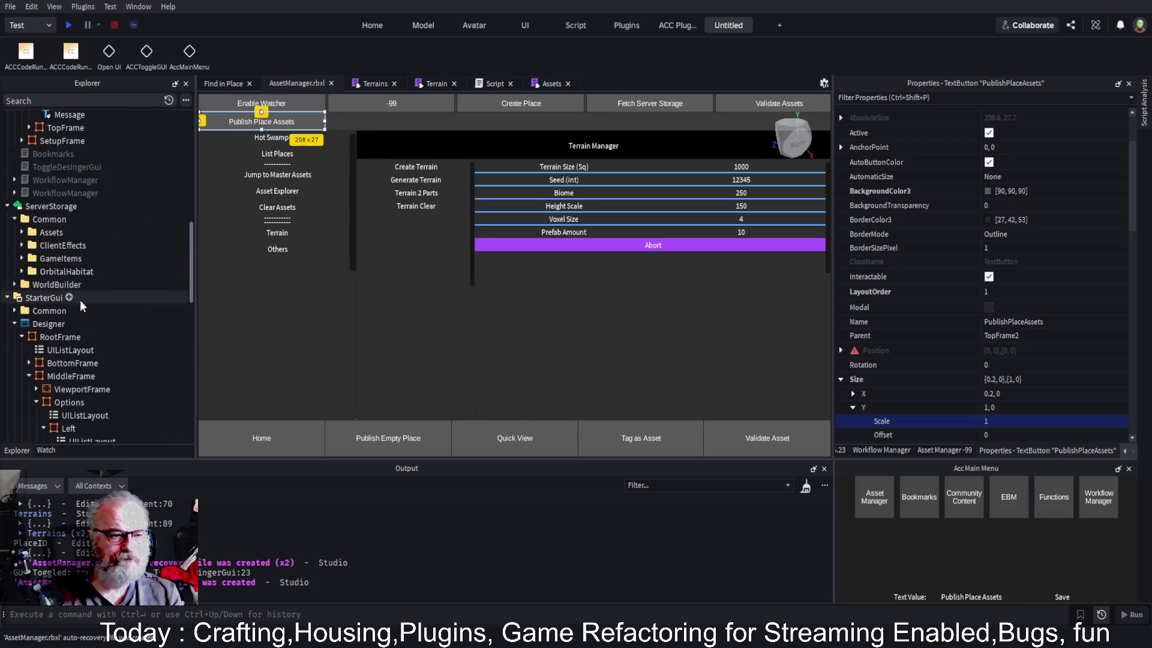
# Replace WorkspaceWatcher's old RootFrame with the Designer's updated RootFrame
pyautogui.click(44, 337)
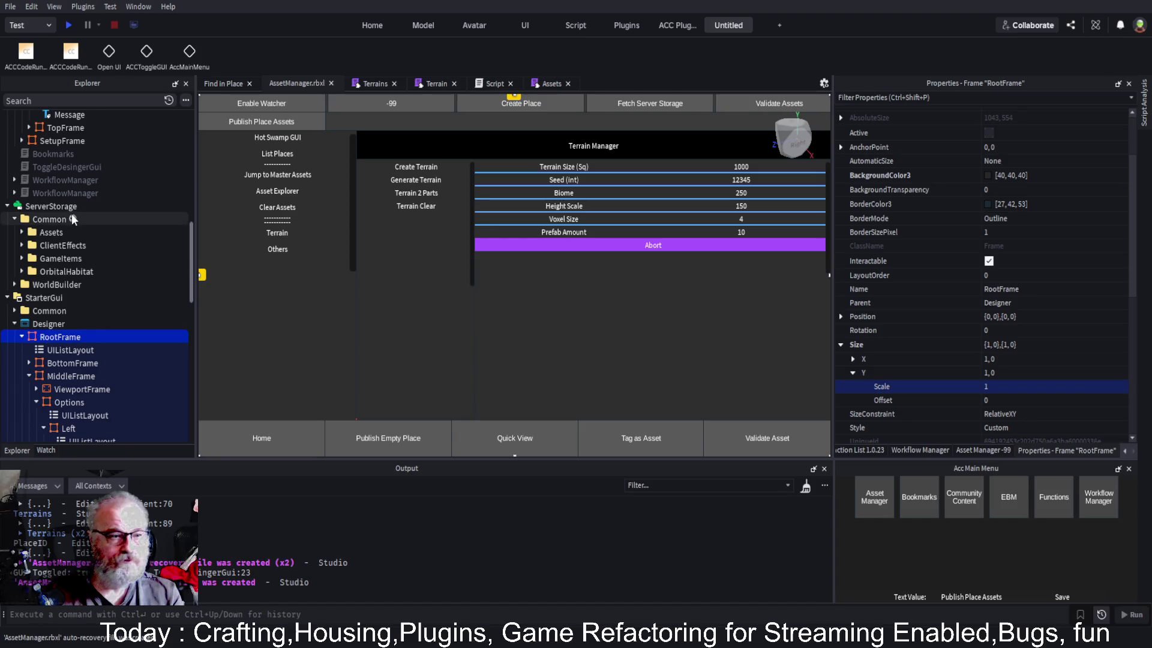
pyautogui.scroll(10, 75, 211)
pyautogui.click(71, 289)
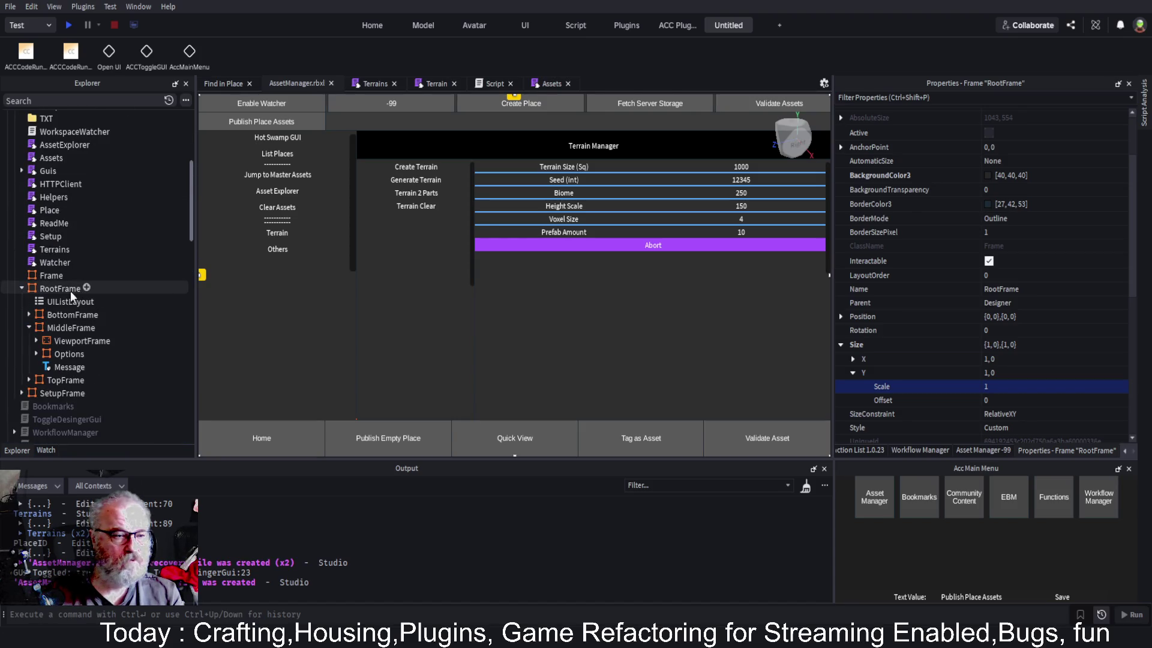
pyautogui.press('Delete')
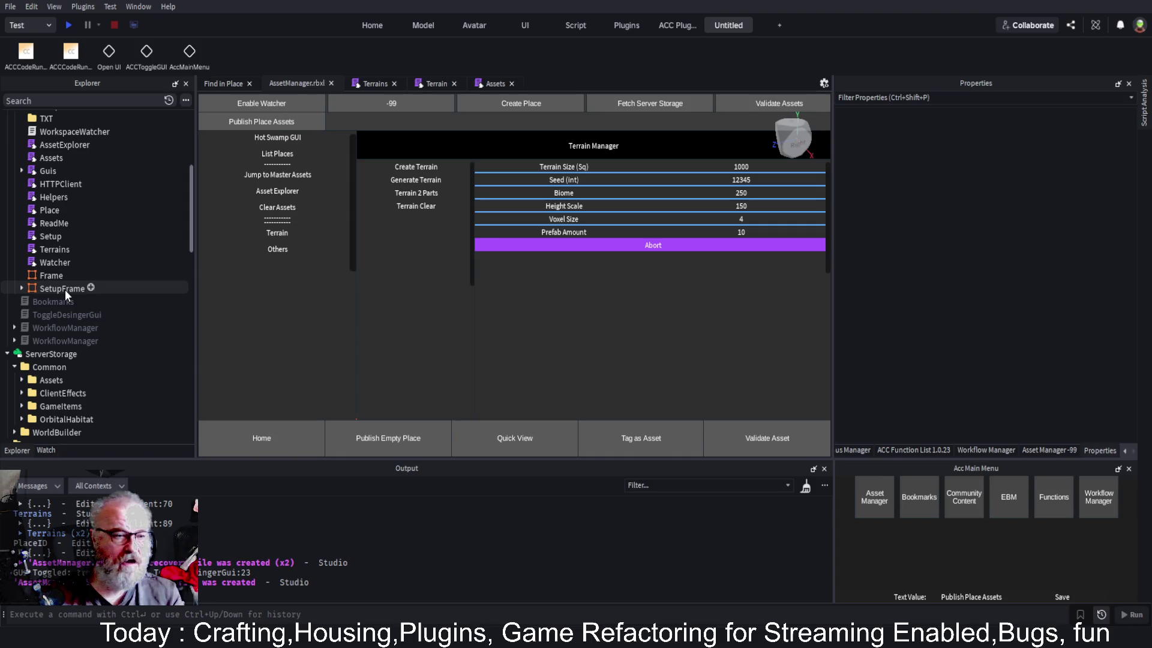
pyautogui.scroll(4, 82, 147)
pyautogui.click(54, 217)
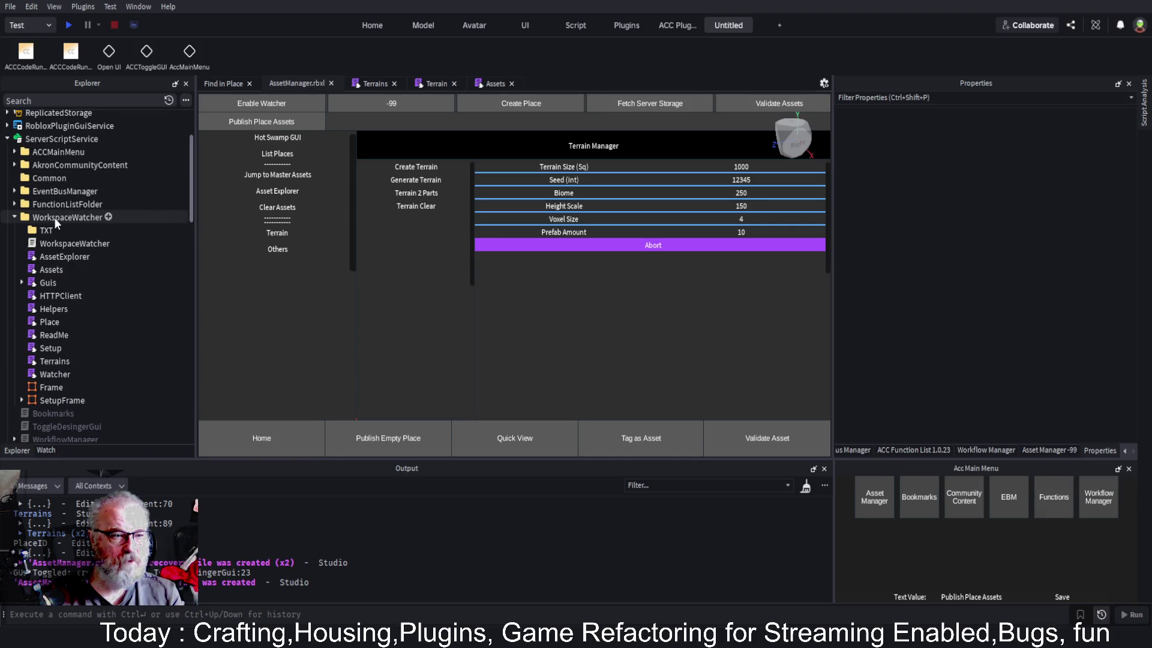
pyautogui.hotkey('ctrl', 'shift', 'v')
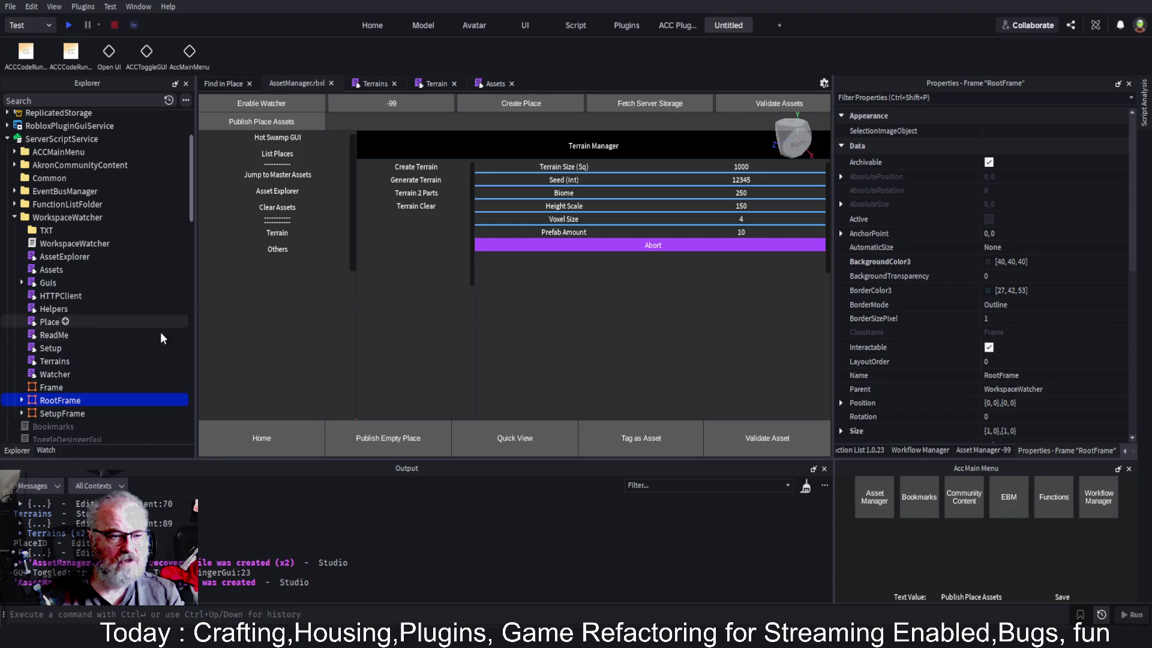
# Save the place and reload the WorkspaceWatcher plugin's Asset Manager
pyautogui.hotkey('ctrl', 's')
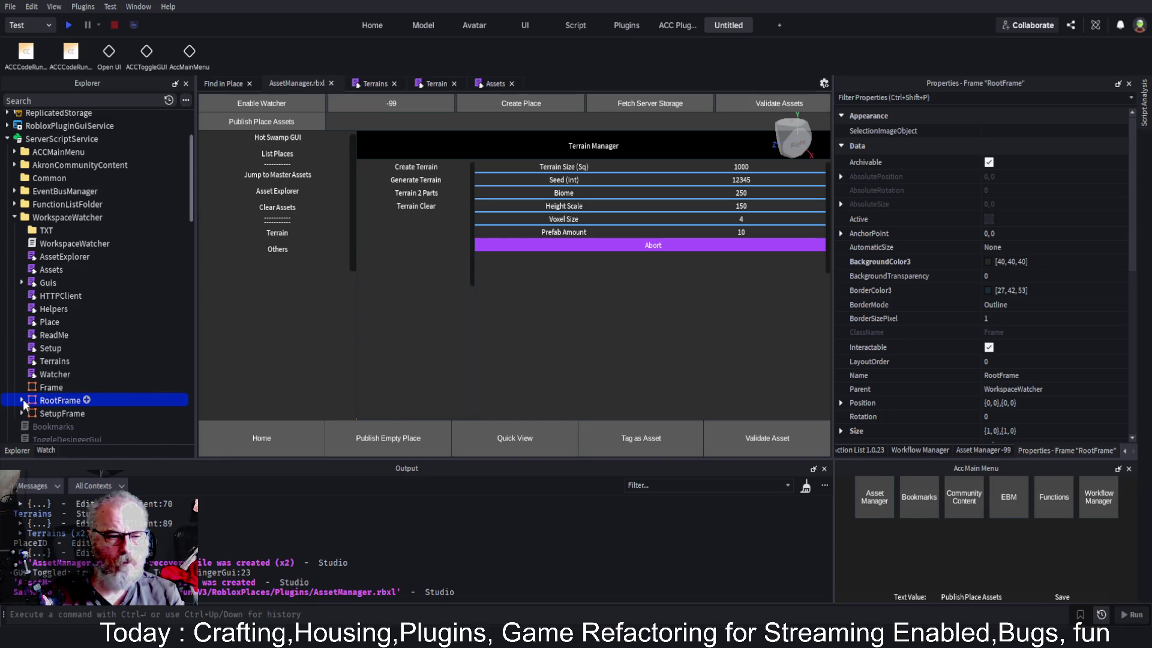
pyautogui.click(66, 217)
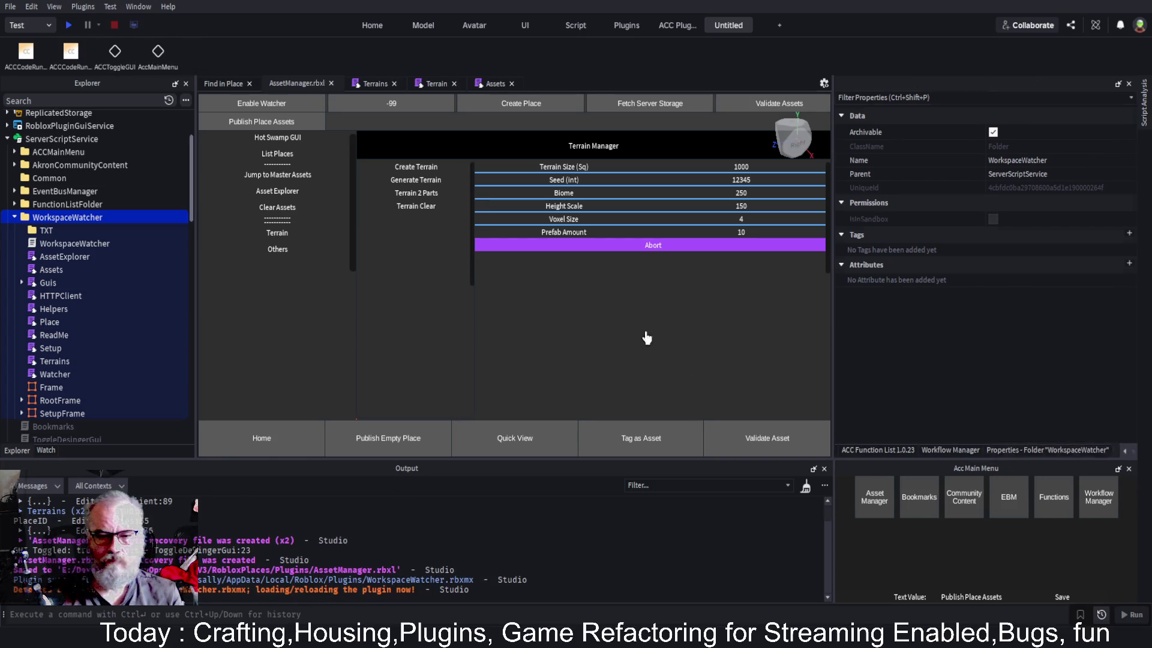
pyautogui.click(874, 496)
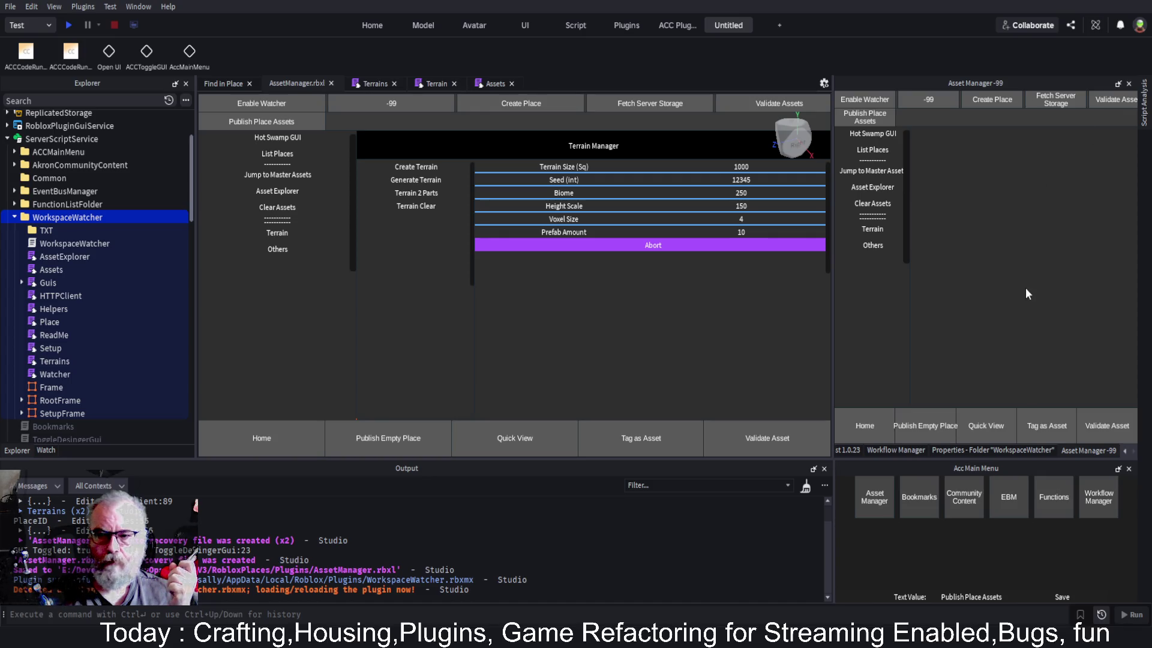
# Widen the Asset Manager panel view and select the Guis module script
pyautogui.moveTo(832, 206)
pyautogui.mouseDown()
pyautogui.moveTo(954, 215)
pyautogui.moveTo(622, 216)
pyautogui.moveTo(950, 213)
pyautogui.moveTo(819, 217)
pyautogui.moveTo(834, 219)
pyautogui.mouseUp()
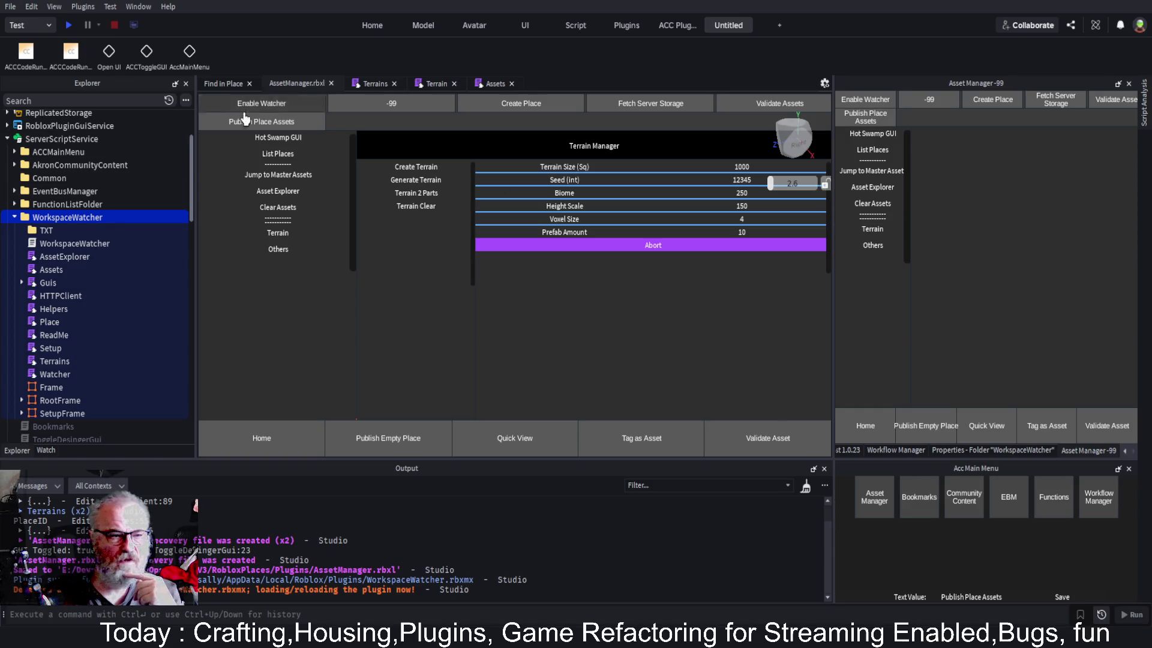
pyautogui.click(55, 283)
# Open the Guis script and fold the InitPartials function body
pyautogui.doubleClick(53, 284)
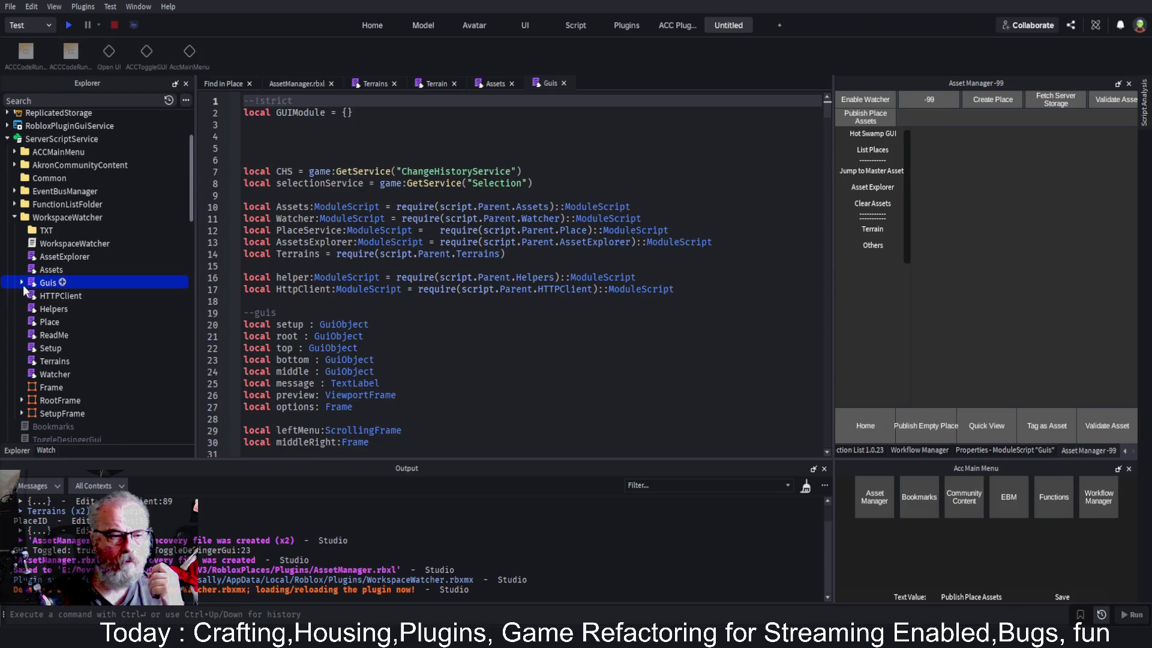
pyautogui.click(22, 282)
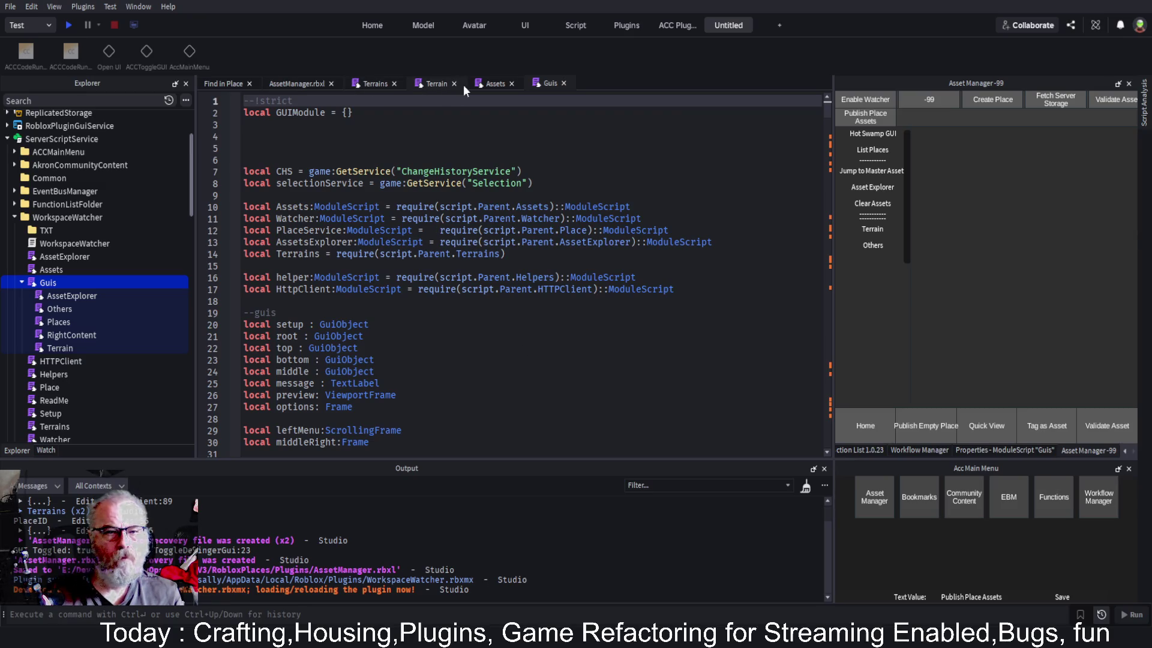
pyautogui.scroll(-10, 477, 351)
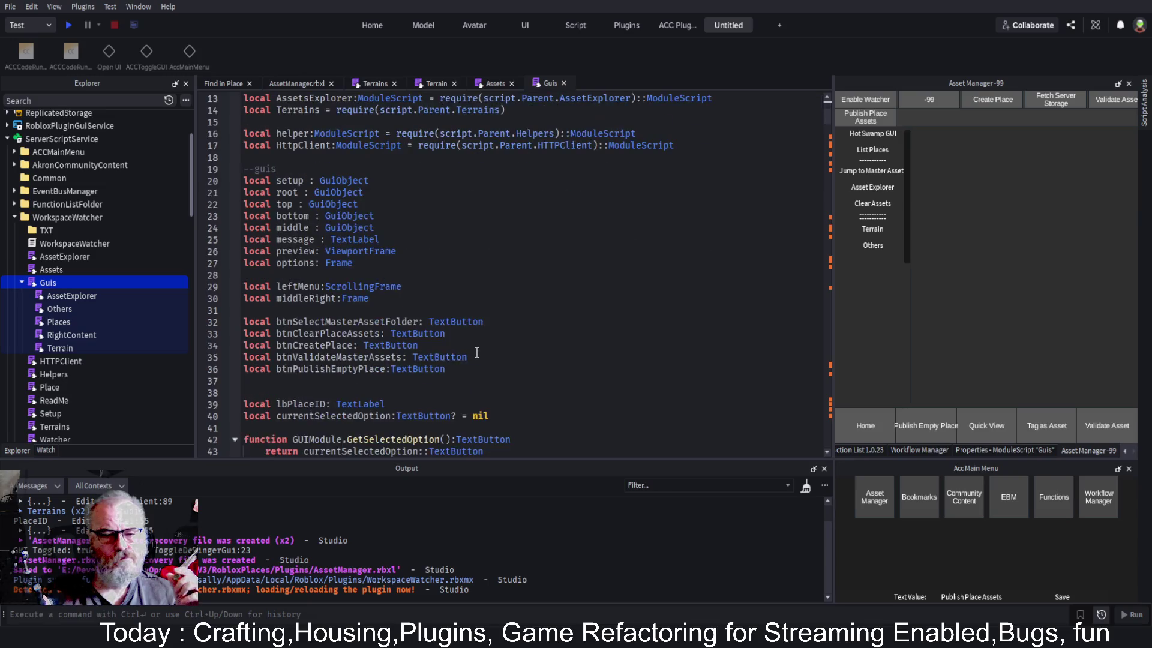
pyautogui.click(420, 310)
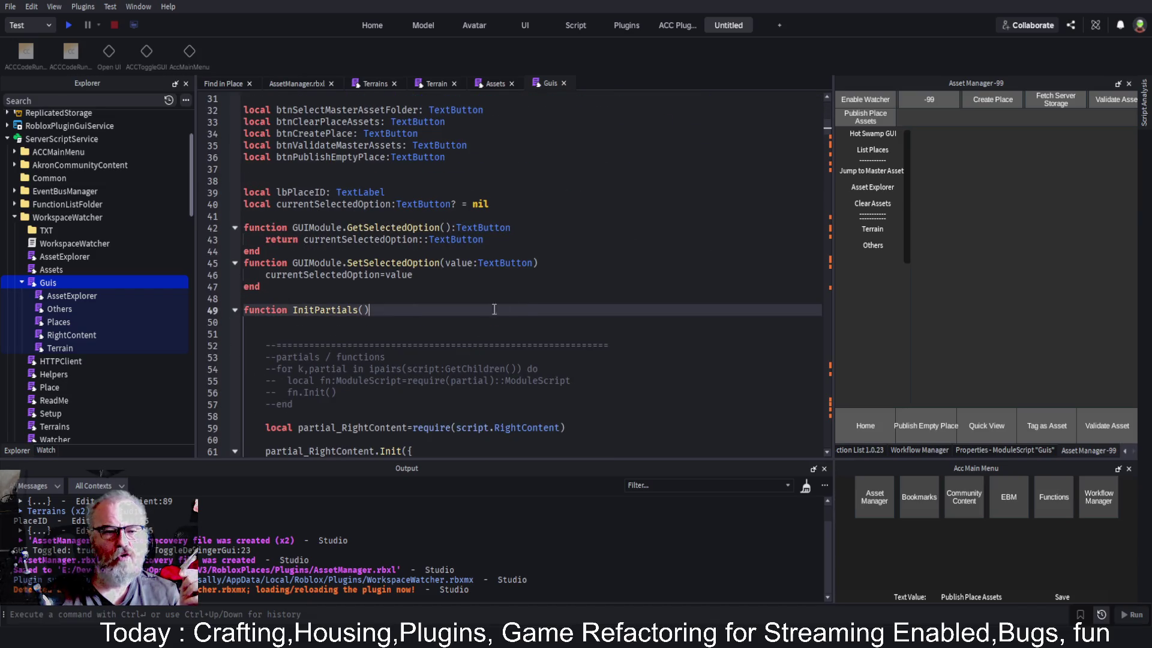
pyautogui.click(233, 310)
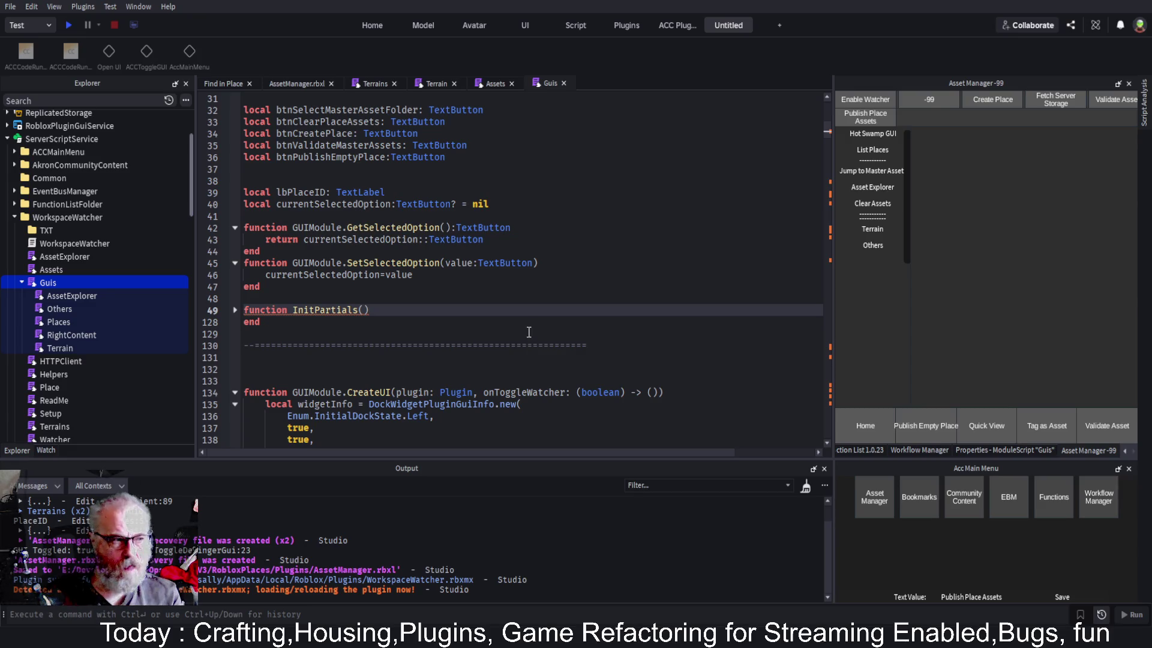
# Declare local btnPublishPlaceAssets typed TextButton after the button declarations and save the place
pyautogui.click(372, 287)
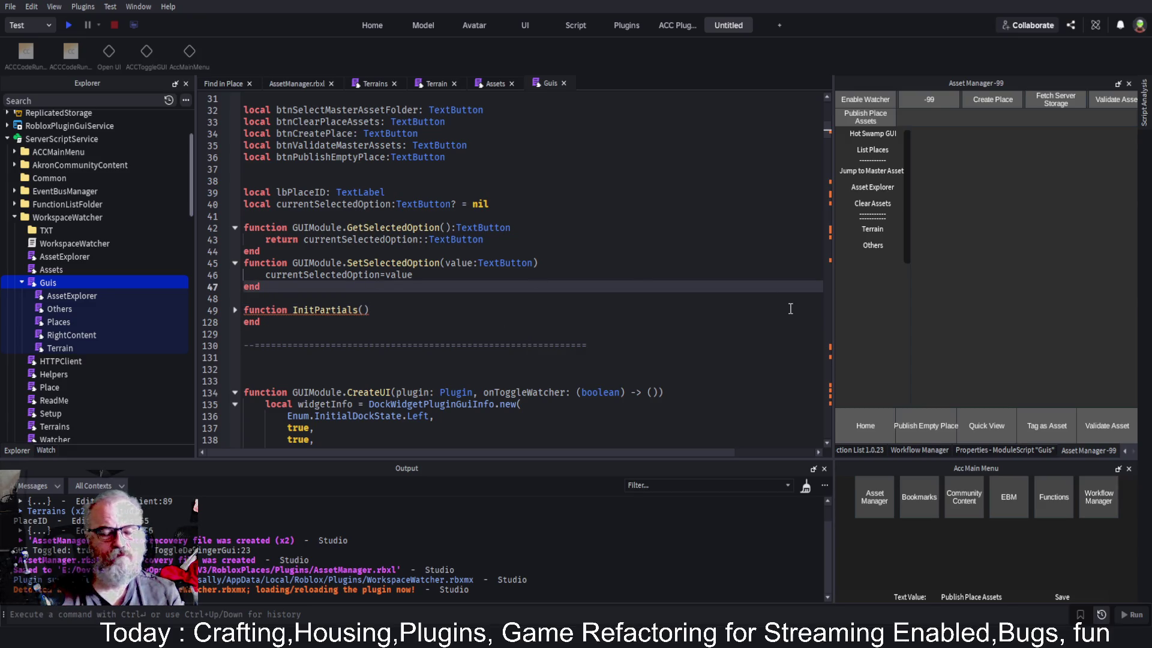
pyautogui.press('Up')
pyautogui.press('Up')
pyautogui.press('Up')
pyautogui.press('Return')
pyautogui.press('Return')
pyautogui.press('Up')
pyautogui.press('Up')
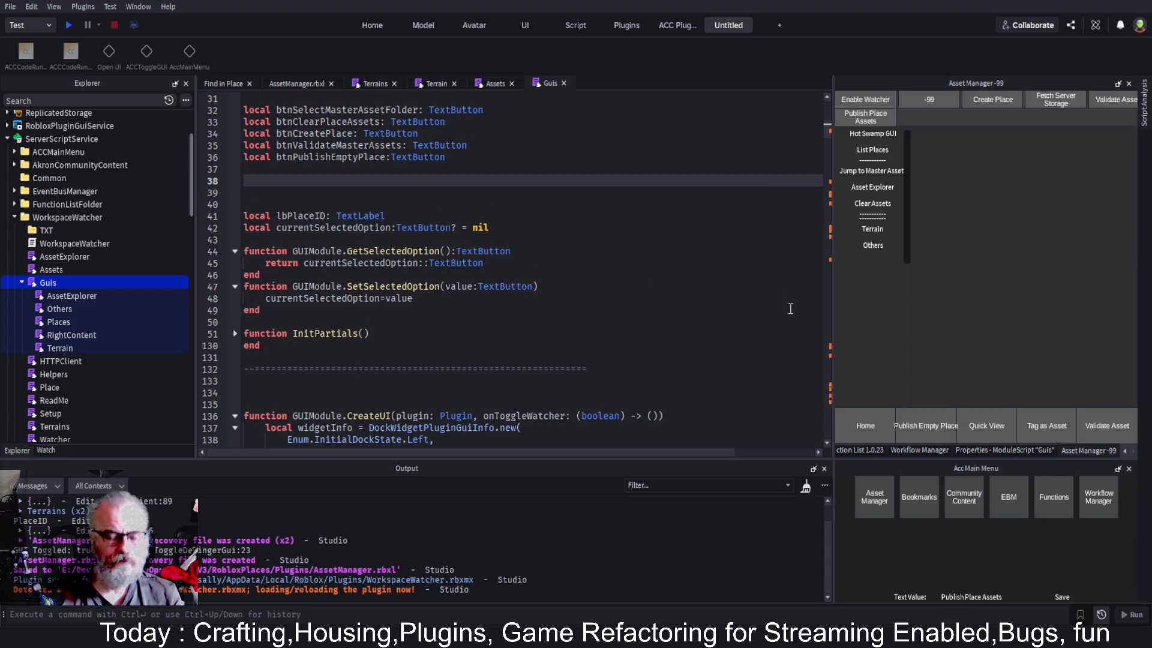
pyautogui.write('local btn')
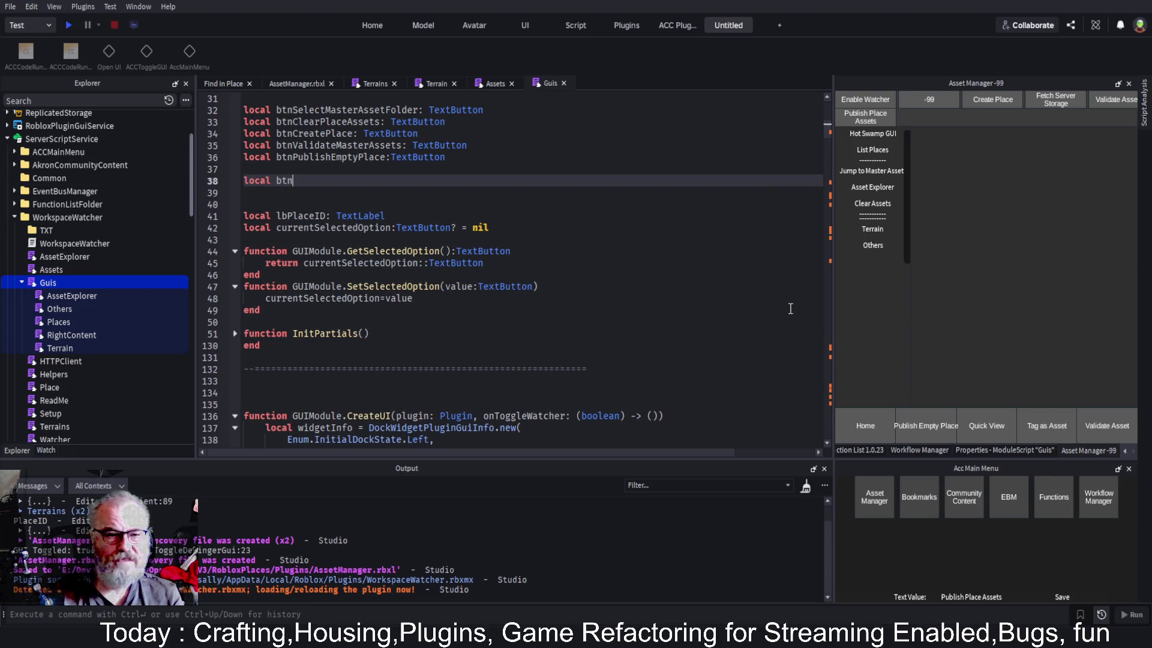
pyautogui.write('Publichj')
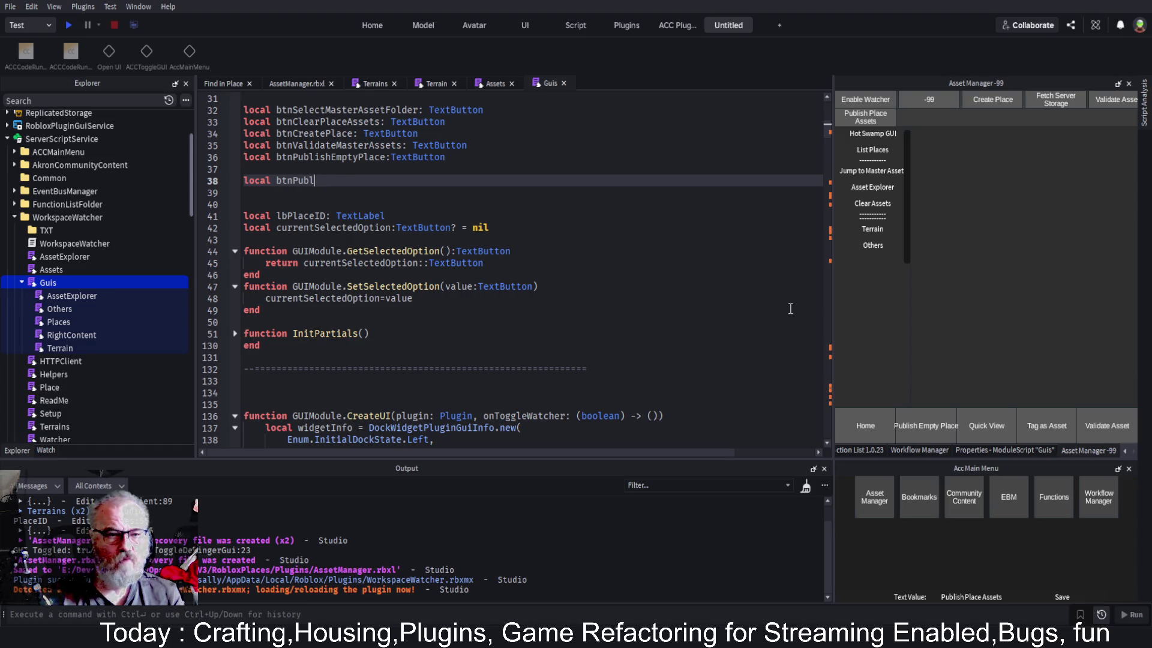
pyautogui.write('ish')
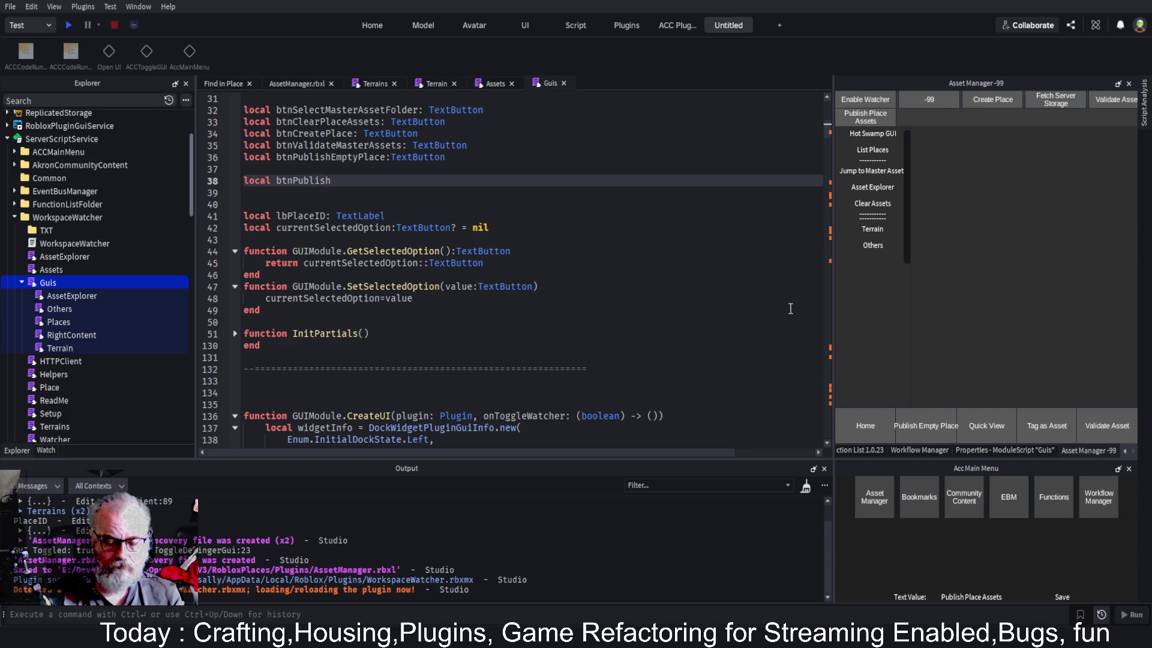
pyautogui.write('PlaceAss')
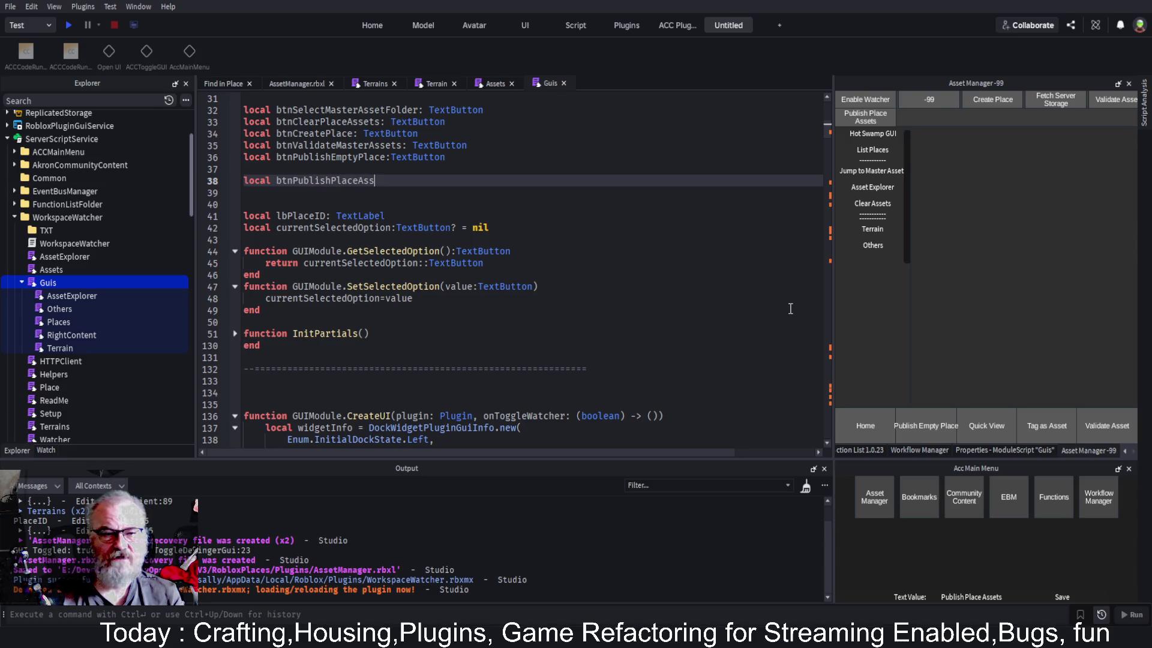
pyautogui.write('ets:TE')
pyautogui.press('Tab')
pyautogui.press('Return')
pyautogui.hotkey('ctrl', 's')
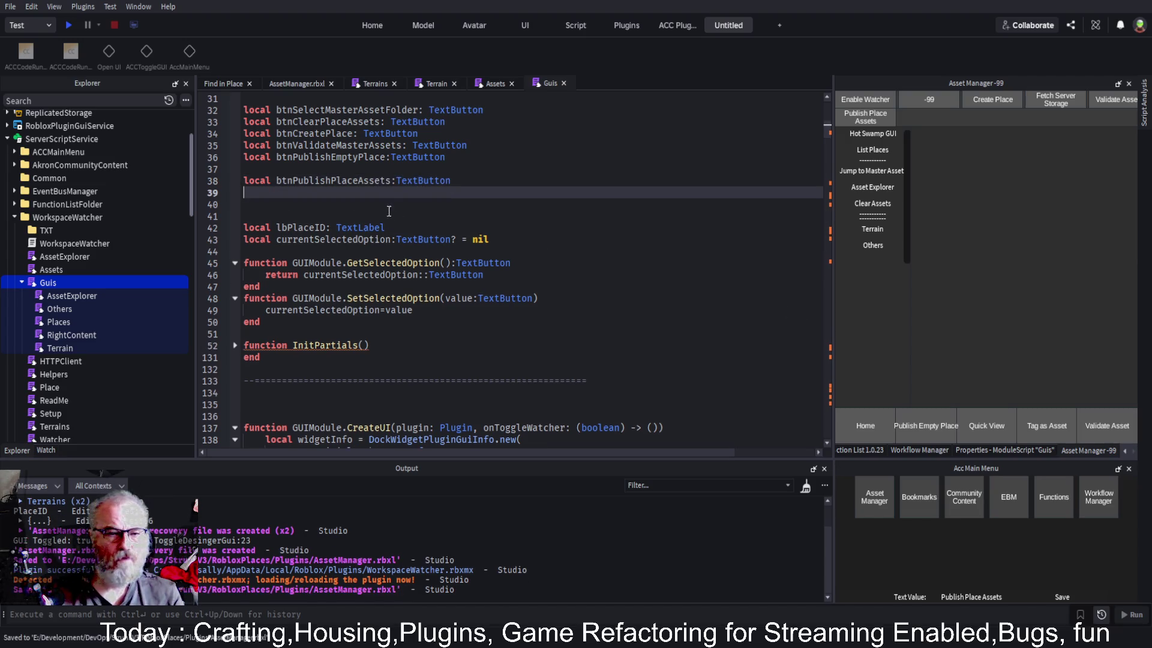
pyautogui.doubleClick(349, 181)
pyautogui.scroll(-20, 468, 271)
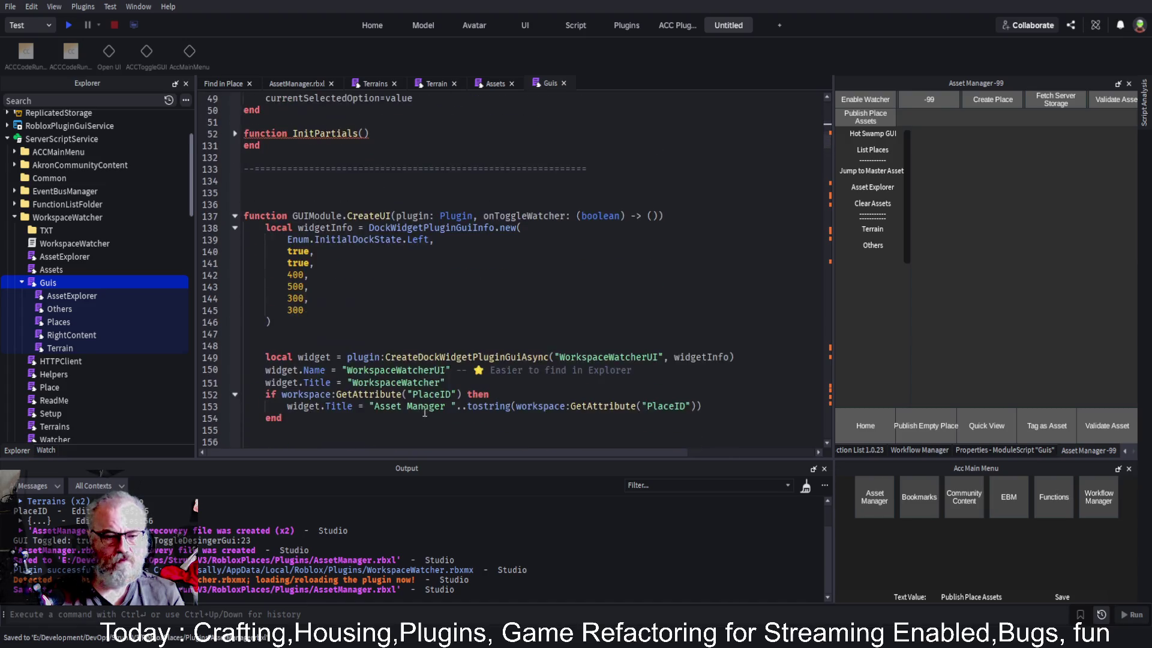
# Fold the btnCreatePlace handler, add btnPublishPlaceAssets = top2 below the validate-assets handler, and save
pyautogui.scroll(-10, 285, 324)
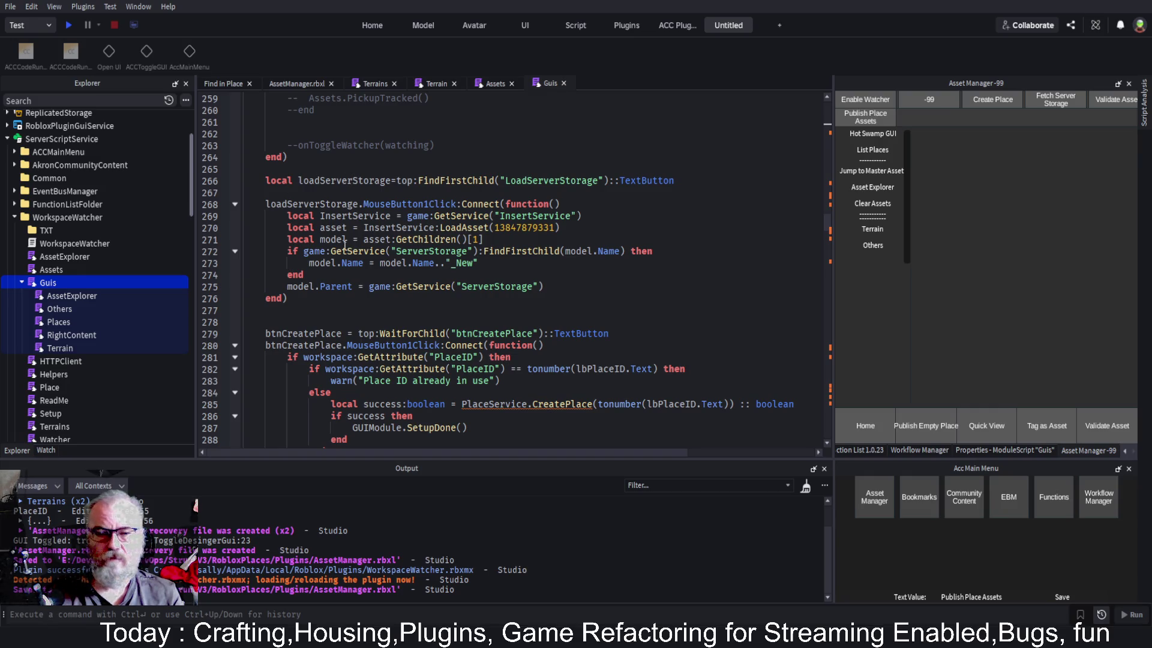
pyautogui.click(236, 347)
pyautogui.scroll(-5, 279, 262)
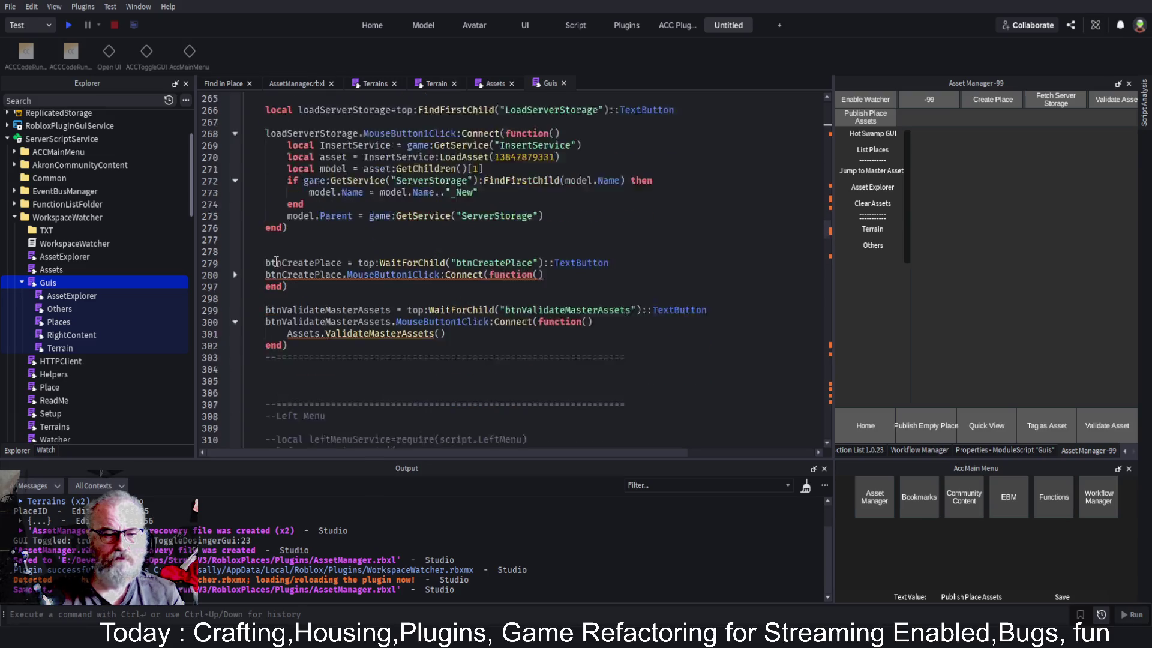
pyautogui.click(279, 270)
pyautogui.press('Up')
pyautogui.press('Up')
pyautogui.press('Up')
pyautogui.press('End')
pyautogui.press('Return')
pyautogui.press('Return')
pyautogui.press('Return')
pyautogui.write('btnPublishPlaceAssets')
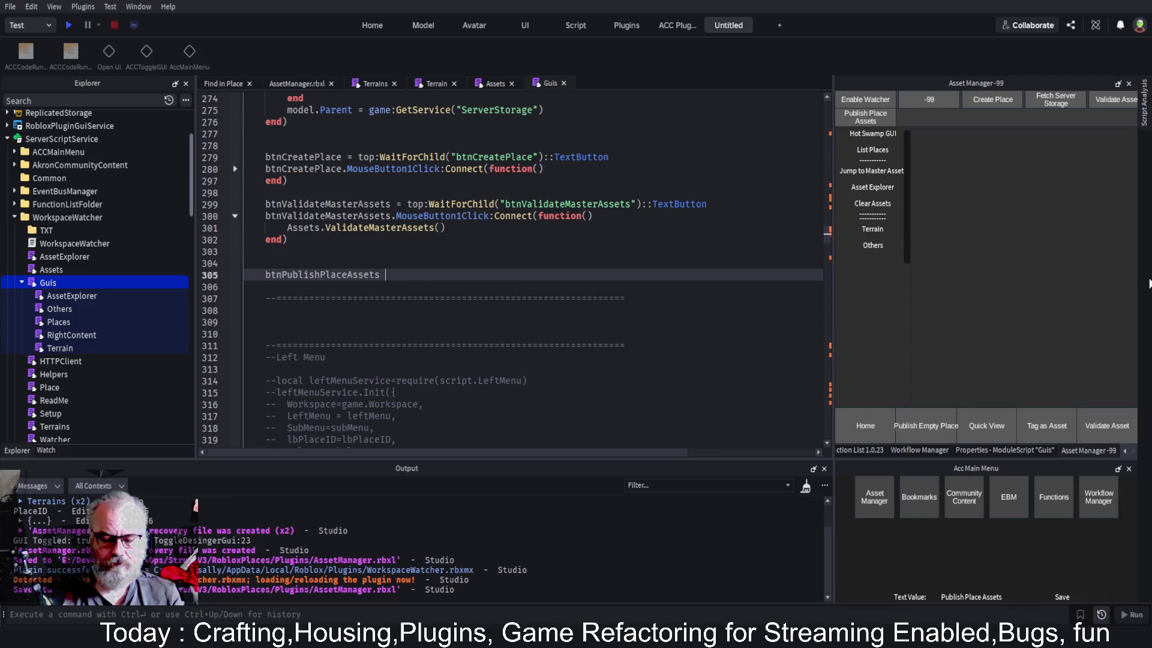
pyautogui.press('Escape')
pyautogui.press('Return')
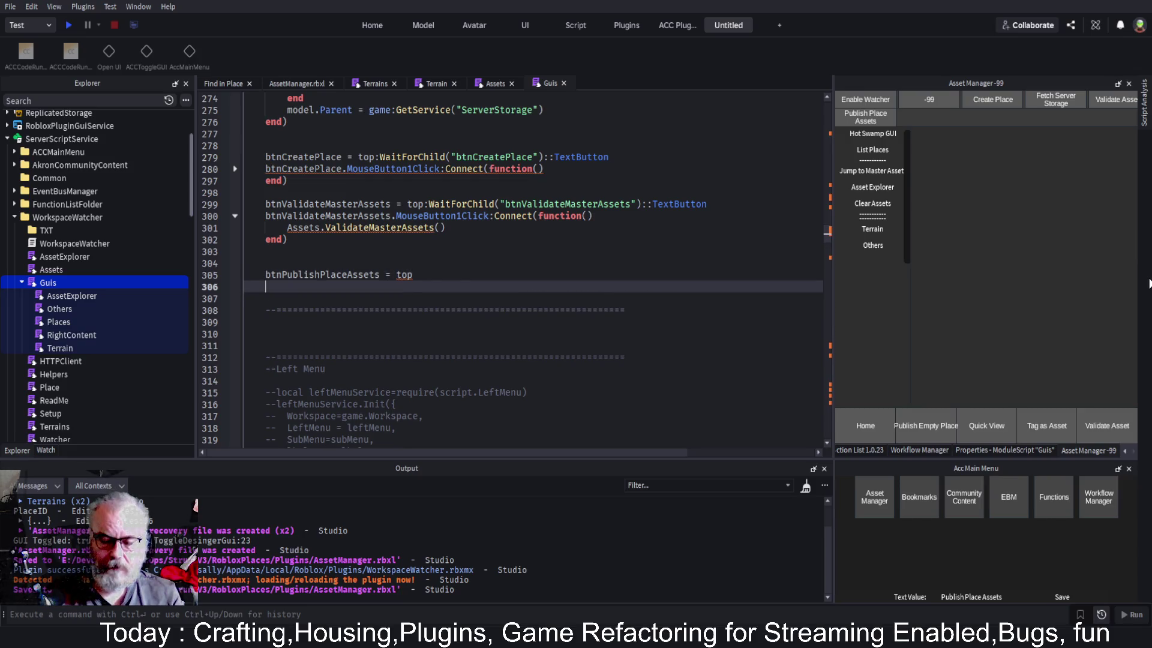
pyautogui.press('Up')
pyautogui.write('2')
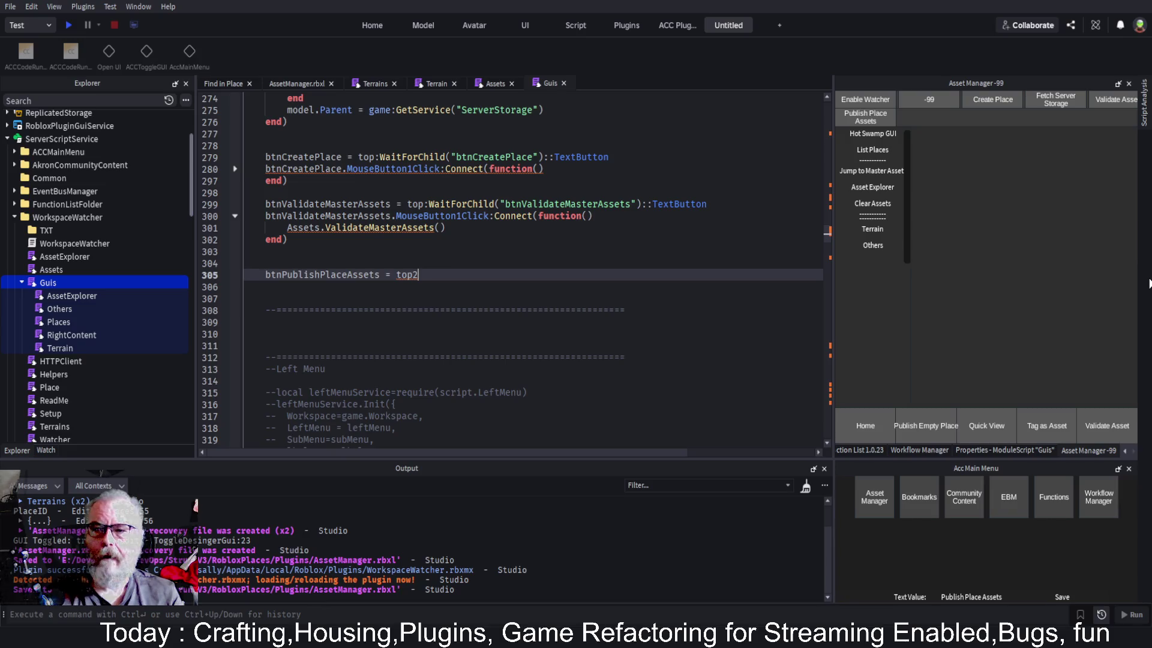
pyautogui.hotkey('ctrl', 's')
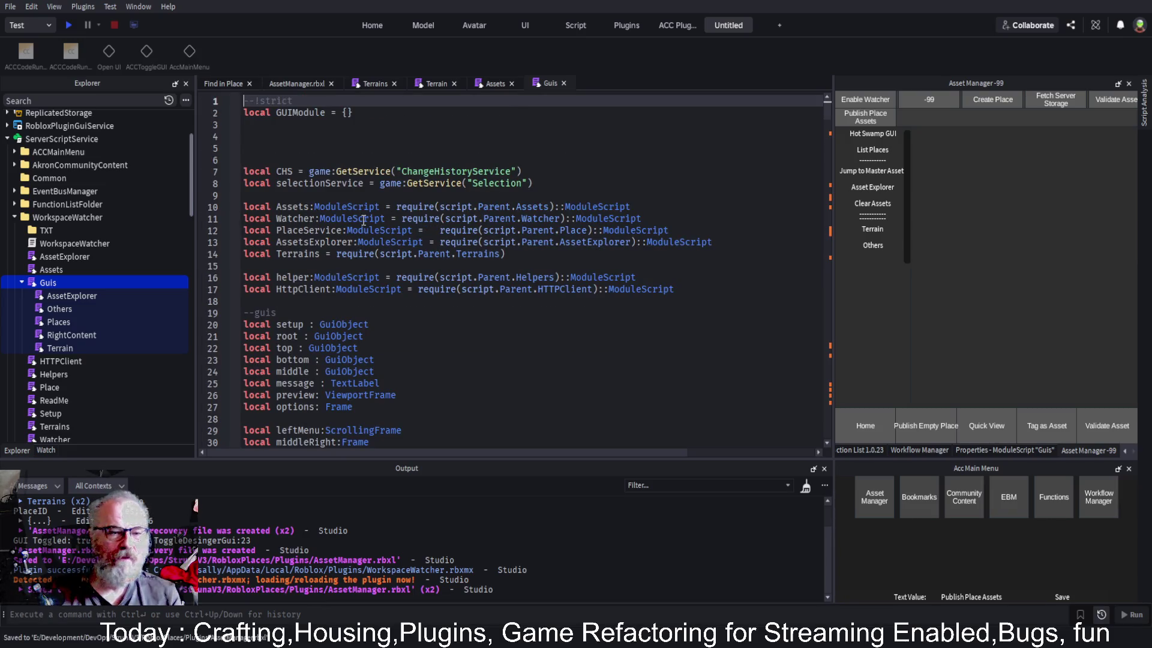
# Duplicate the 'local top : GuiObject' line and rename the copy to top2
pyautogui.scroll(-3, 370, 210)
pyautogui.click(365, 239)
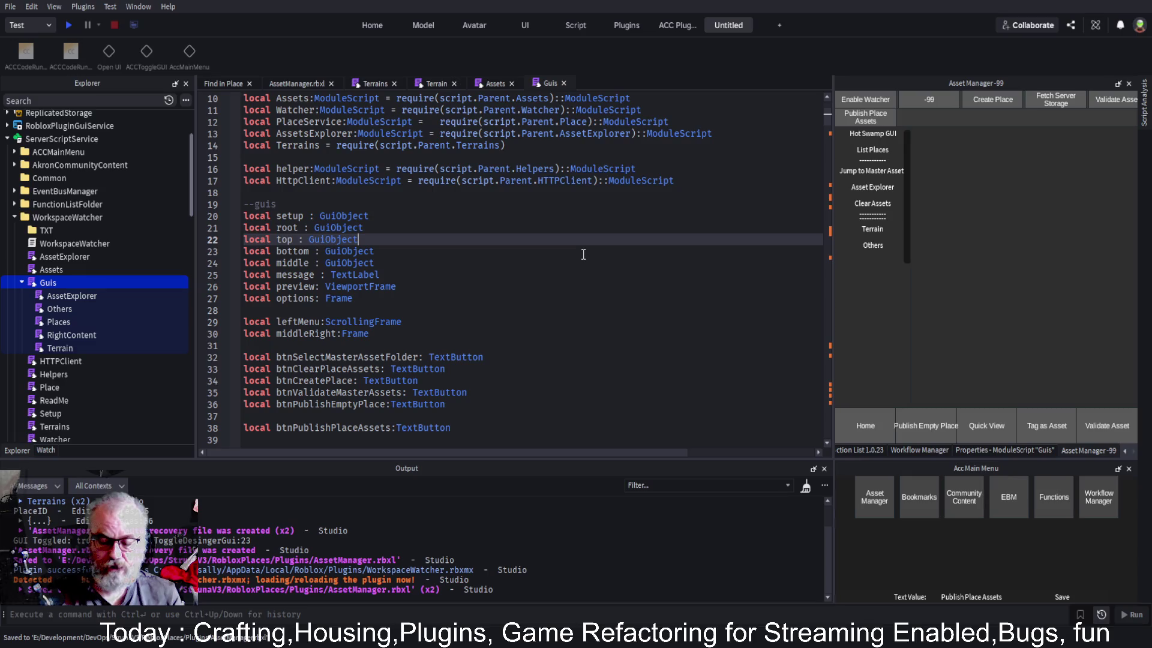
pyautogui.hotkey('ctrl', 'd')
pyautogui.hotkey('ctrl', 'Left')
pyautogui.press('Left')
pyautogui.write('2')
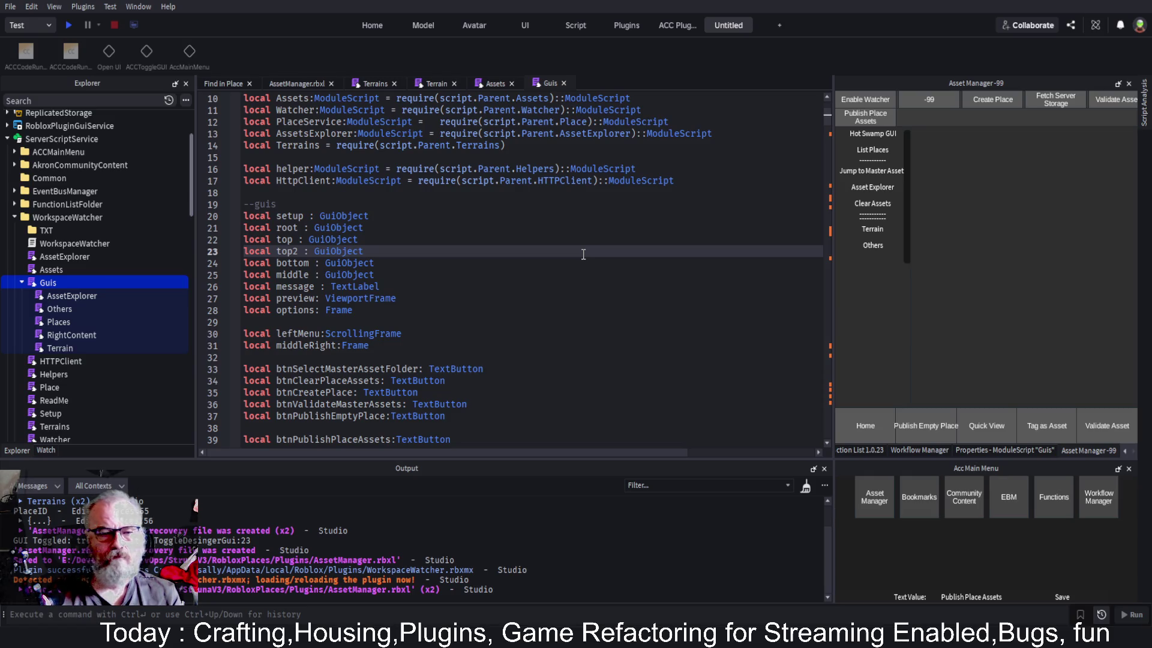
pyautogui.scroll(-10, 584, 137)
pyautogui.scroll(-20, 384, 282)
pyautogui.scroll(-4, 341, 282)
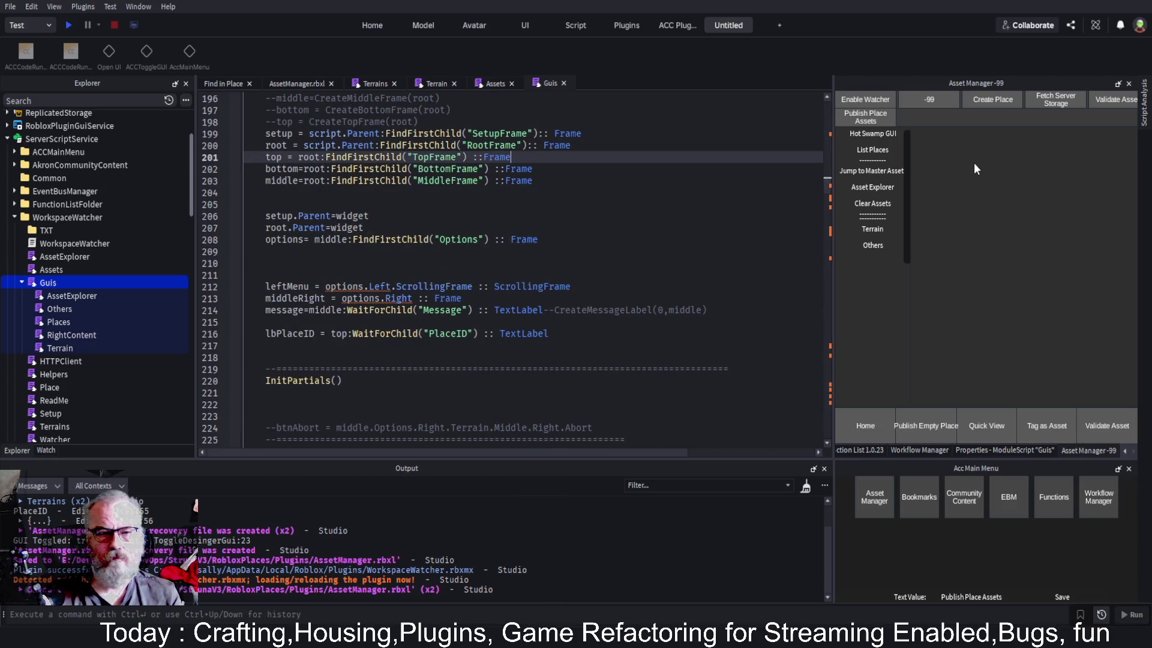
# Duplicate the top = root:FindFirstChild("TopFrame") line below itself
pyautogui.press('End')
pyautogui.hotkey('shift', 'Home')
pyautogui.hotkey('ctrl', 'c')
pyautogui.press('End')
pyautogui.press('Return')
pyautogui.hotkey('ctrl', 'v')
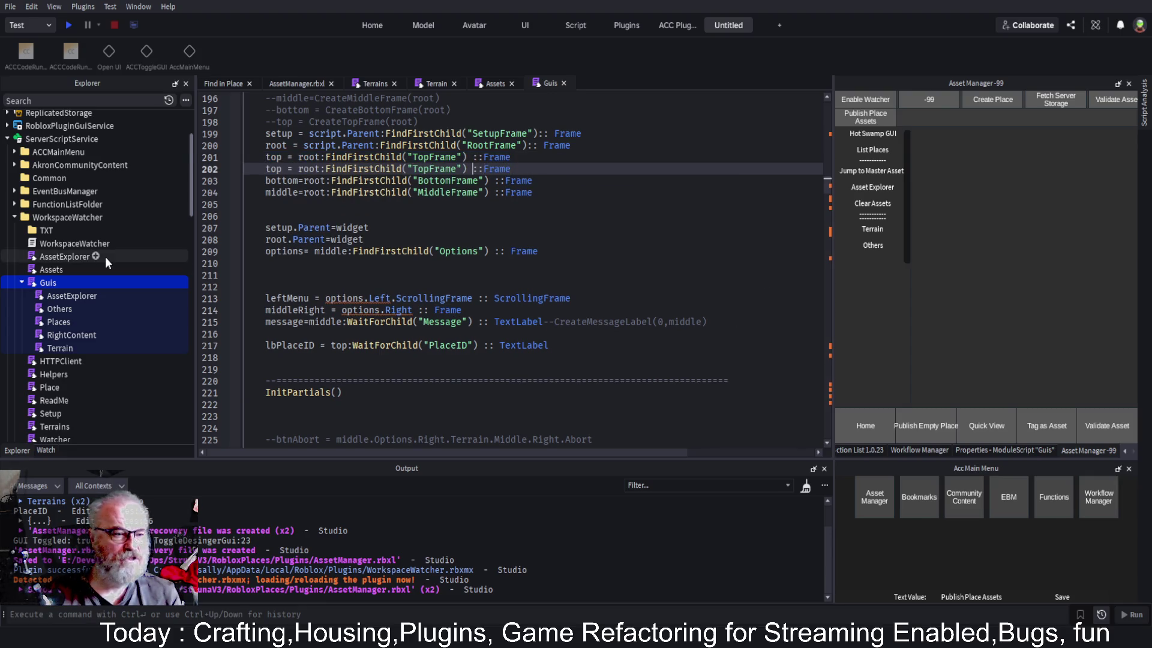
# Change the copy to top2 = root:FindFirstChild("TopFrame2"), checking RootFrame in Explorer, and save
pyautogui.scroll(-5, 86, 276)
pyautogui.click(31, 270)
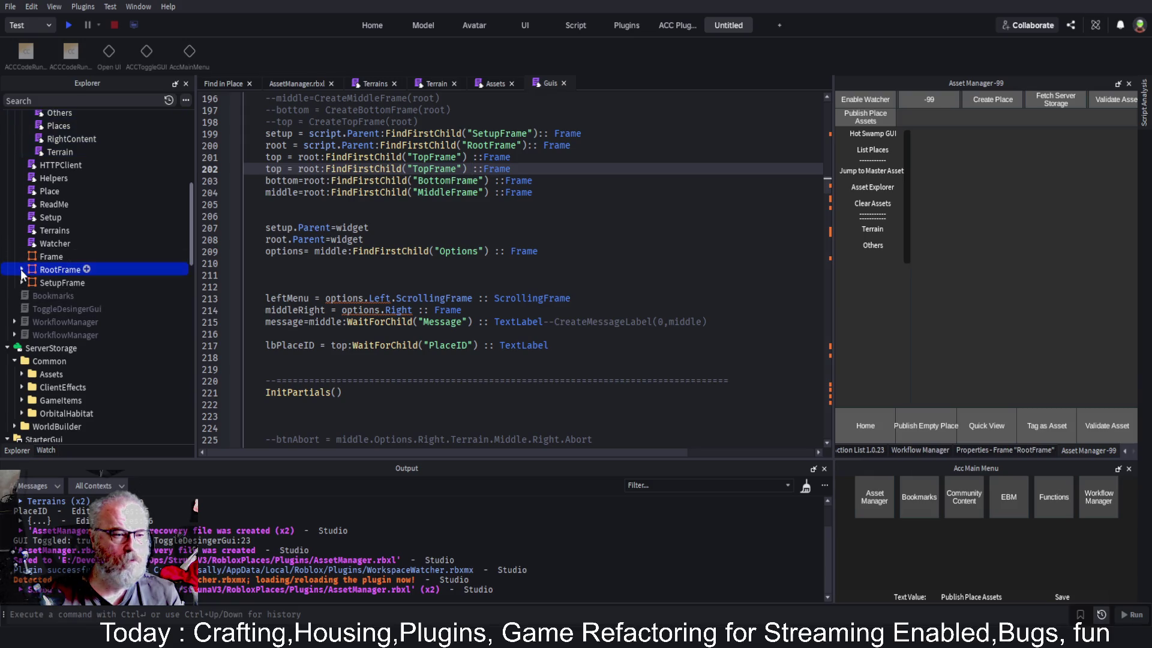
pyautogui.click(22, 270)
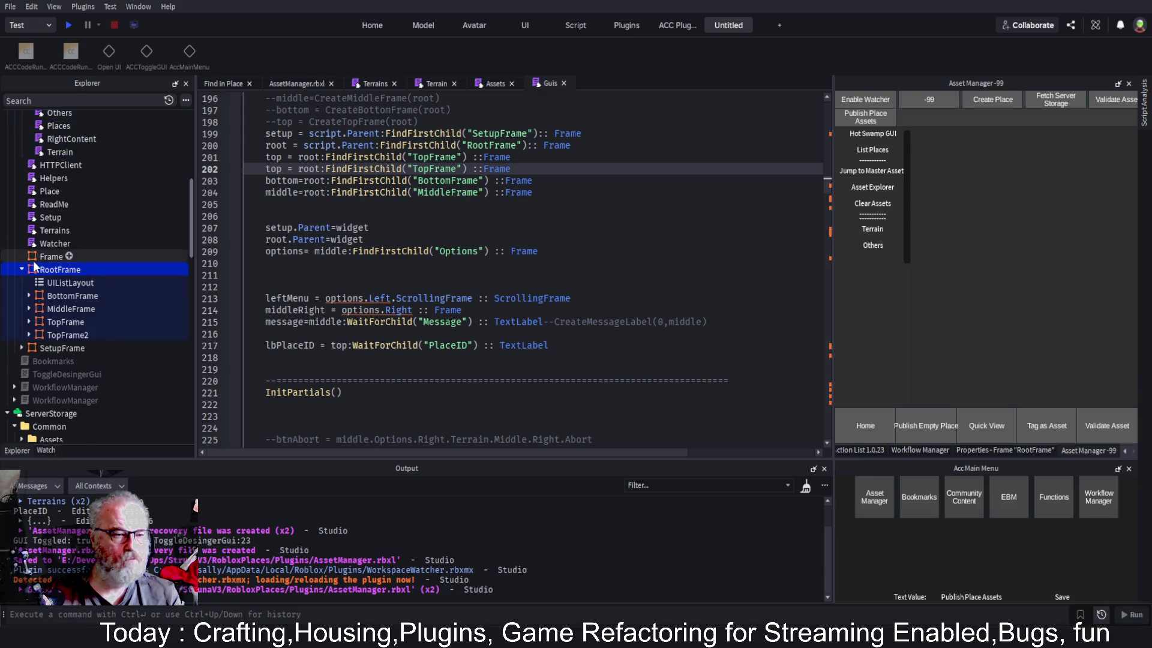
pyautogui.click(462, 169)
pyautogui.write('2')
pyautogui.click(620, 187)
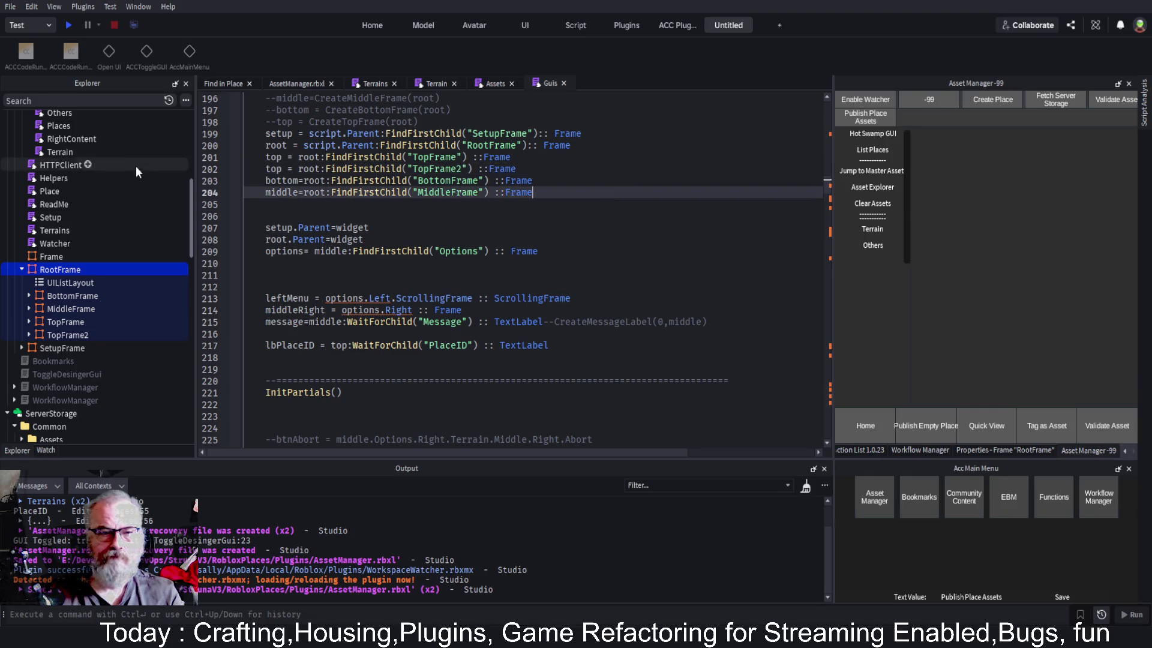
pyautogui.click(280, 170)
pyautogui.write('2')
pyautogui.hotkey('ctrl', 's')
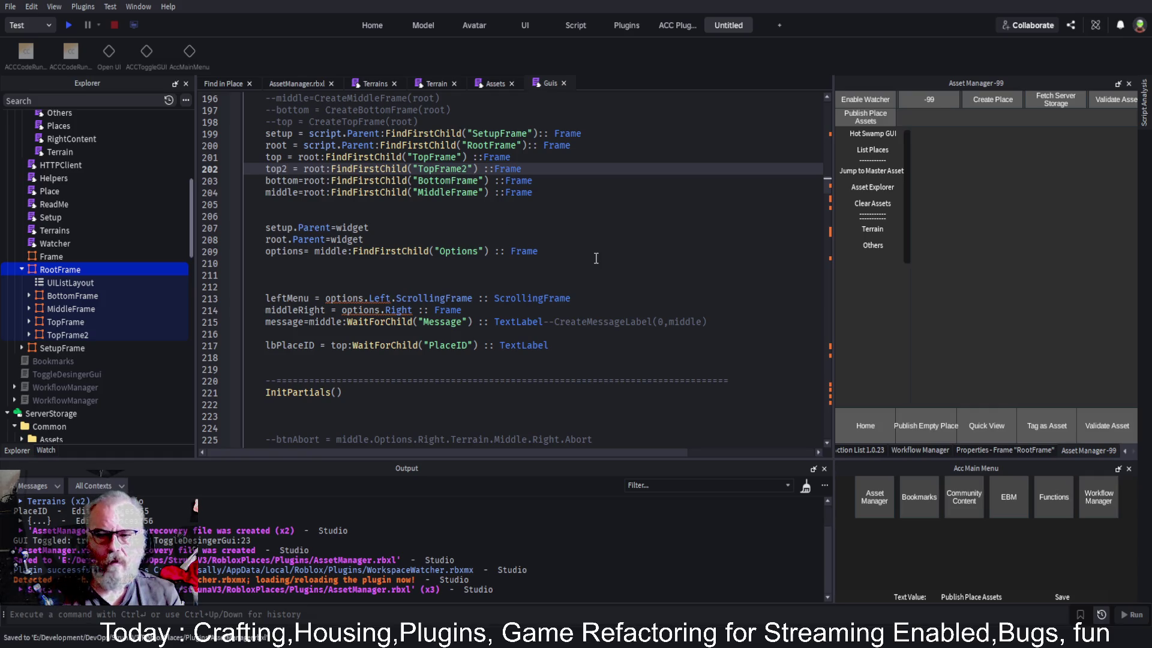
pyautogui.scroll(-20, 578, 258)
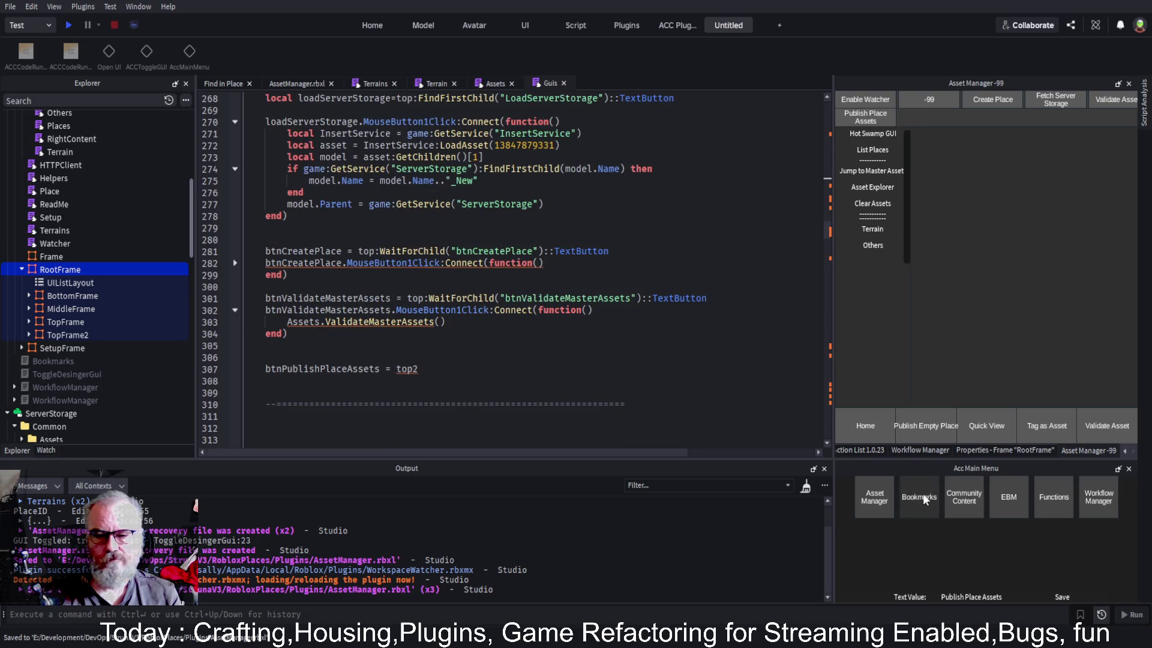
# Replace the stale line 218 bookmark with one on line 307 and begin a WaitForChild call
pyautogui.click(920, 492)
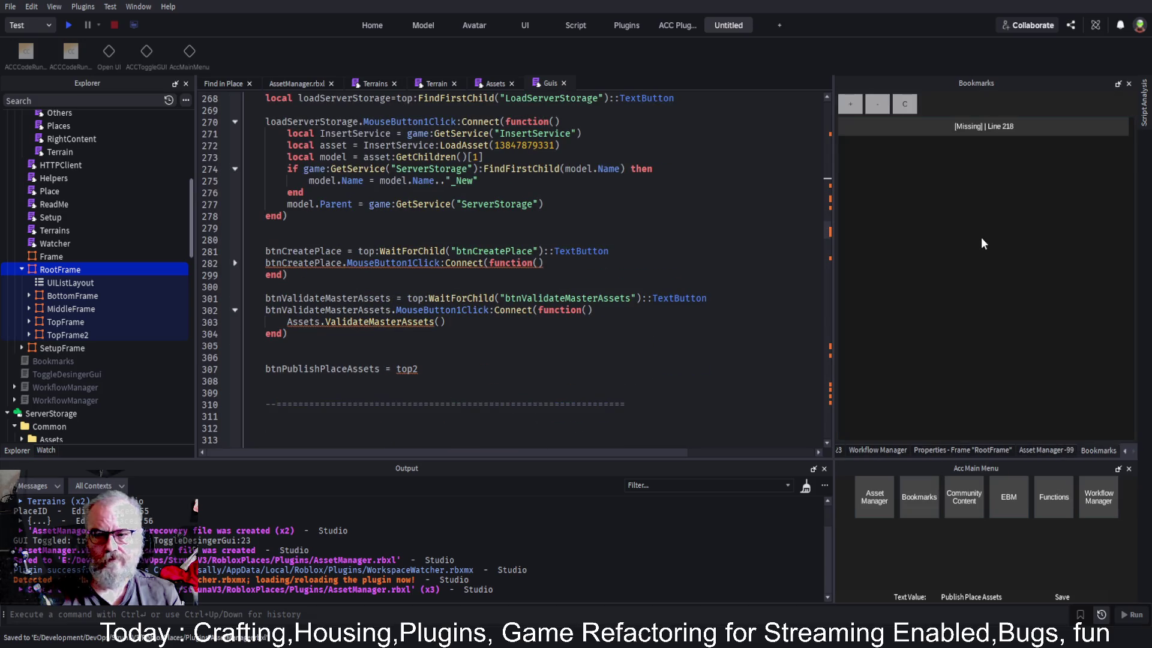
pyautogui.click(903, 102)
pyautogui.scroll(-10, 346, 267)
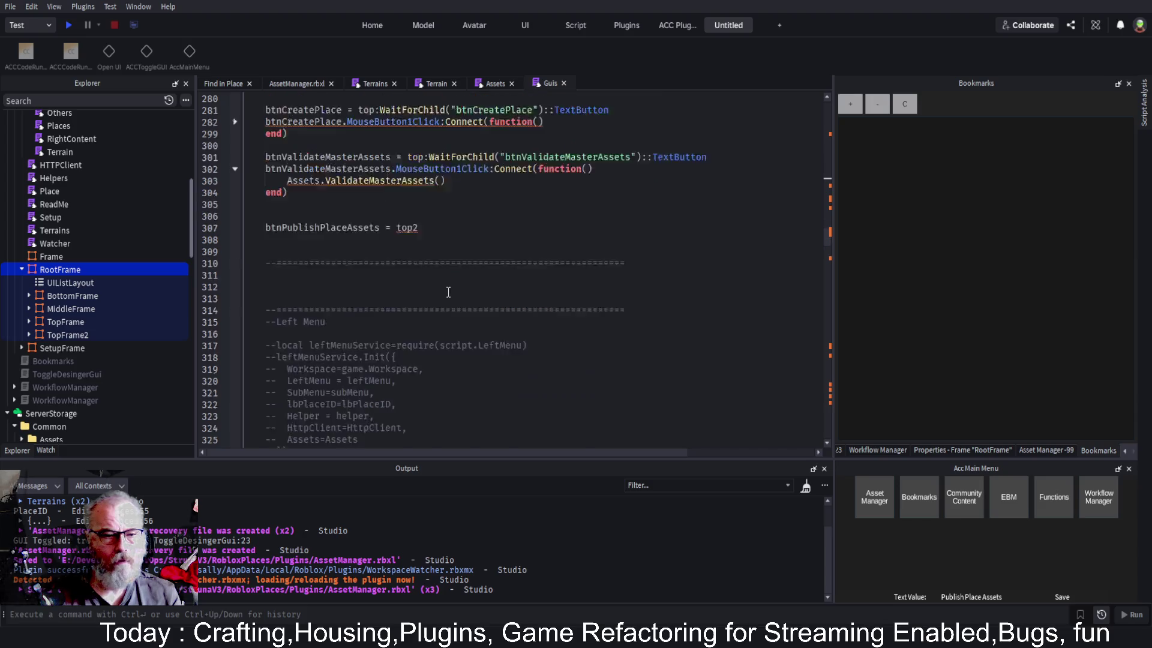
pyautogui.click(414, 191)
pyautogui.click(850, 106)
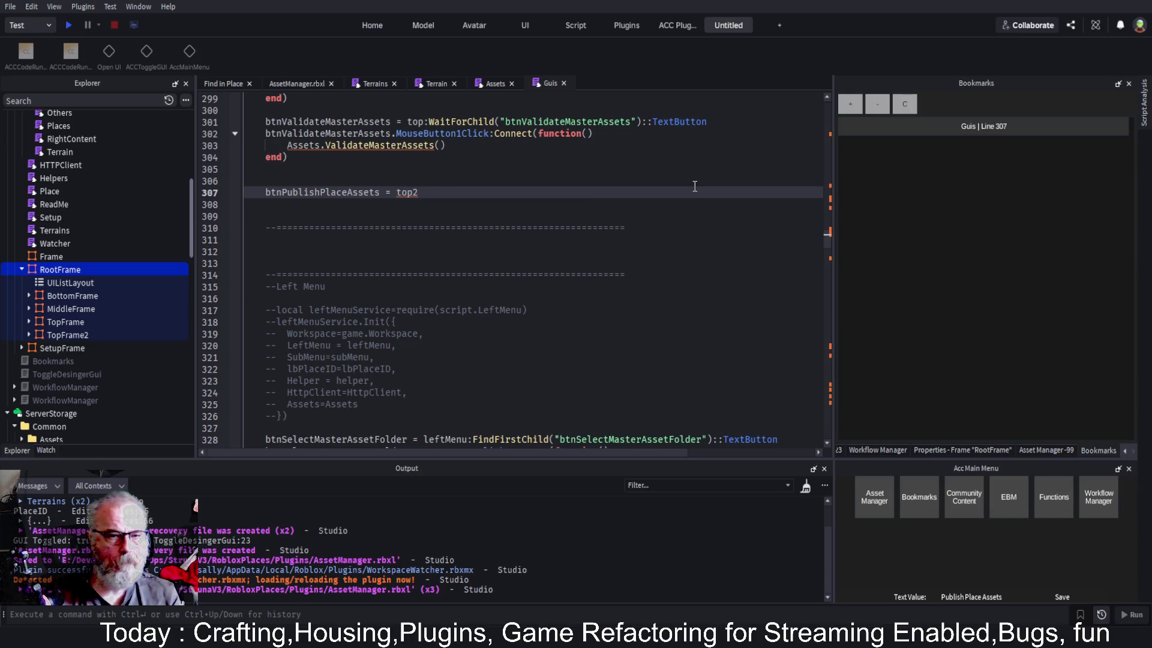
pyautogui.write(':WaitForChild(')
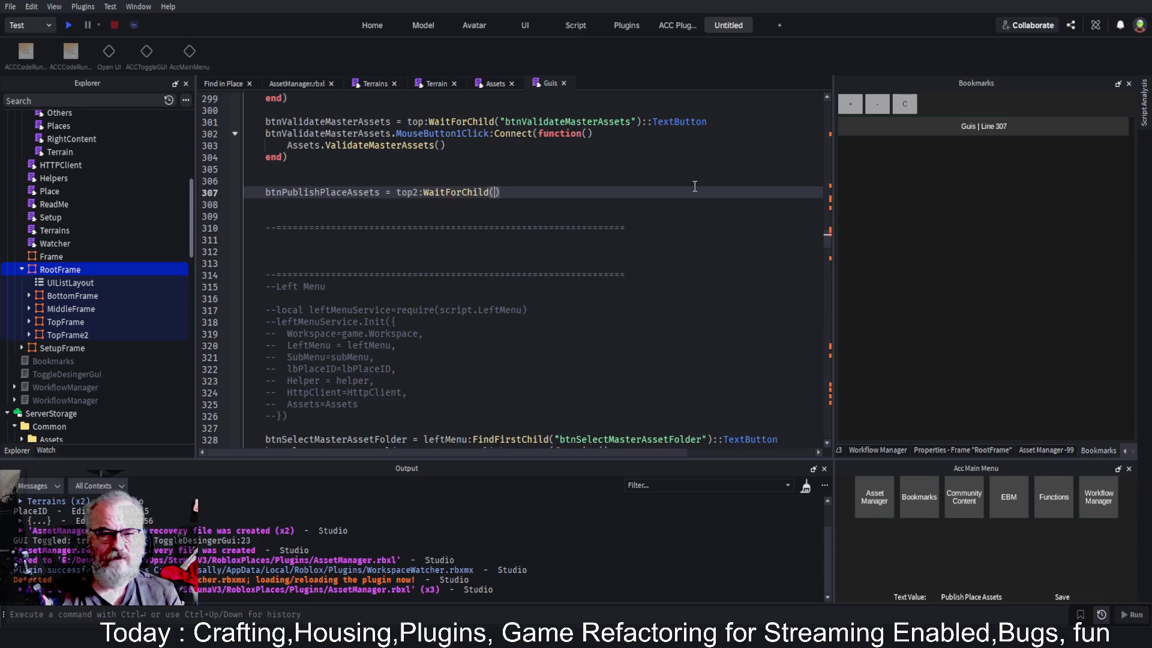
pyautogui.write('"')
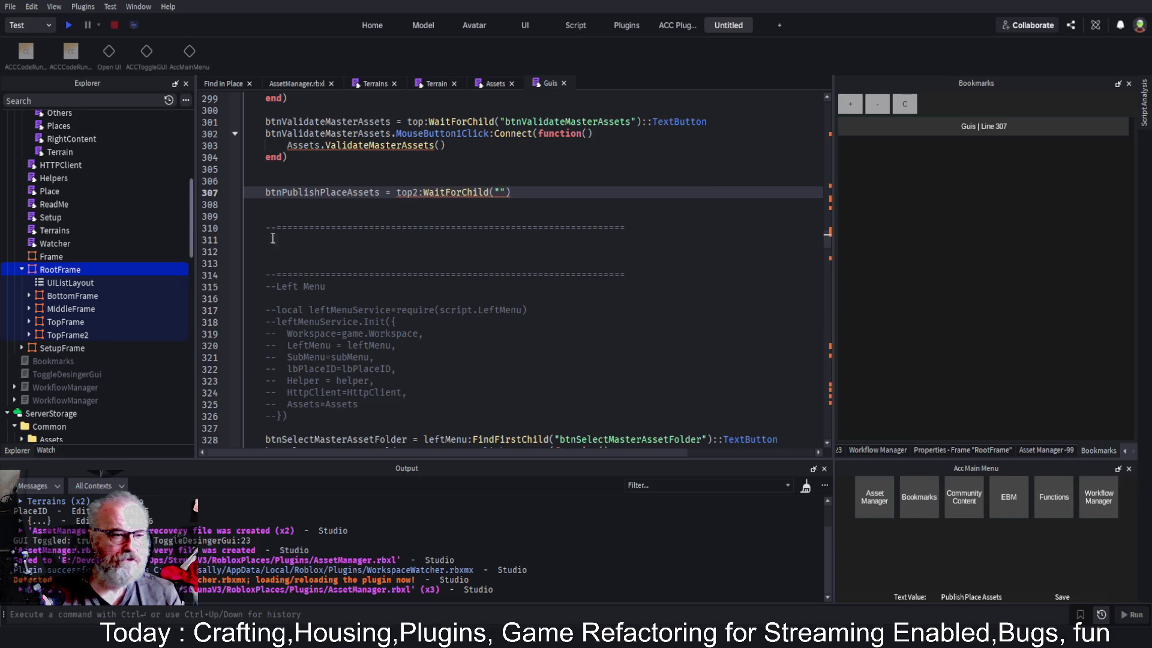
# Rename the PublishPlaceAssets button under TopFrame2 to btnPublishPlaceAssets
pyautogui.click(29, 335)
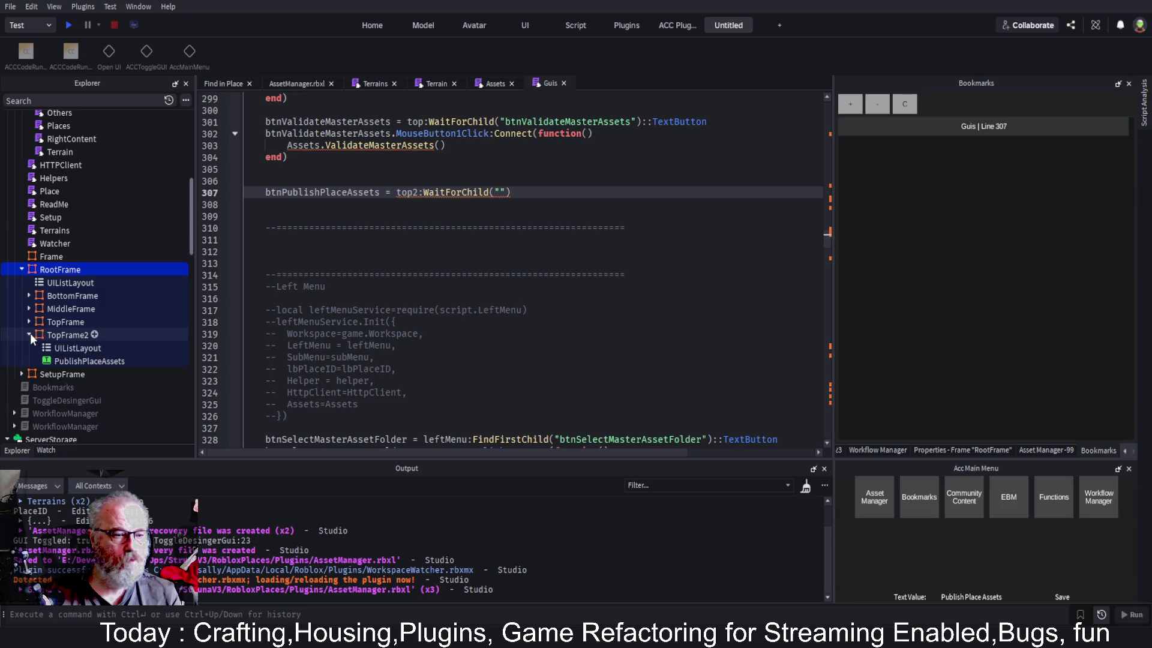
pyautogui.doubleClick(99, 361)
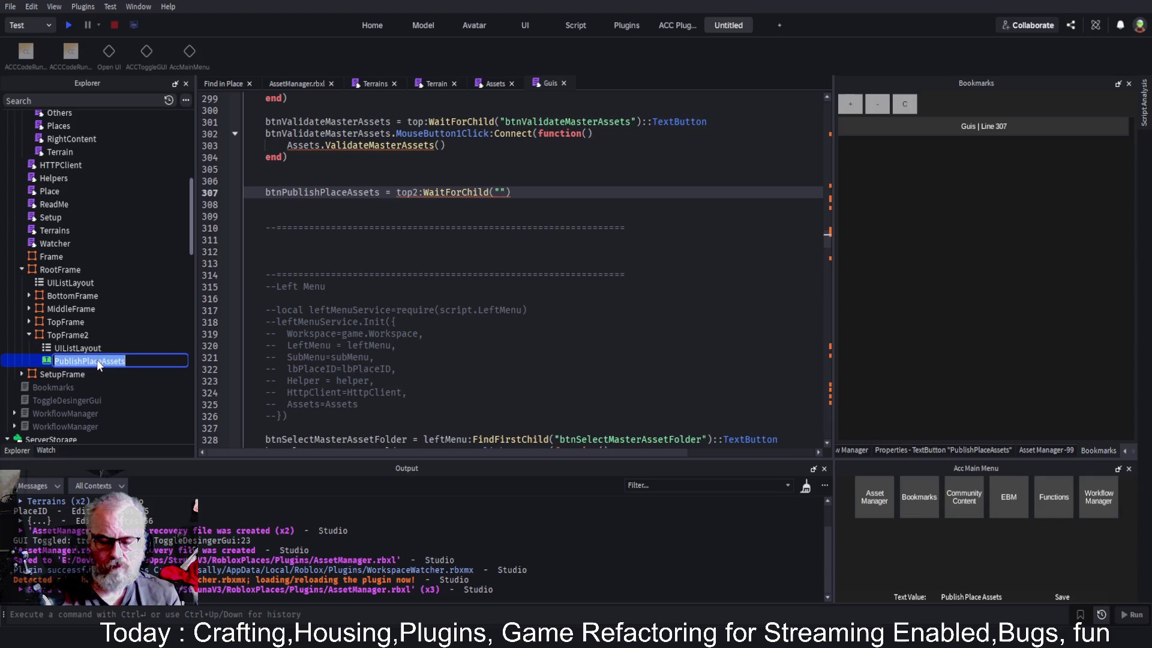
pyautogui.click(99, 362)
pyautogui.write('btn')
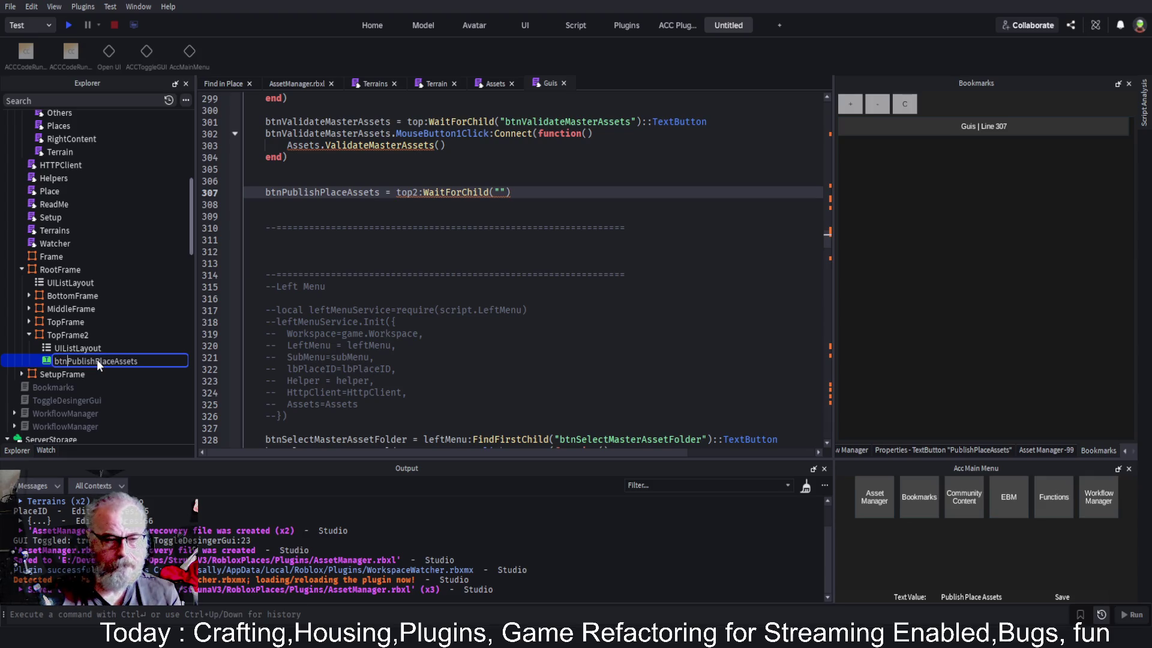
pyautogui.press('Return')
# Fetch btnPublishPlaceAssets from top2 with WaitForChild, cast as ::TextButton
pyautogui.click(99, 362)
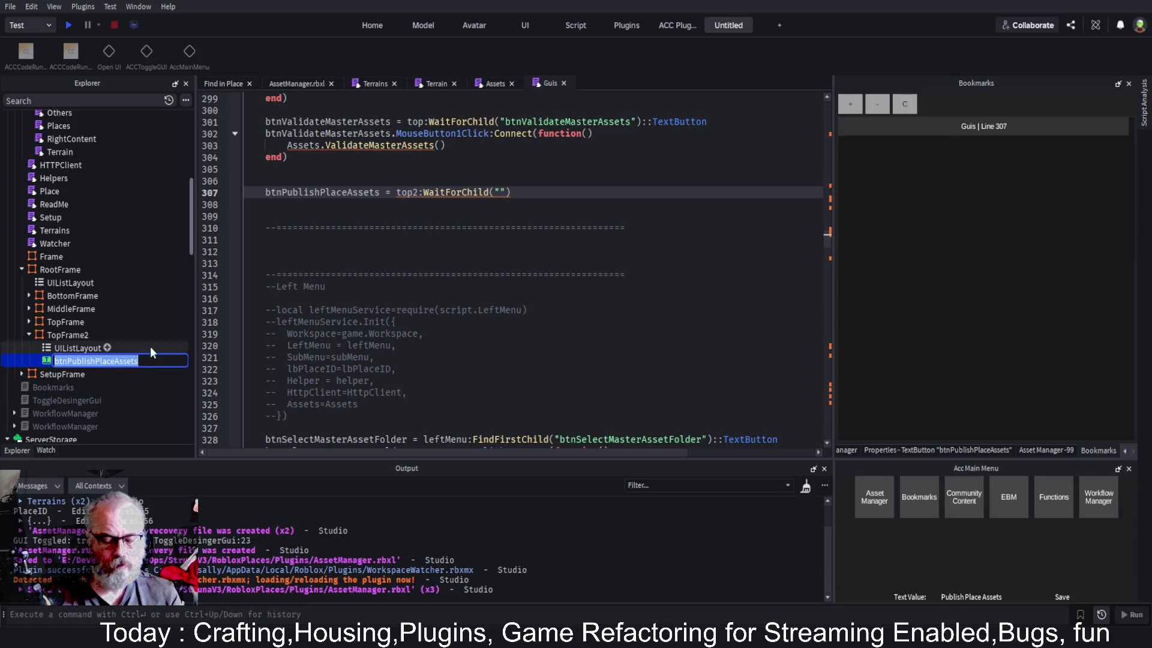
pyautogui.click(502, 192)
pyautogui.write('btnPublishPlaceAssets')
pyautogui.press('End')
pyautogui.write('::TextButton')
# Start a btnPublishPlaceAssets.MouseButton1Click:Connect(function() handler beginning with HttpClient., saving the script
pyautogui.press('Return')
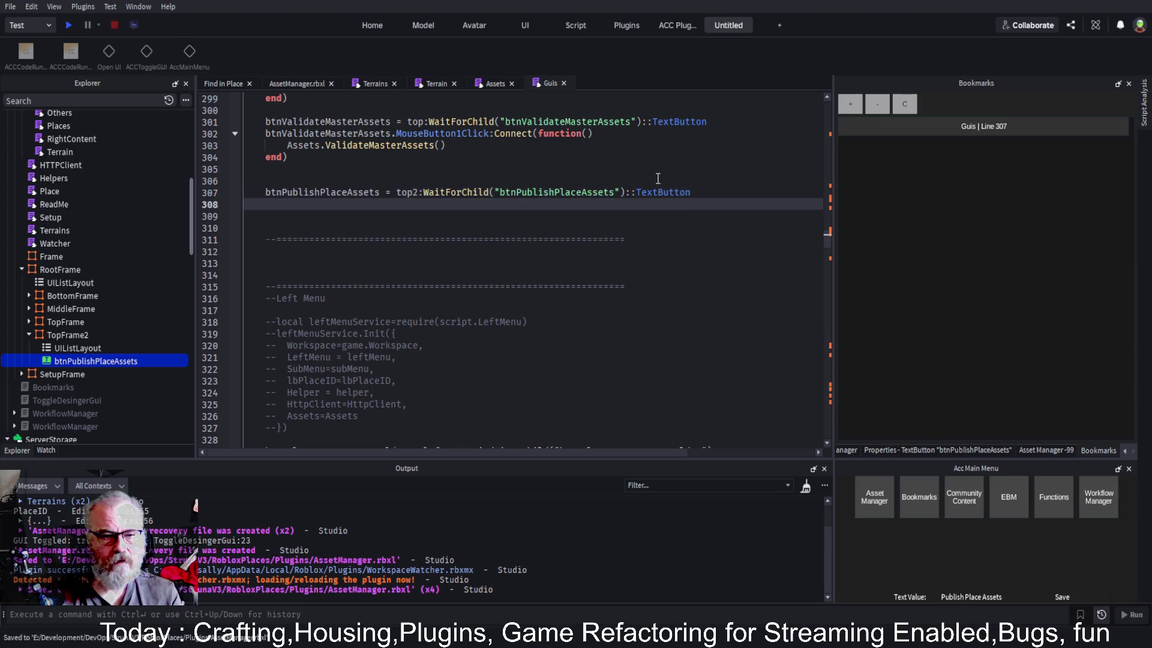
pyautogui.write('btn')
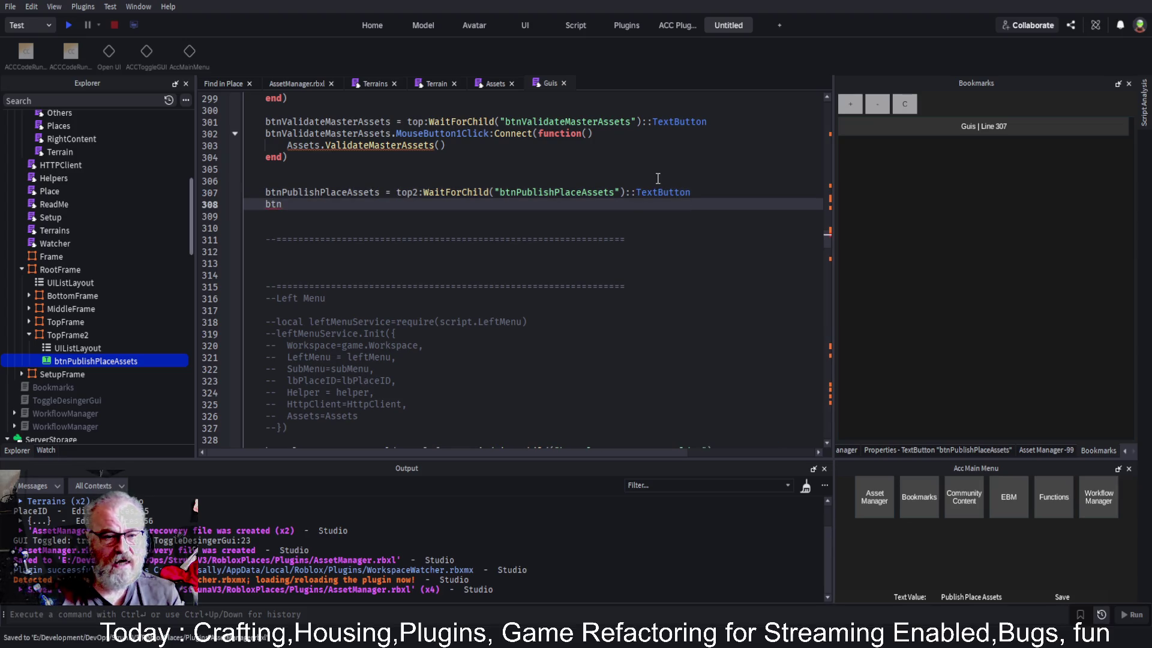
pyautogui.press('Tab')
pyautogui.write('.mo')
pyautogui.press('Tab')
pyautogui.write(':C')
pyautogui.press('Tab')
pyautogui.write('function(')
pyautogui.press('Return')
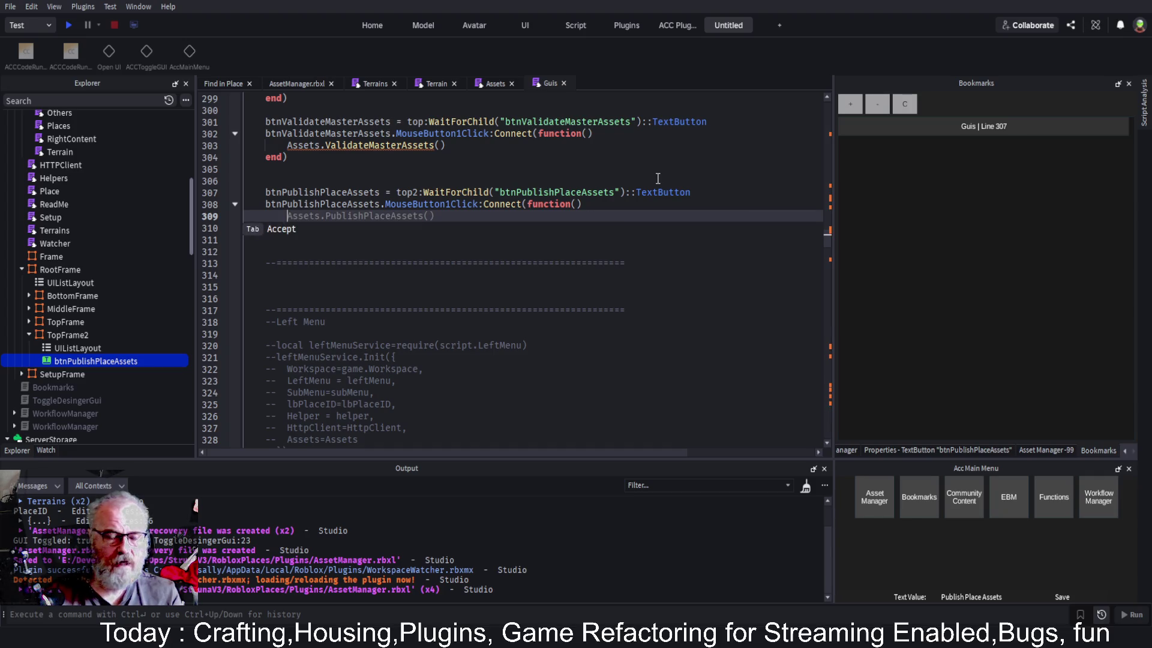
pyautogui.hotkey('ctrl', 's')
pyautogui.write('HttpClient.')
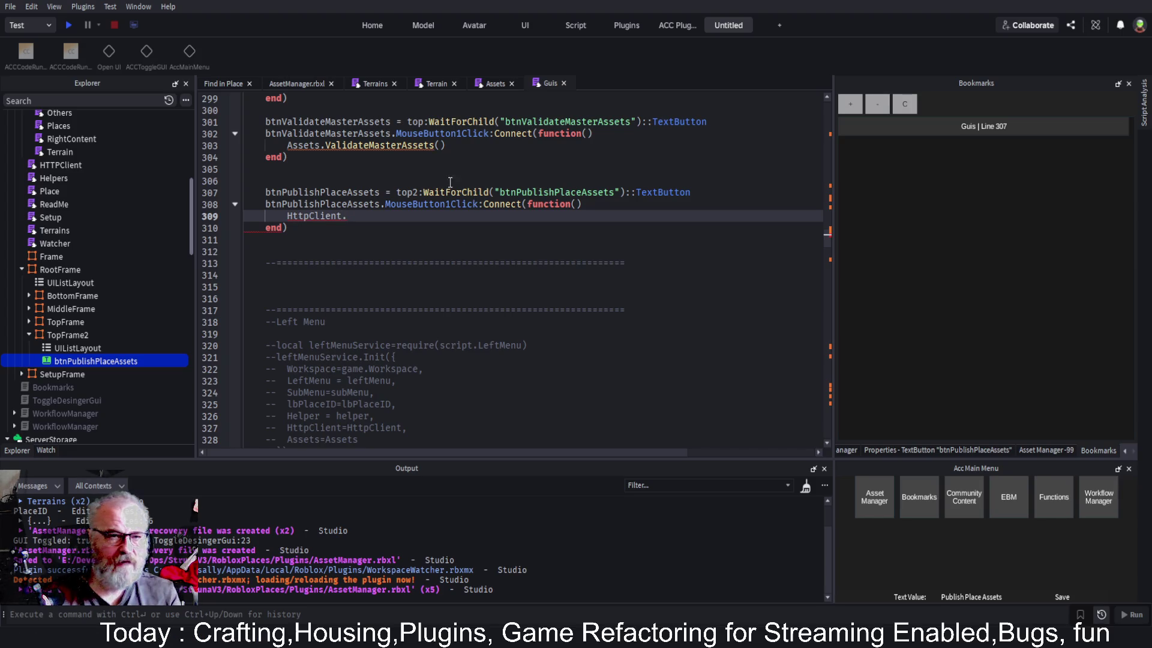
pyautogui.click(469, 192)
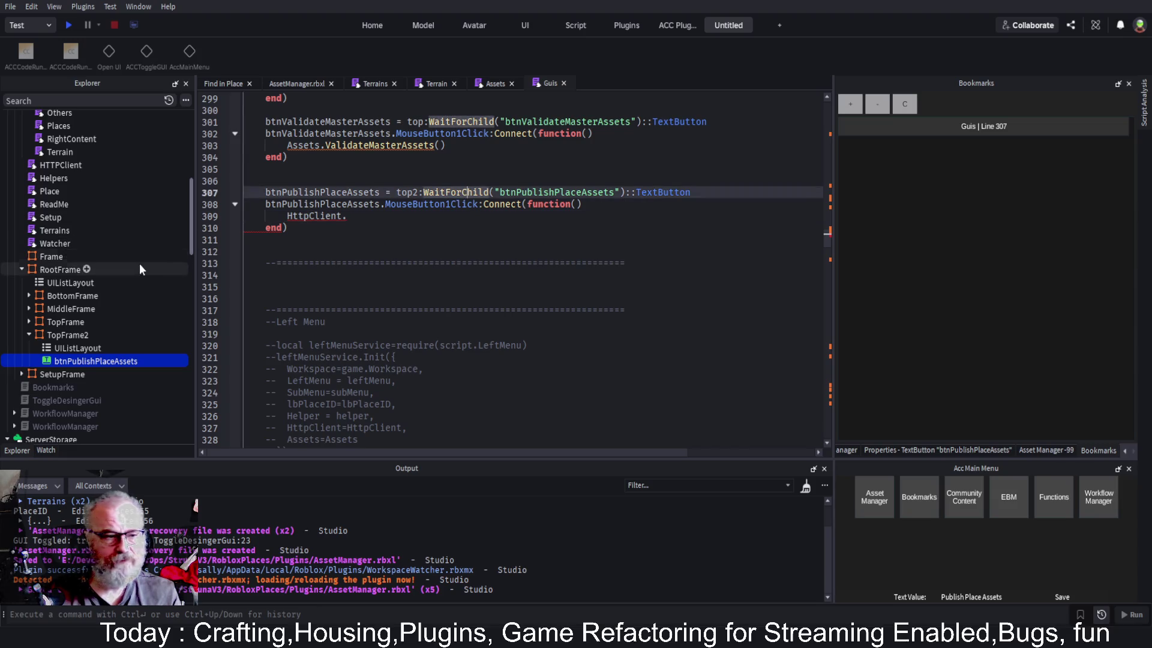
# Open the HTTPClient script and inspect the PostAsync call in its update function
pyautogui.scroll(3, 144, 269)
pyautogui.doubleClick(60, 277)
pyautogui.scroll(-2, 462, 264)
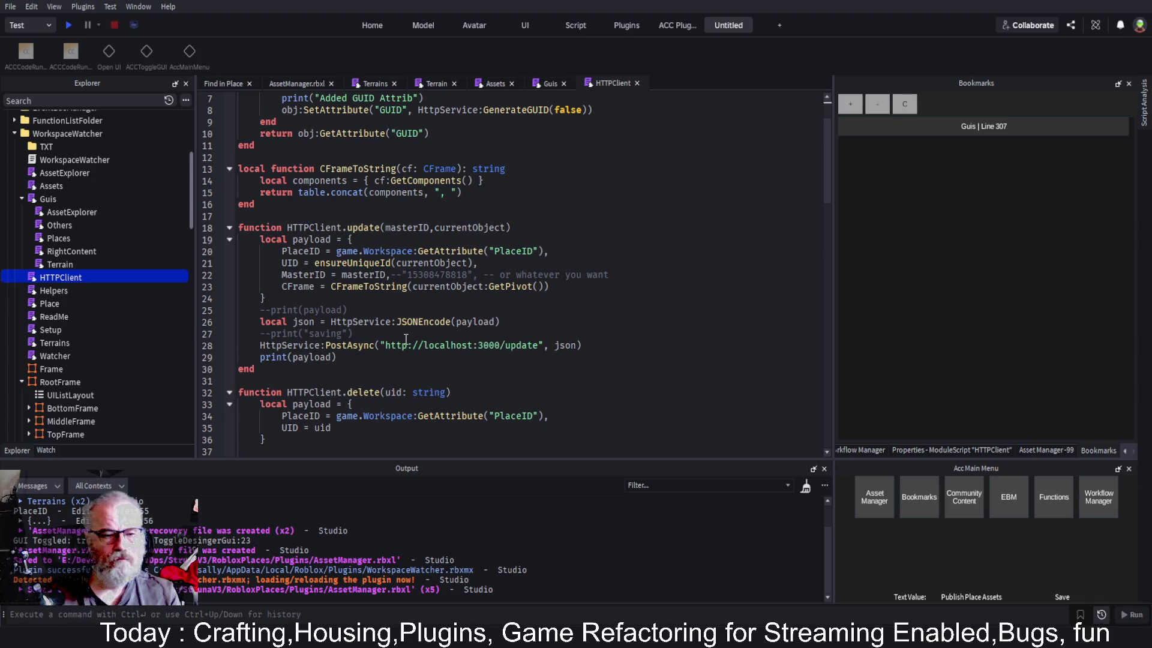
pyautogui.scroll(-2, 406, 340)
pyautogui.scroll(-3, 371, 297)
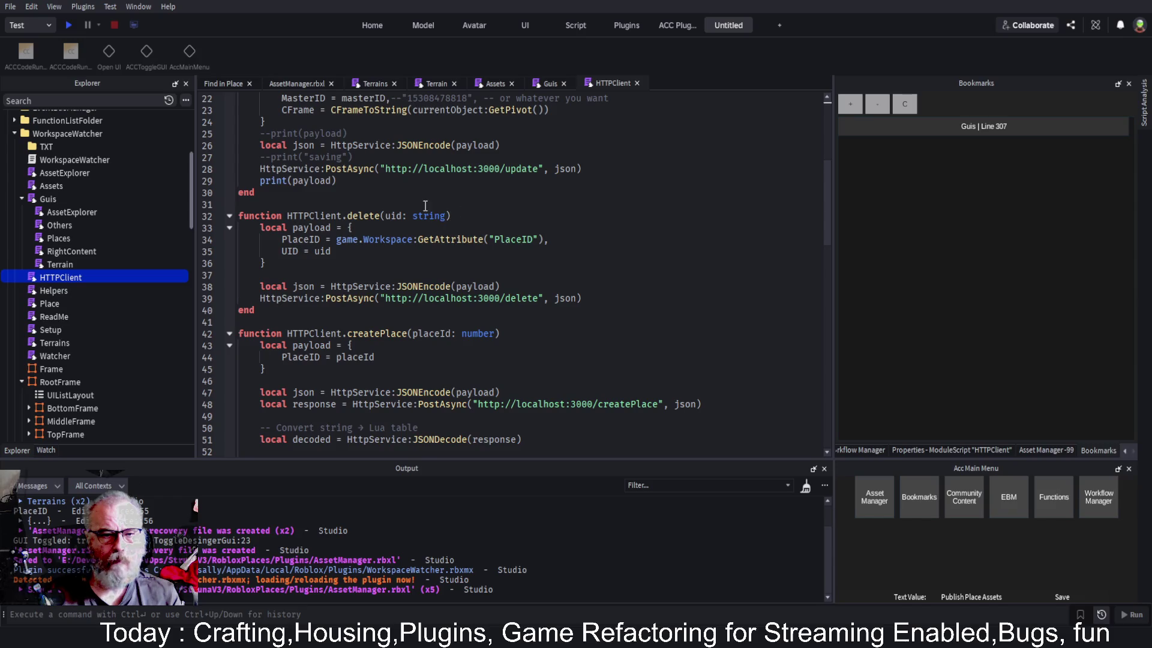
pyautogui.click(360, 170)
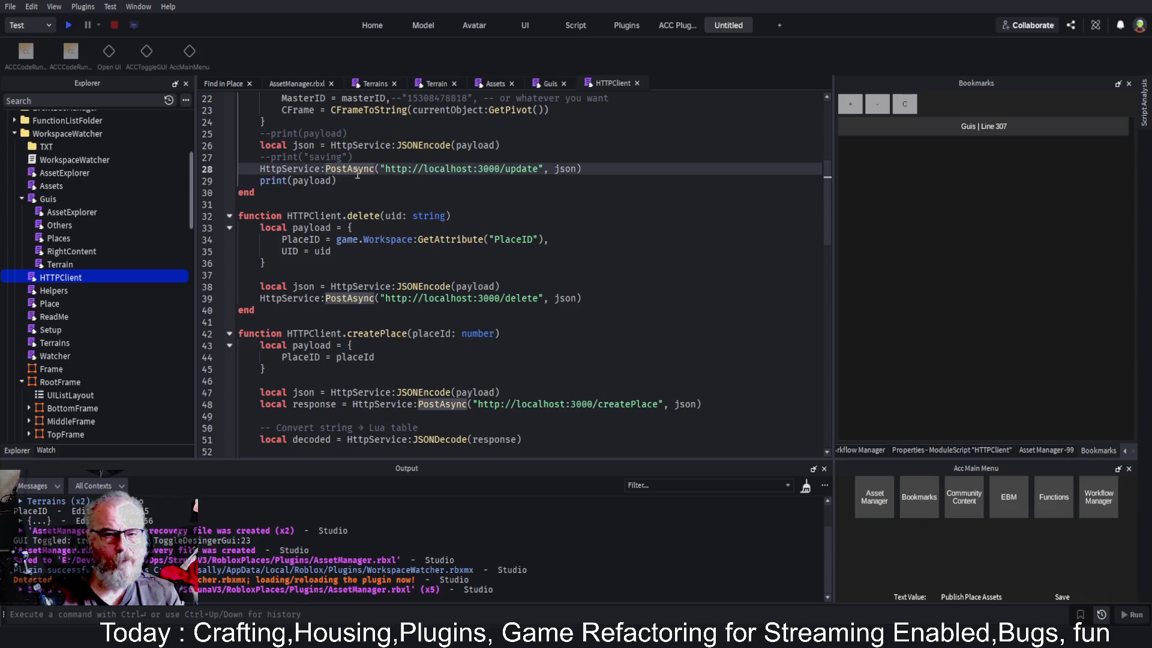
pyautogui.scroll(2, 282, 193)
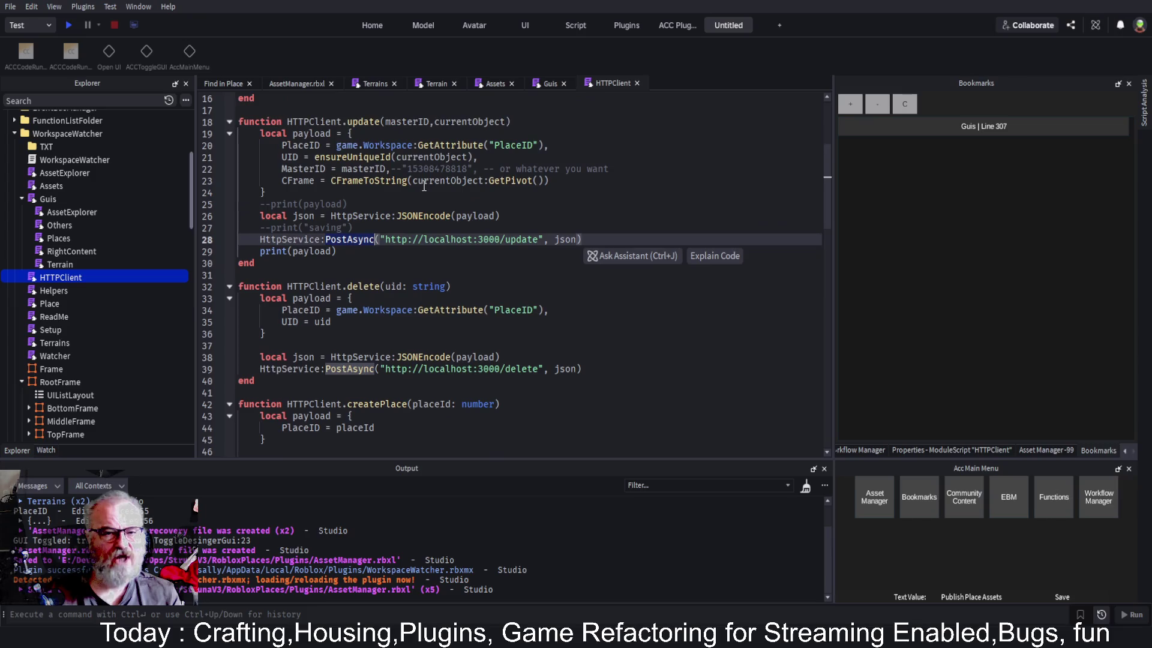
# Duplicate the update function below itself, rename the copy publishPlaceAssets, and save
pyautogui.moveTo(267, 113); pyautogui.dragTo(266, 264)
pyautogui.hotkey('ctrl', 'c')
pyautogui.hotkey('ctrl', 'v')
pyautogui.click(363, 286)
pyautogui.doubleClick(363, 286)
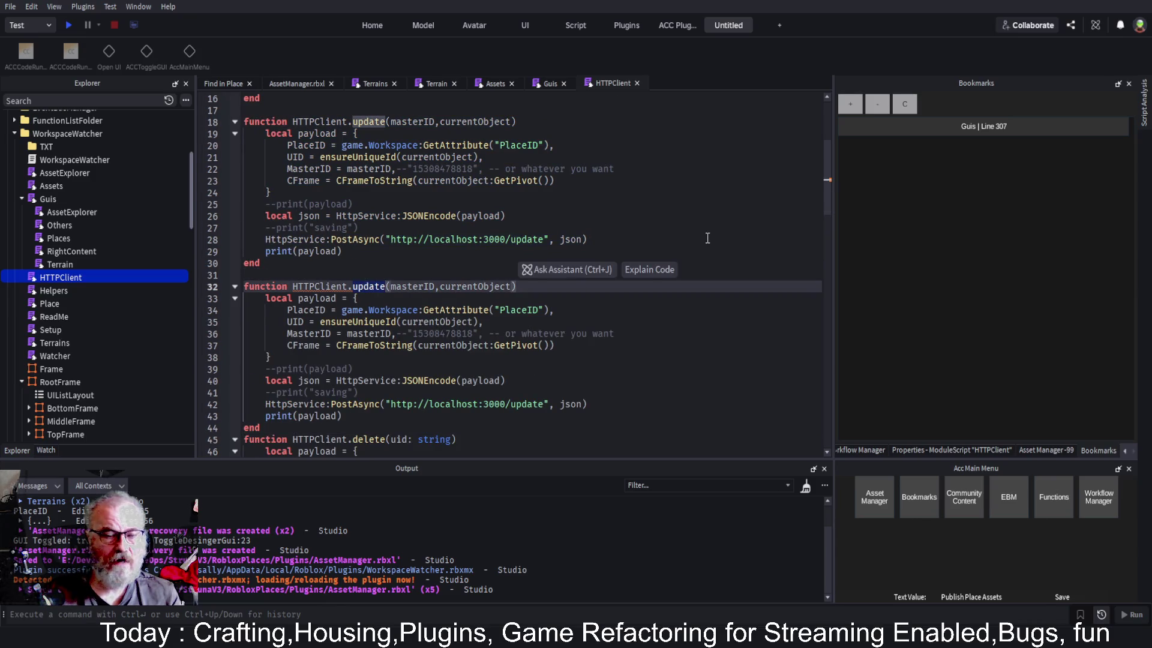
pyautogui.write('pun')
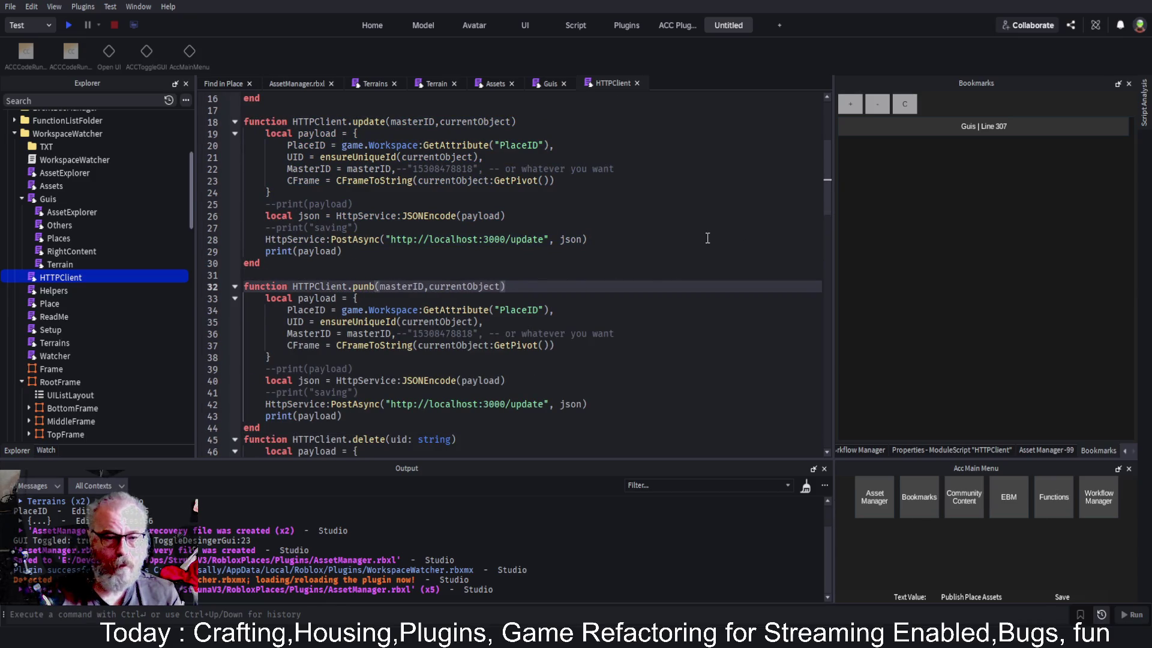
pyautogui.press('BackSpace')
pyautogui.write('blish')
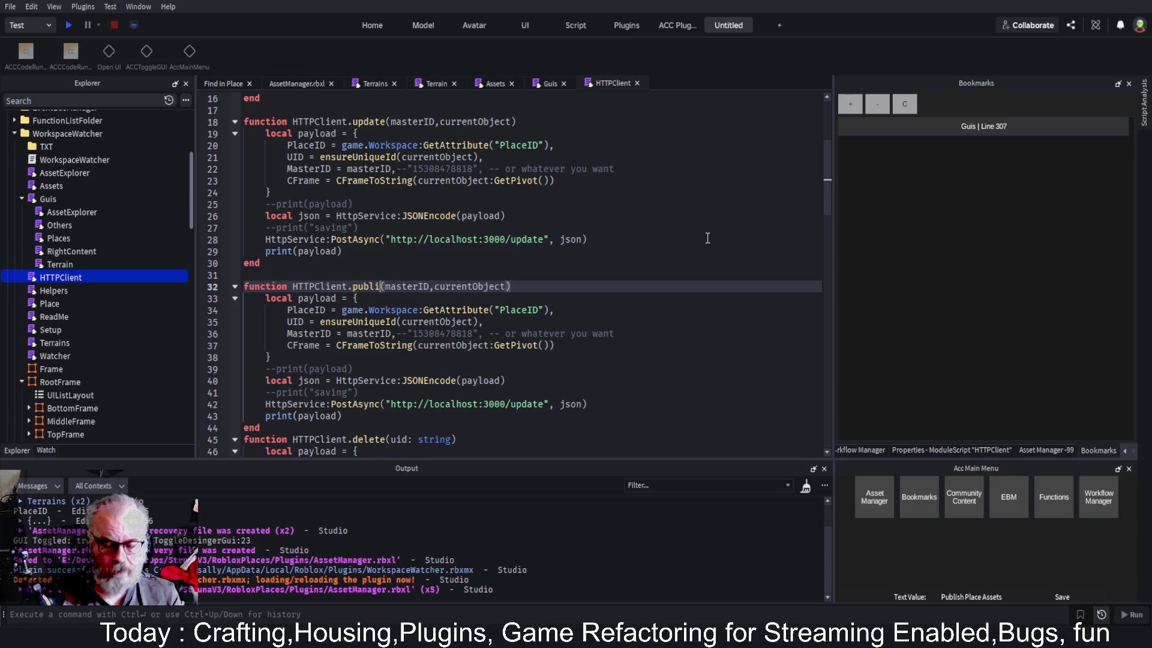
pyautogui.write('PlaceAss')
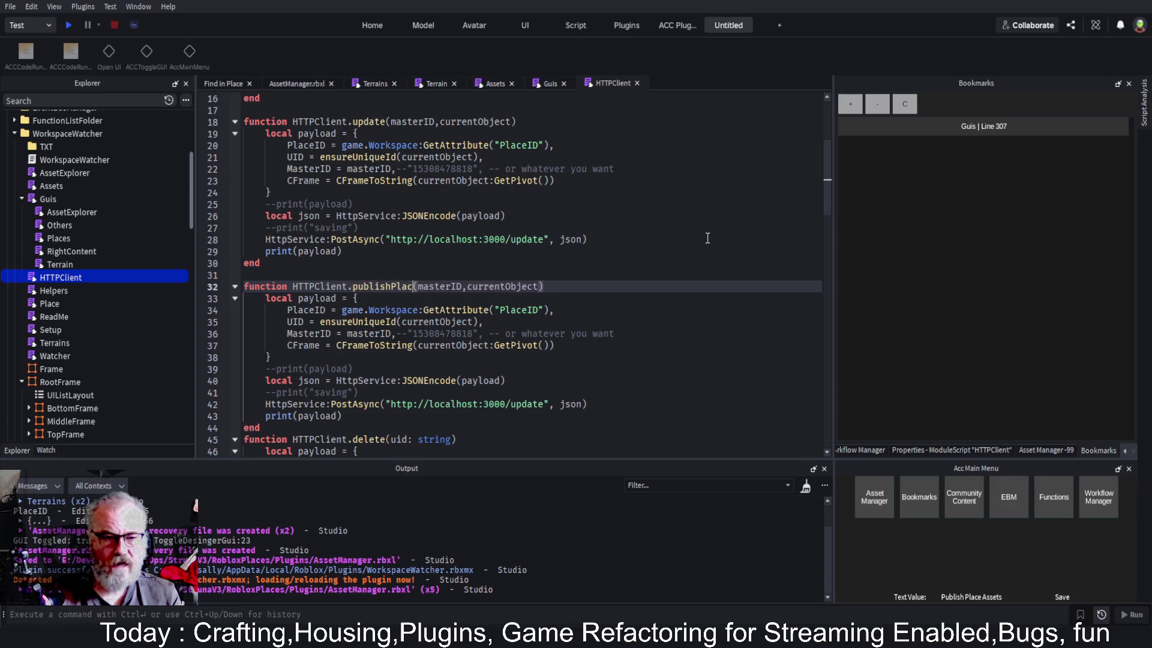
pyautogui.write('ets')
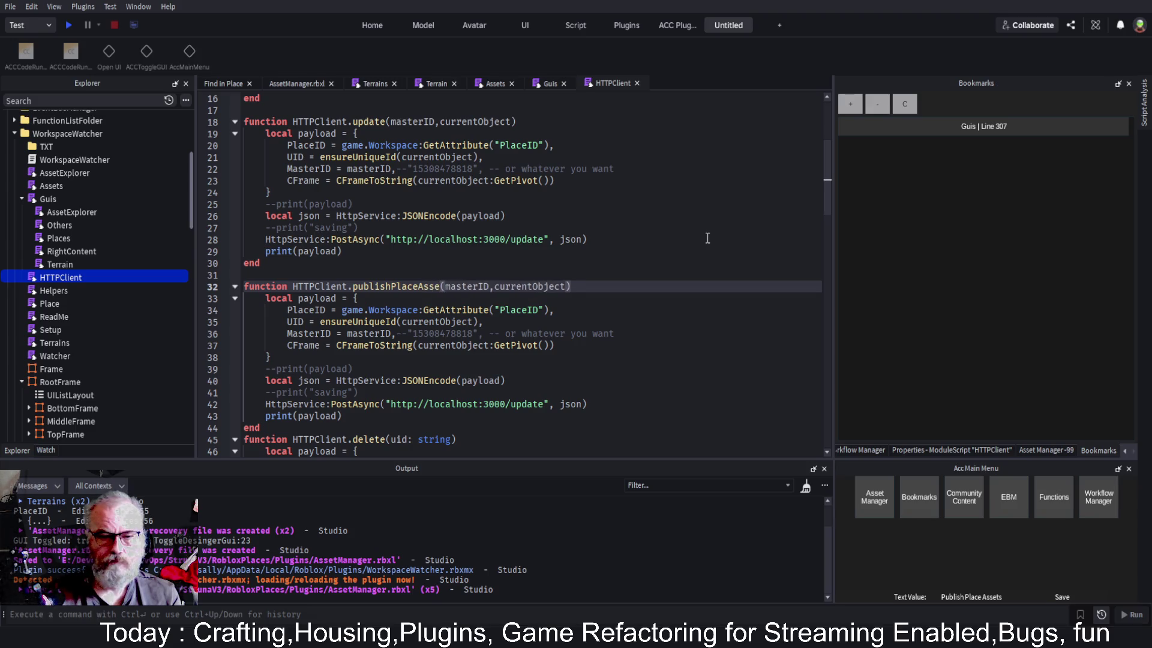
pyautogui.press('Down')
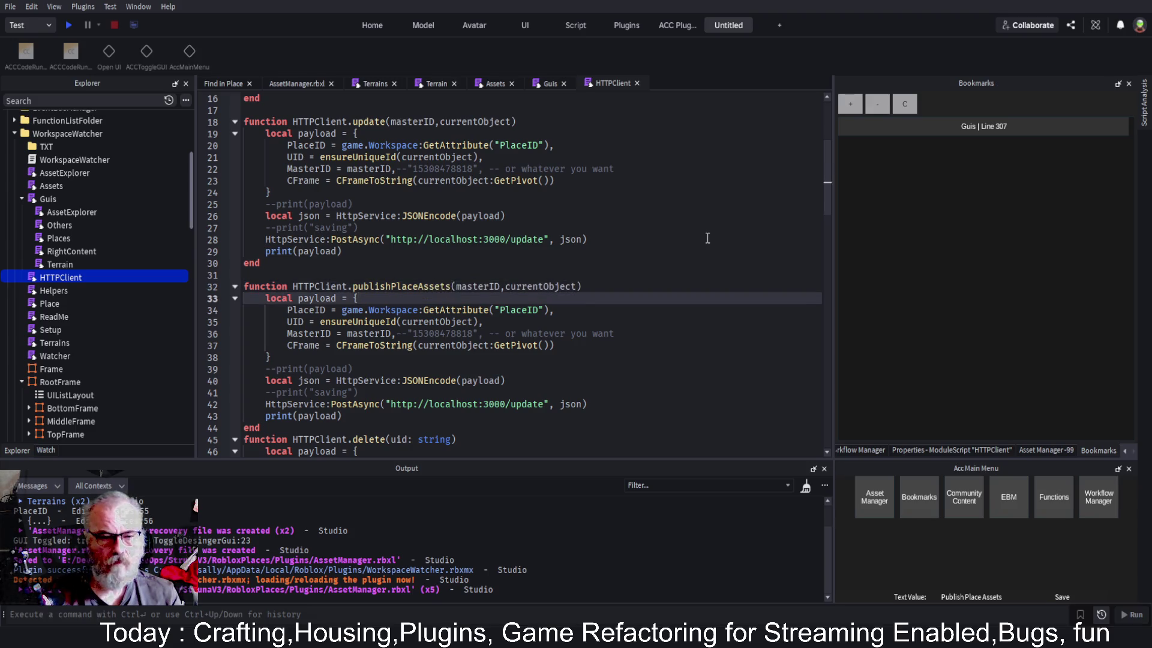
pyautogui.hotkey('ctrl', 's')
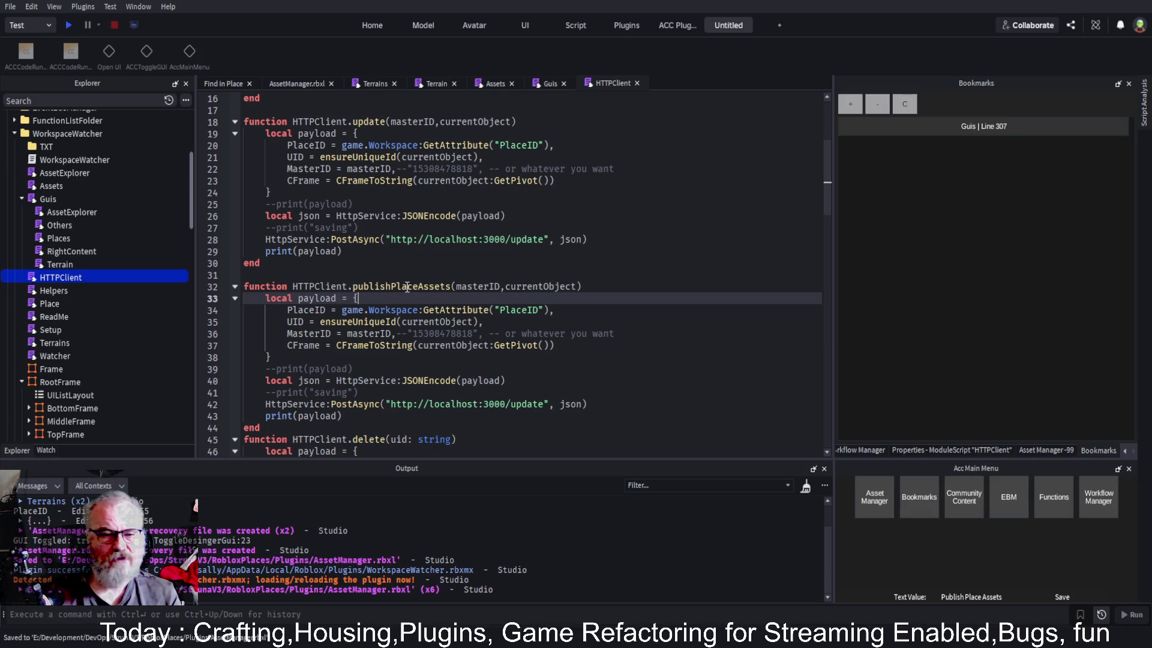
pyautogui.doubleClick(406, 287)
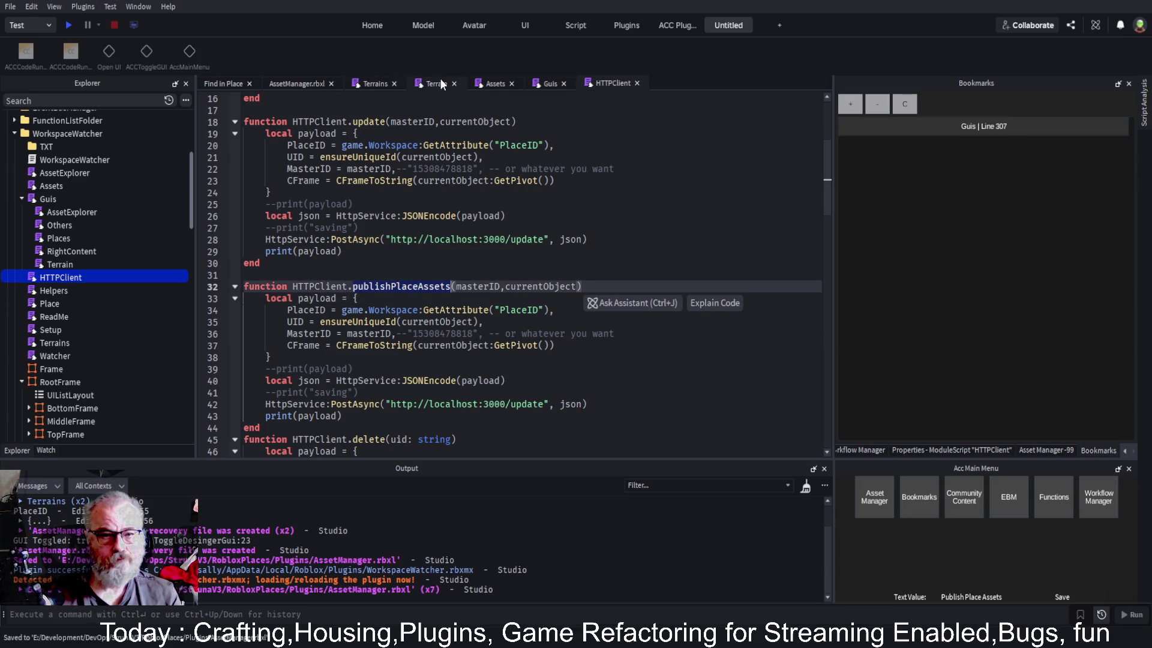
# In the Guis handler, call HttpClient.publishPlaceAssets() with a blank line inserted above it
pyautogui.click(541, 84)
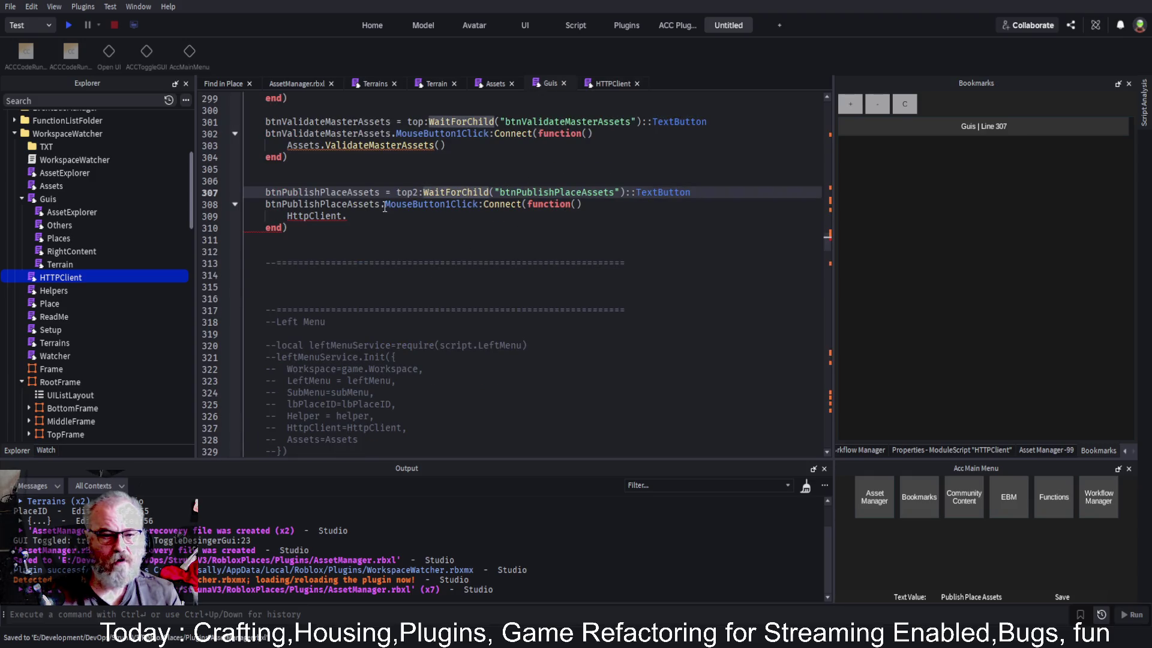
pyautogui.hotkey('ctrl', 'v')
pyautogui.write('()')
pyautogui.press('Up')
pyautogui.press('End')
pyautogui.press('Return')
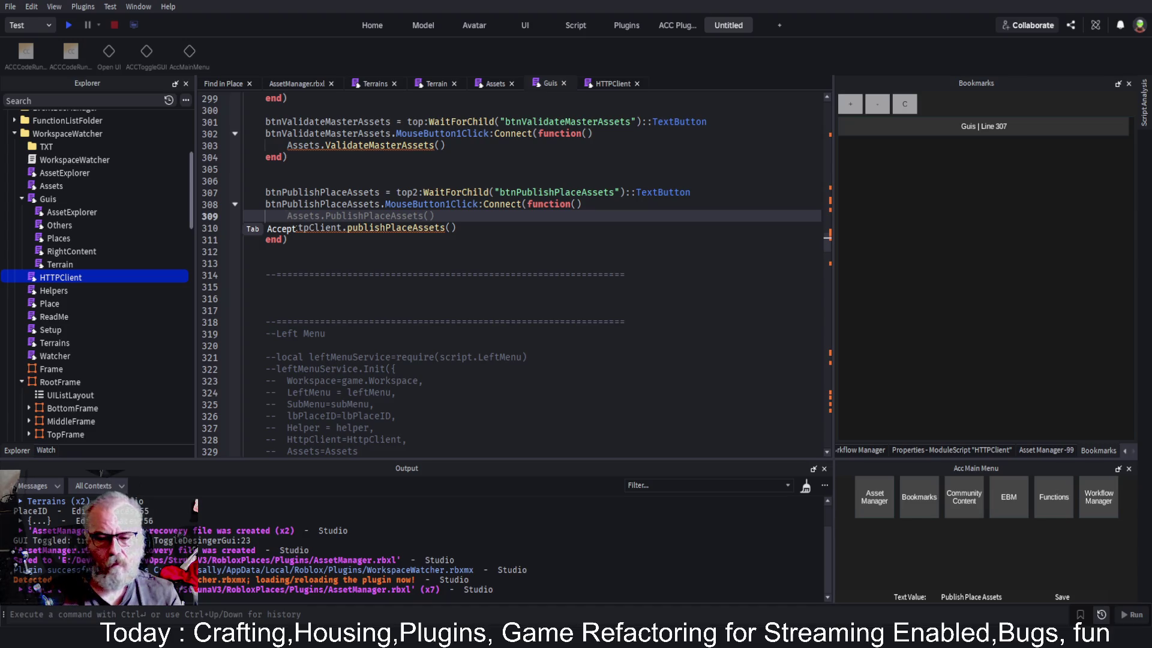
pyautogui.press('Escape')
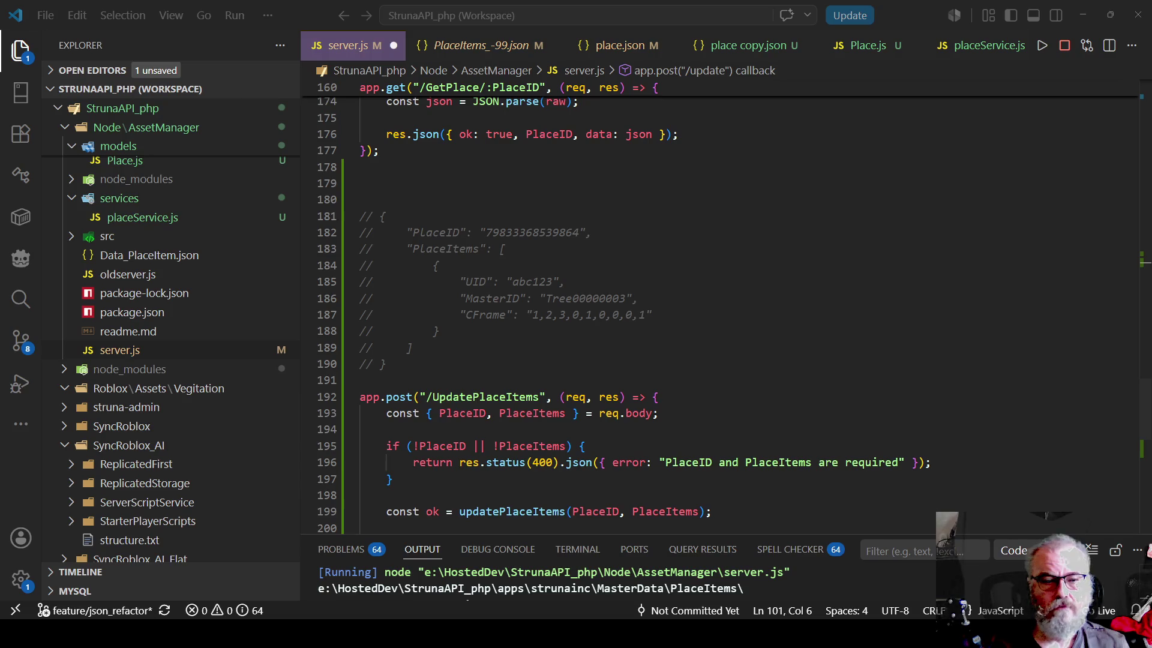
# Select the commented sample PlaceID/PlaceItems payload in server.js
pyautogui.moveTo(360, 199); pyautogui.dragTo(456, 364)
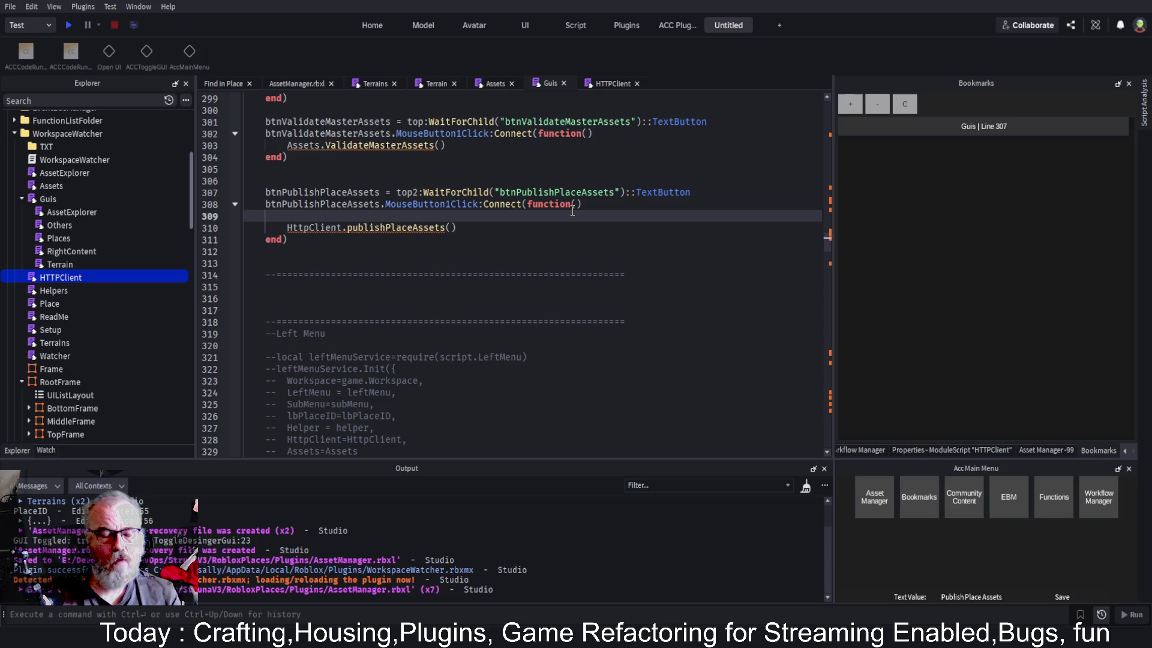
# Paste the sample payload into the click handler and comment it out
pyautogui.hotkey('ctrl', 'v')
pyautogui.moveTo(343, 333); pyautogui.dragTo(270, 226)
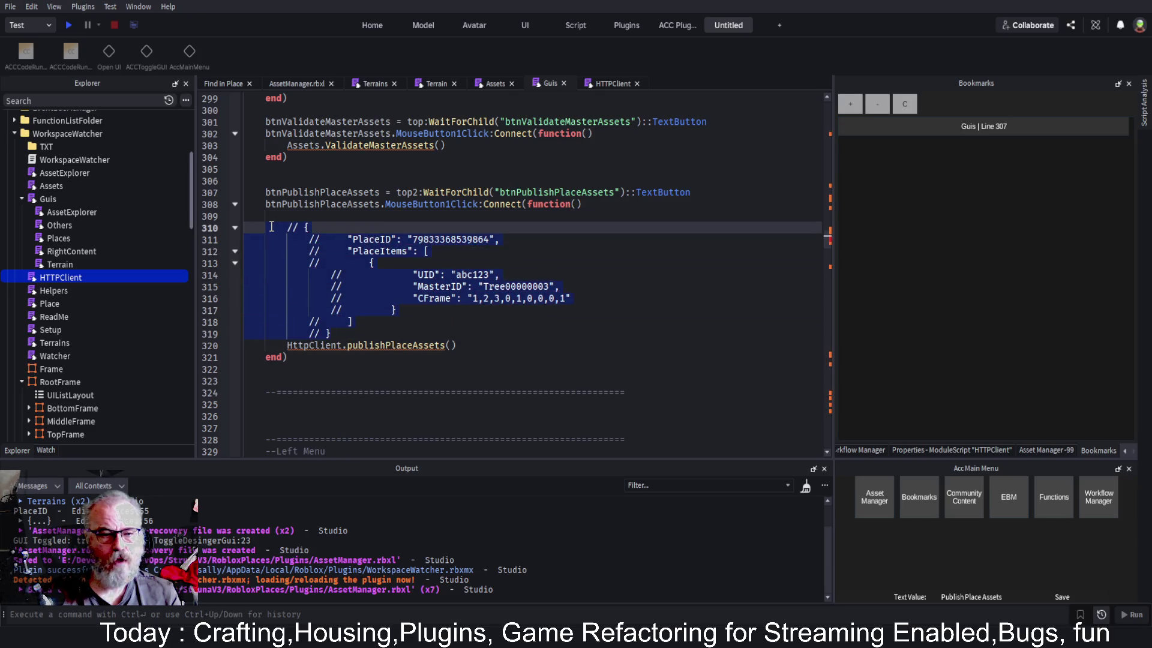
pyautogui.hotkey('ctrl', '/')
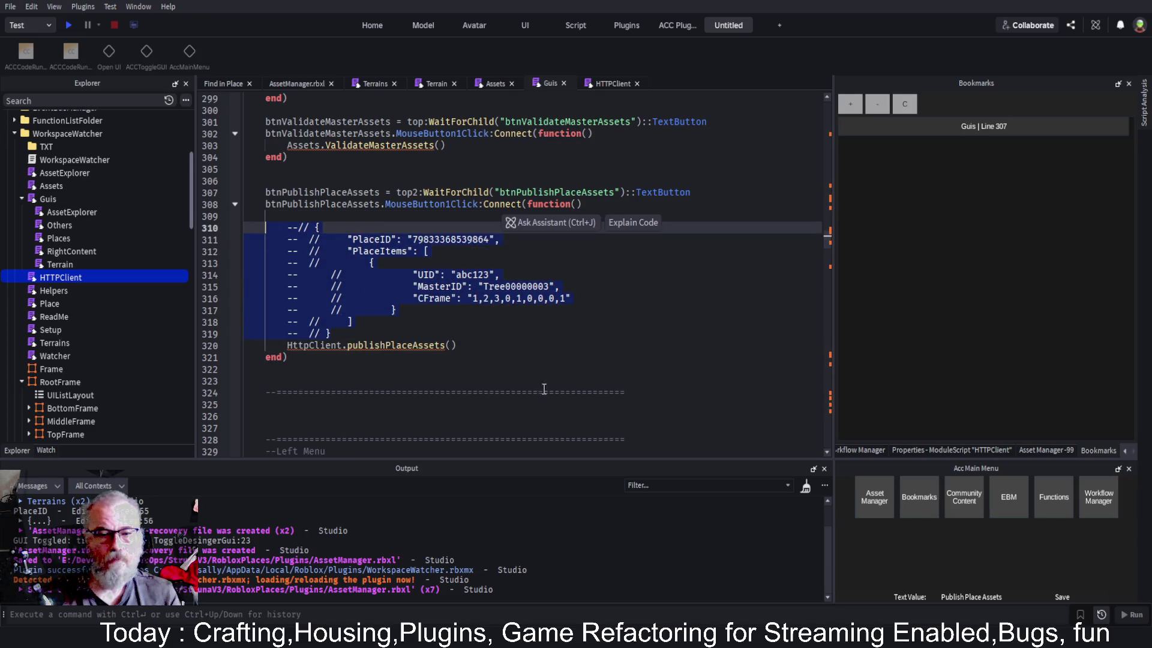
pyautogui.click(695, 332)
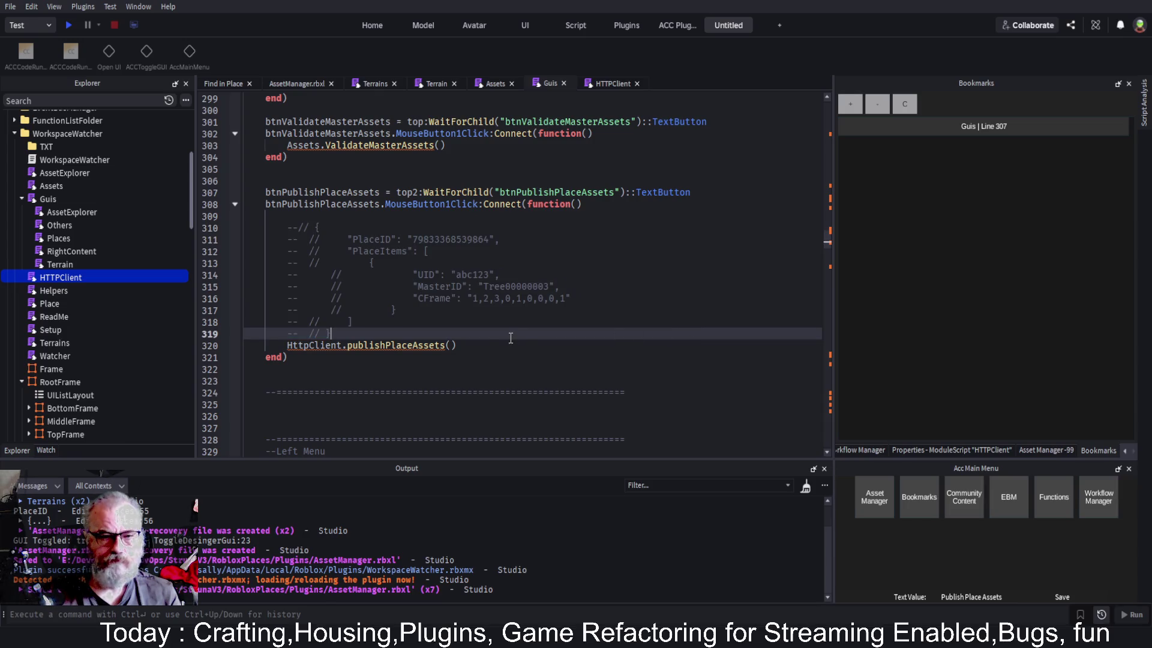
# Add local payload={} and payload.PlaceID=lbPlaceID.Text above the publishPlaceAssets call
pyautogui.click(491, 343)
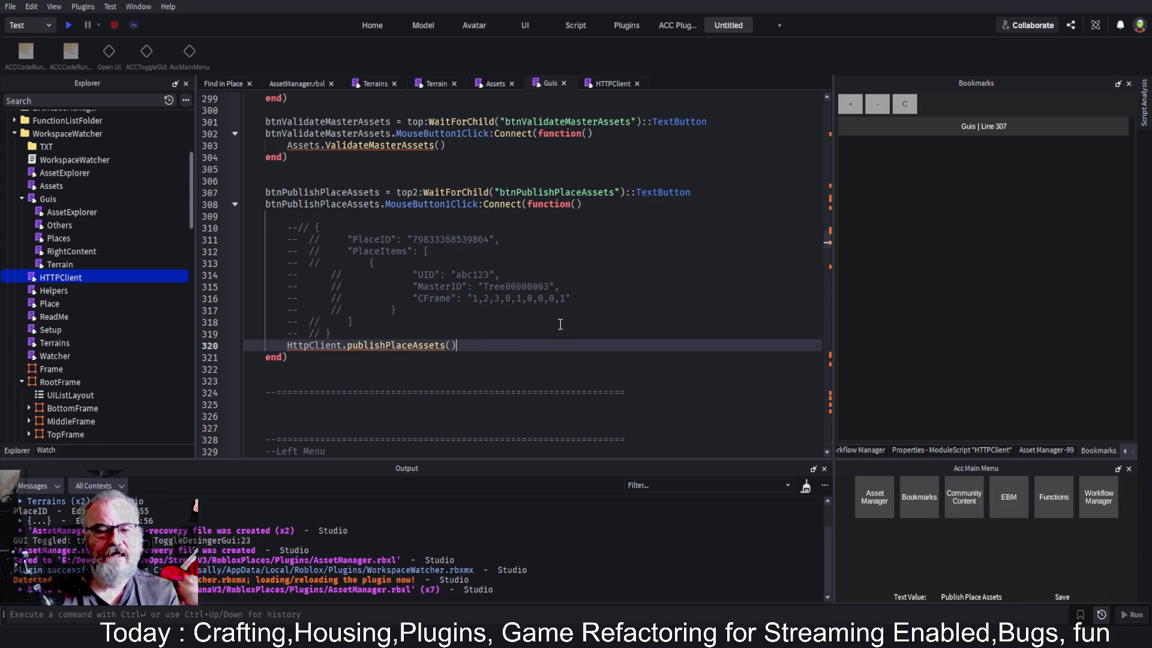
pyautogui.press('Up')
pyautogui.press('Return')
pyautogui.press('Return')
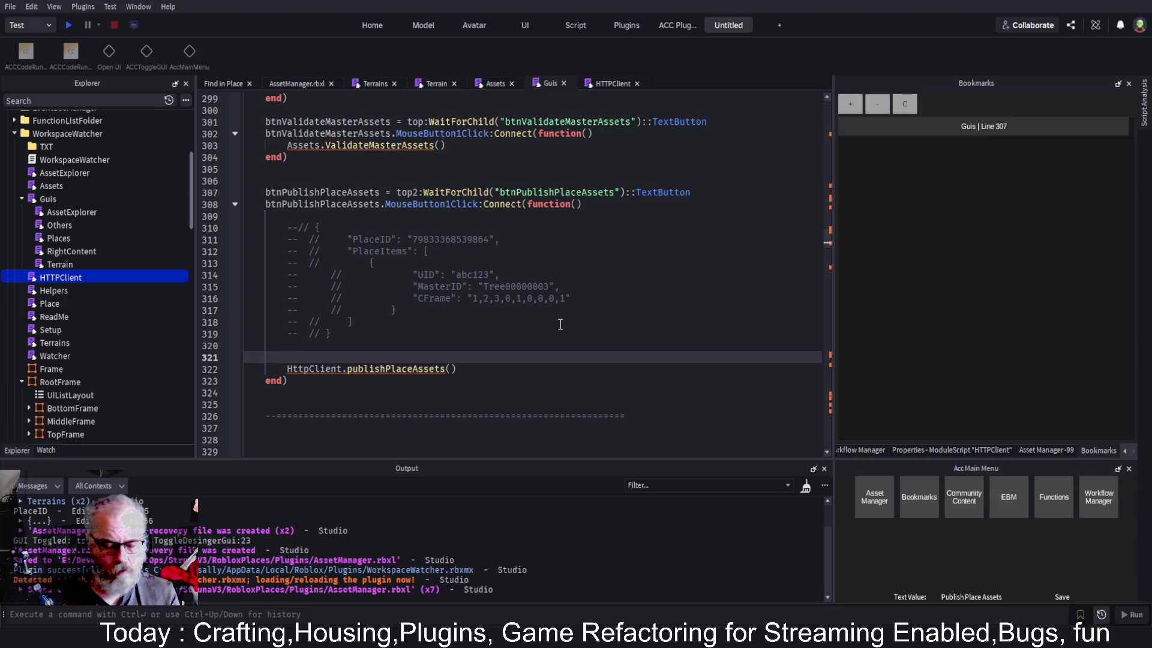
pyautogui.write('local p')
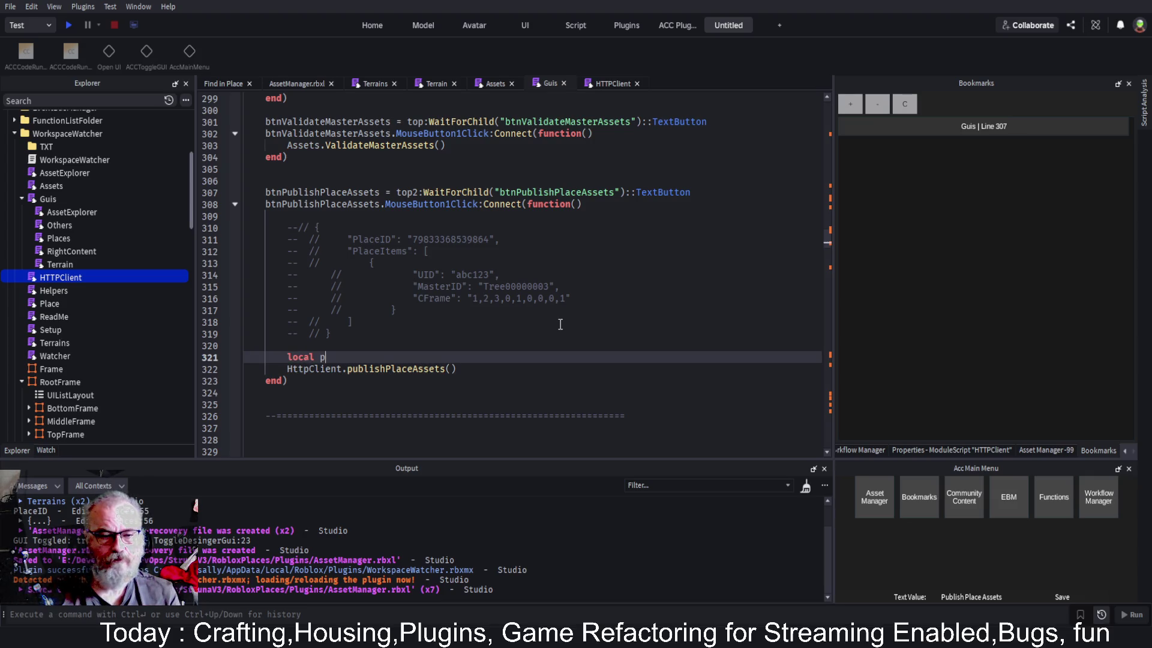
pyautogui.write('ayload=')
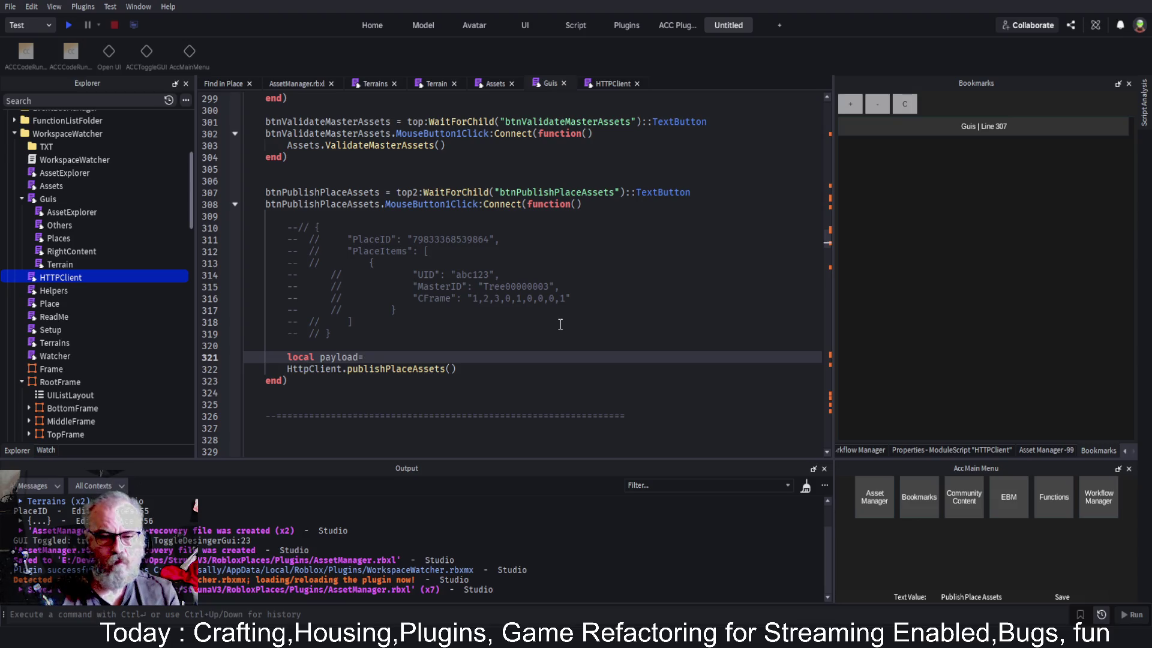
pyautogui.write('{}')
pyautogui.press('Return')
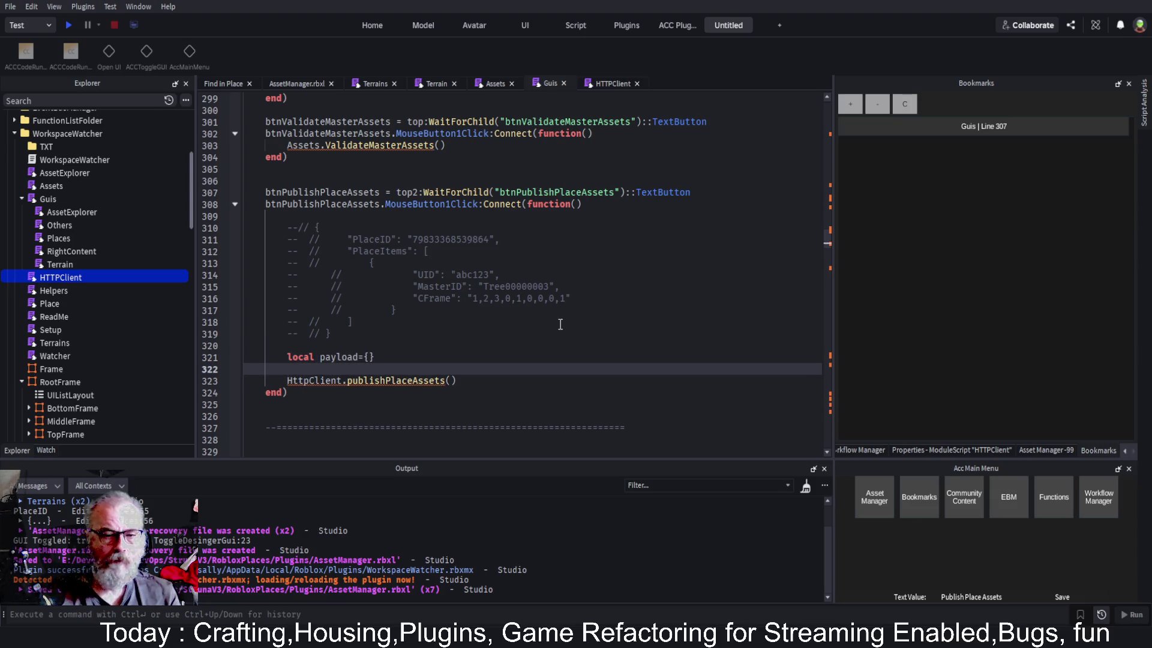
pyautogui.write('payload')
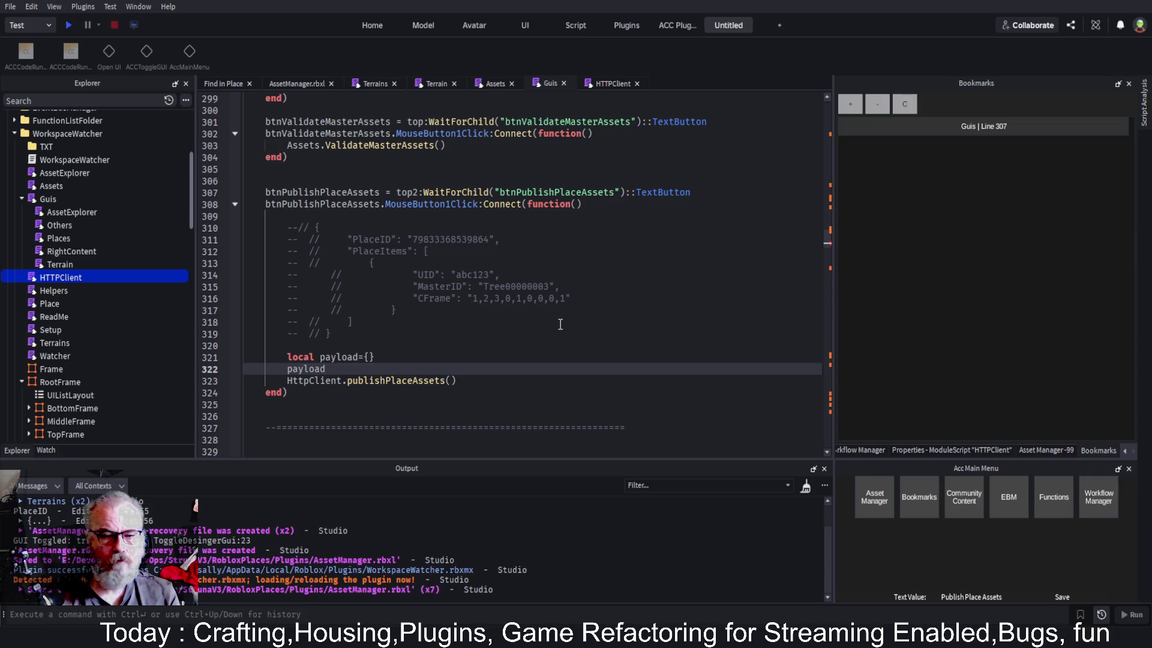
pyautogui.write('.Pla')
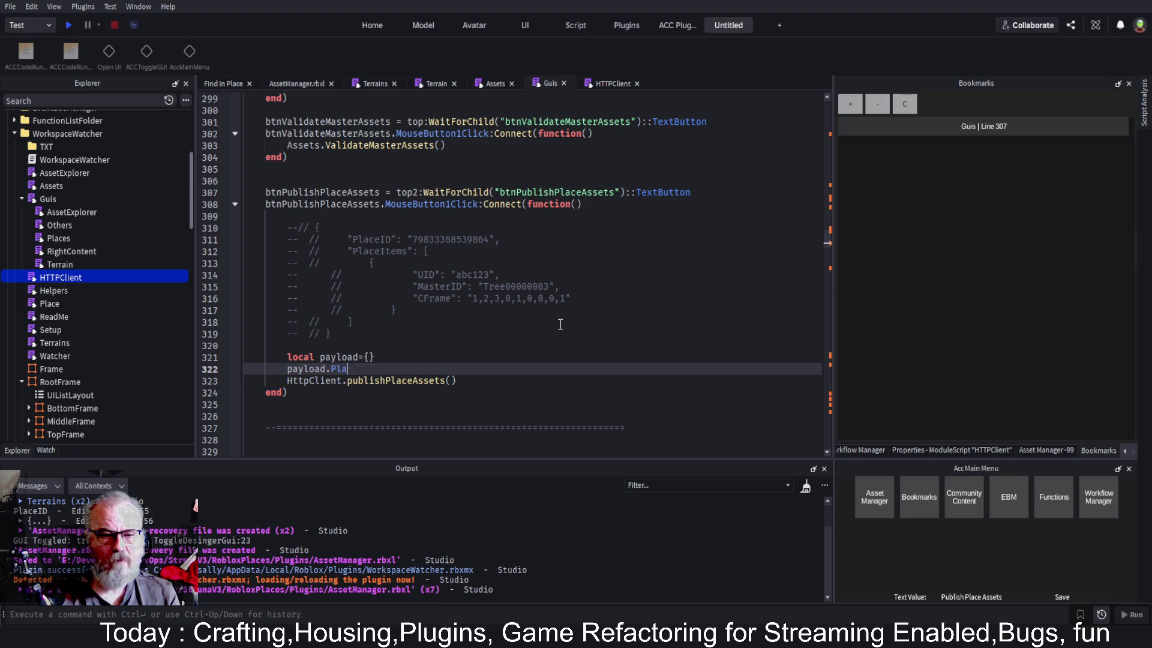
pyautogui.write('ceID=')
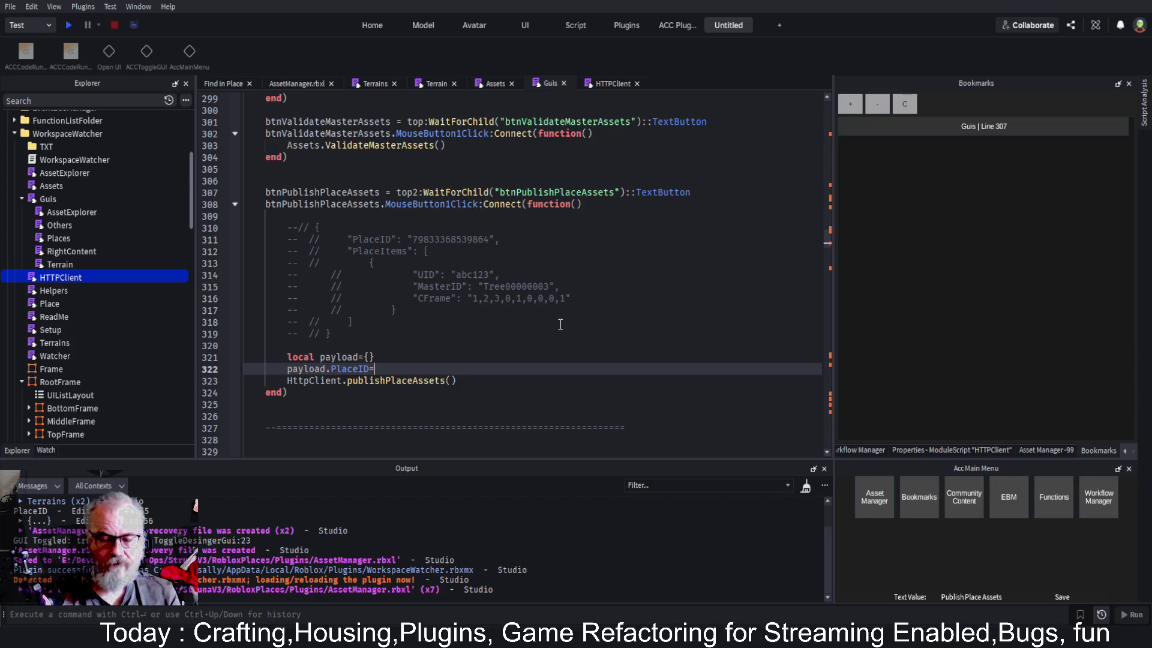
pyautogui.write('lbPlaceID.')
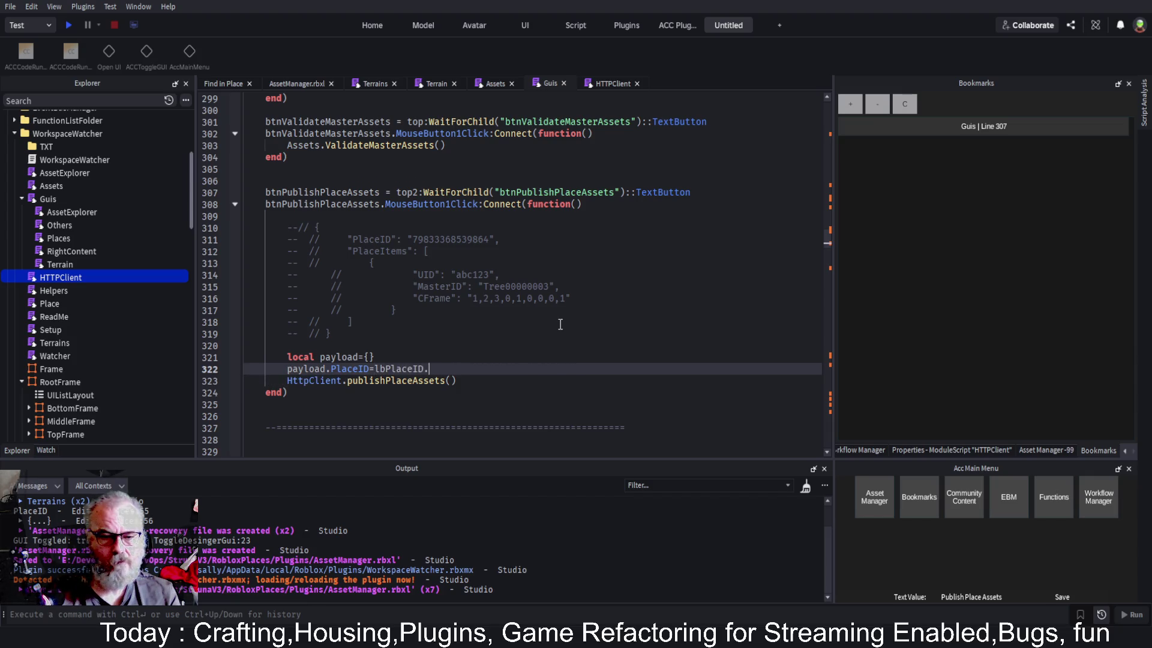
pyautogui.write('Text')
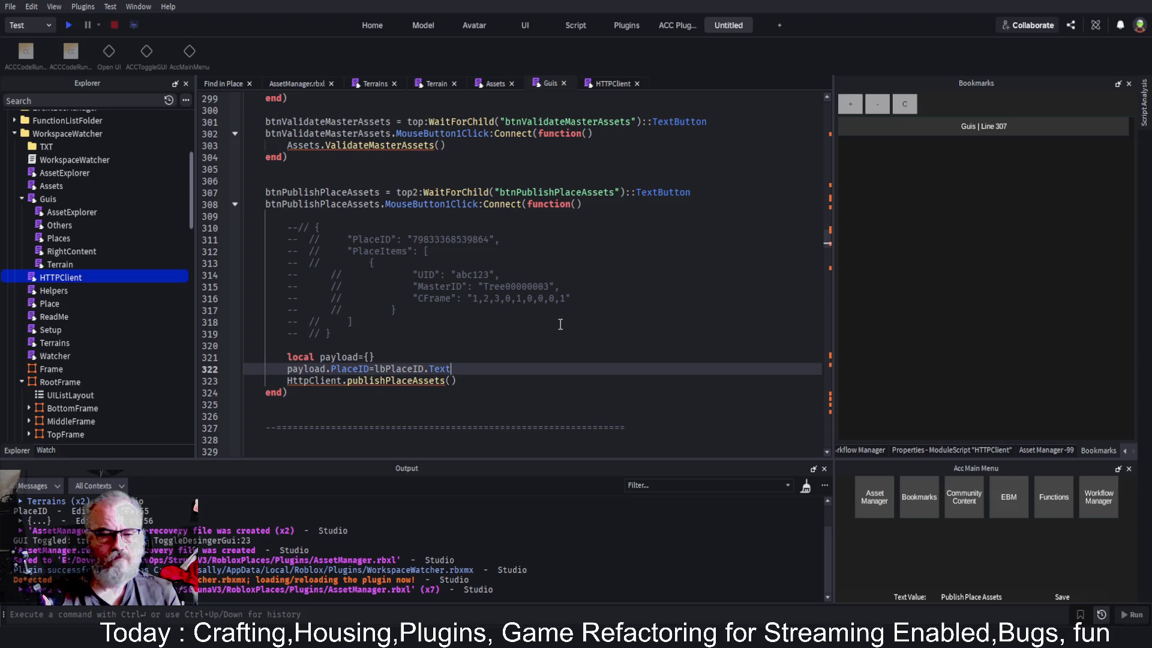
# Move PlaceID=lbPlaceID.Text inside the payload table braces as its first field
pyautogui.press('Up')
pyautogui.press('Left')
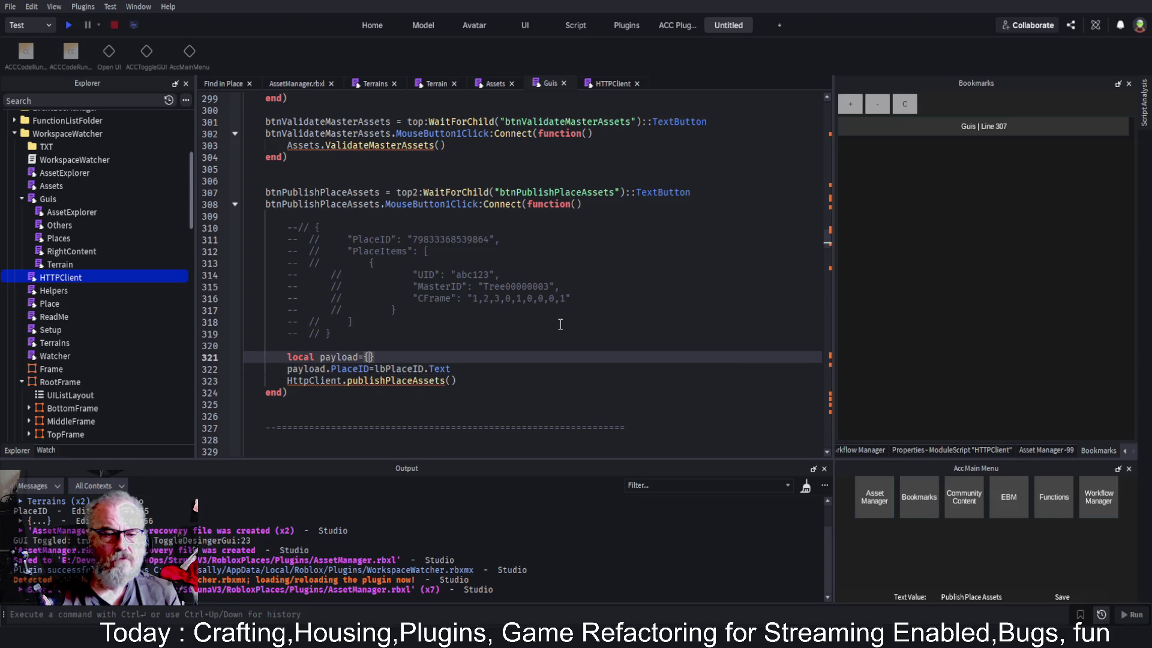
pyautogui.press('Return')
pyautogui.press('Down')
pyautogui.press('Down')
pyautogui.hotkey('shift', 'Home')
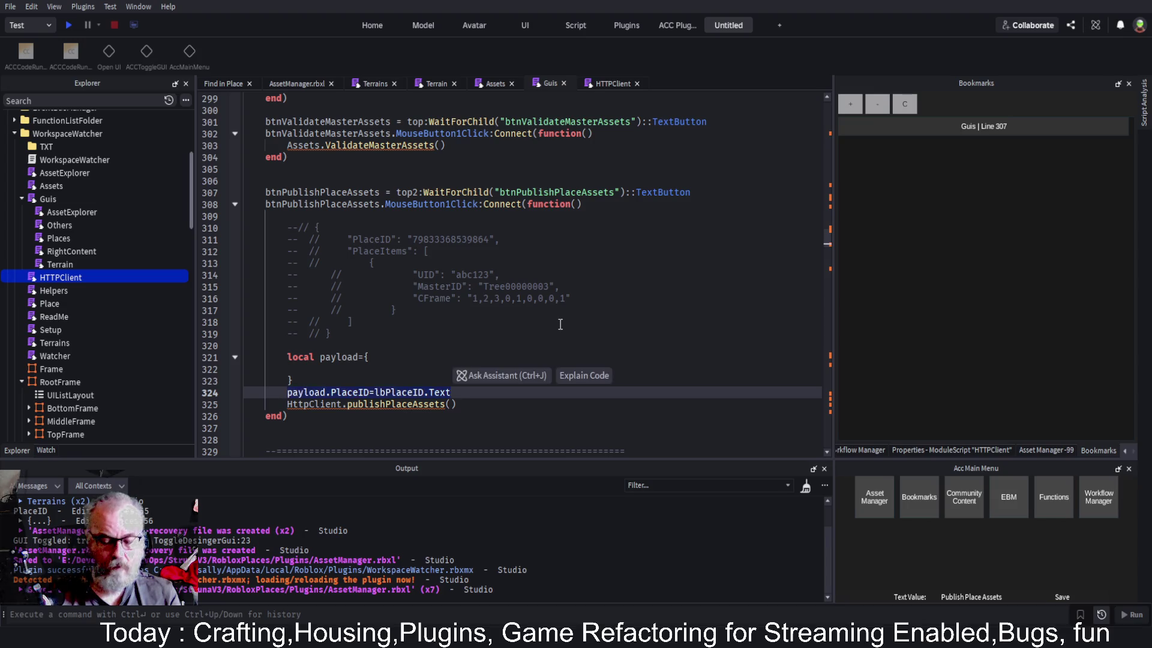
pyautogui.hotkey('ctrl', 'x')
pyautogui.press('Up')
pyautogui.press('Up')
pyautogui.hotkey('ctrl', 'v')
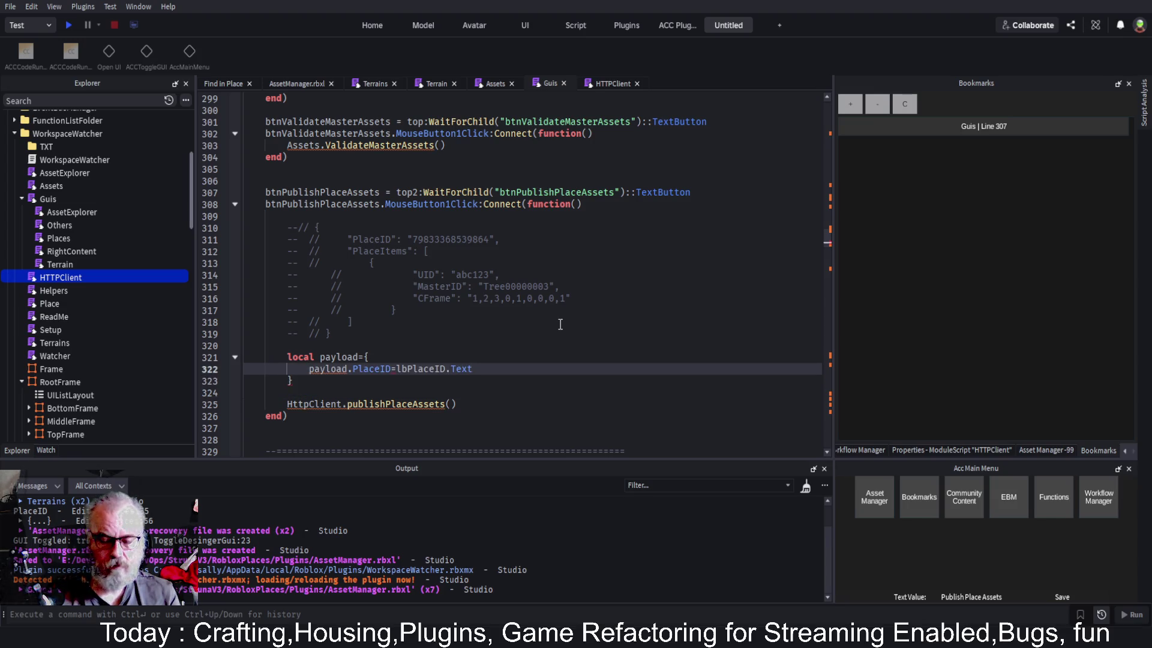
pyautogui.write(',')
pyautogui.press('Return')
pyautogui.press('Delete')
pyautogui.press('Delete')
pyautogui.press('Delete')
# Start a PlaceItems={ field in the payload table
pyautogui.press('Down')
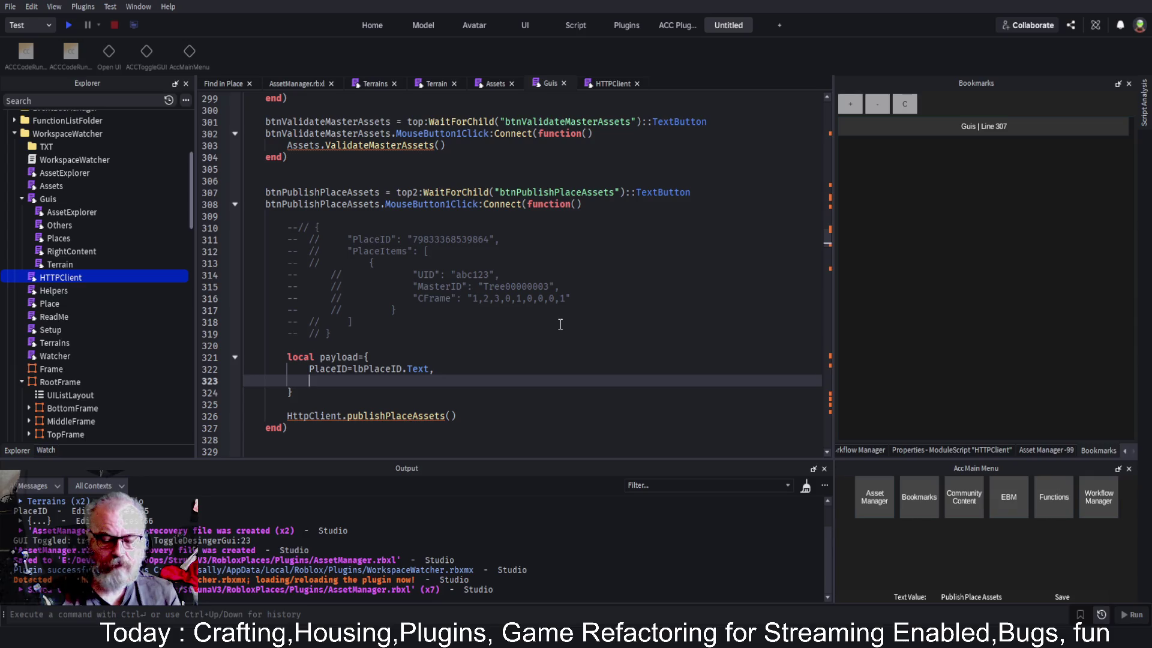
pyautogui.write('PlaceIO')
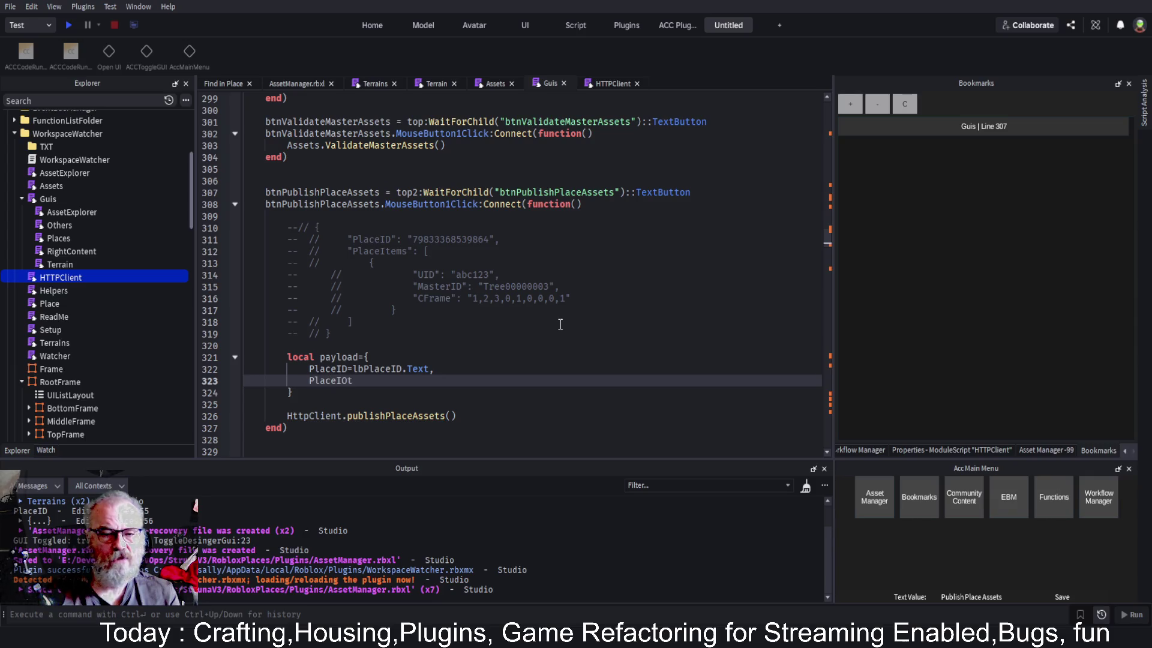
pyautogui.press('BackSpace')
pyautogui.write('tems={')
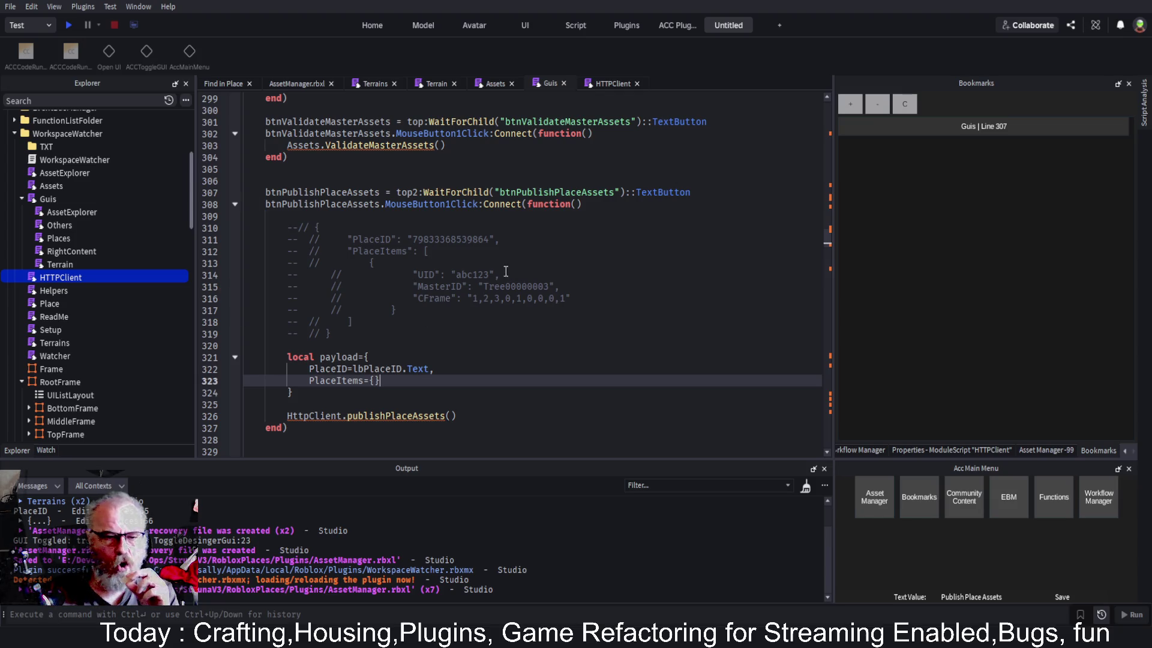
pyautogui.moveTo(386, 265); pyautogui.dragTo(397, 310)
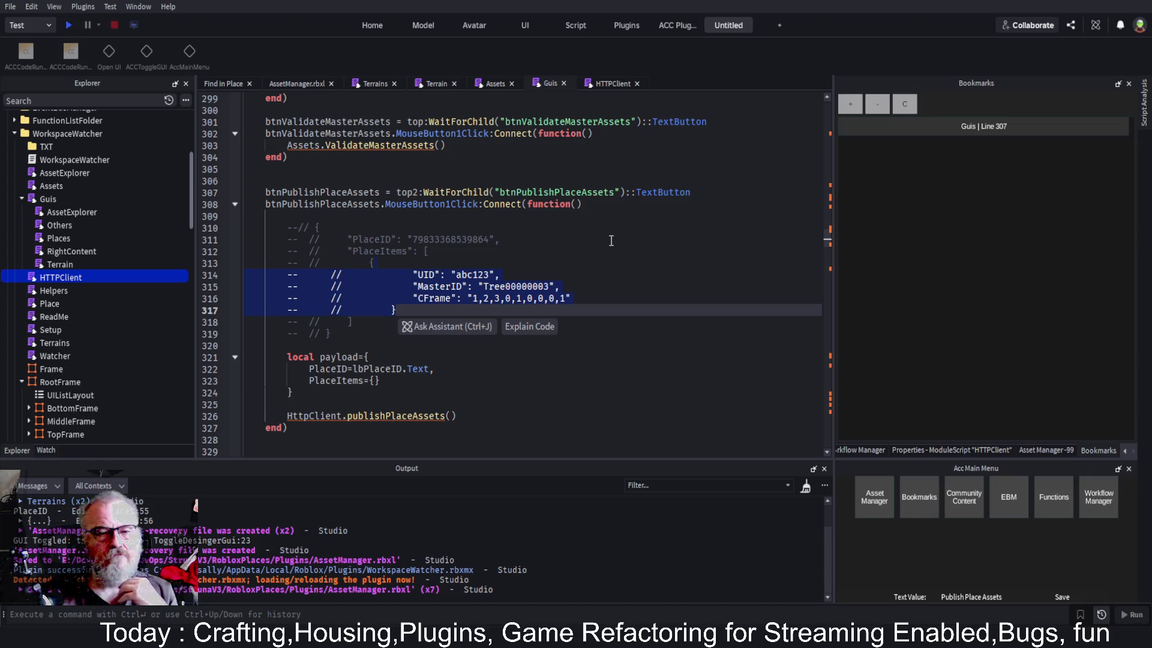
pyautogui.scroll(4, 616, 255)
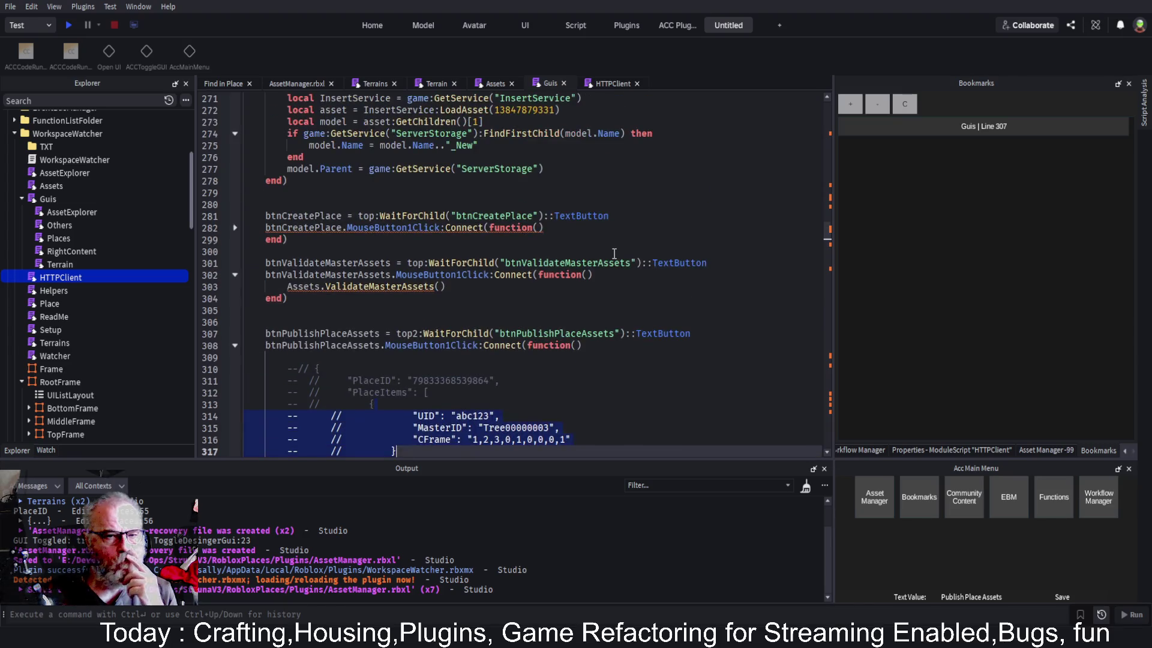
pyautogui.scroll(4, 615, 254)
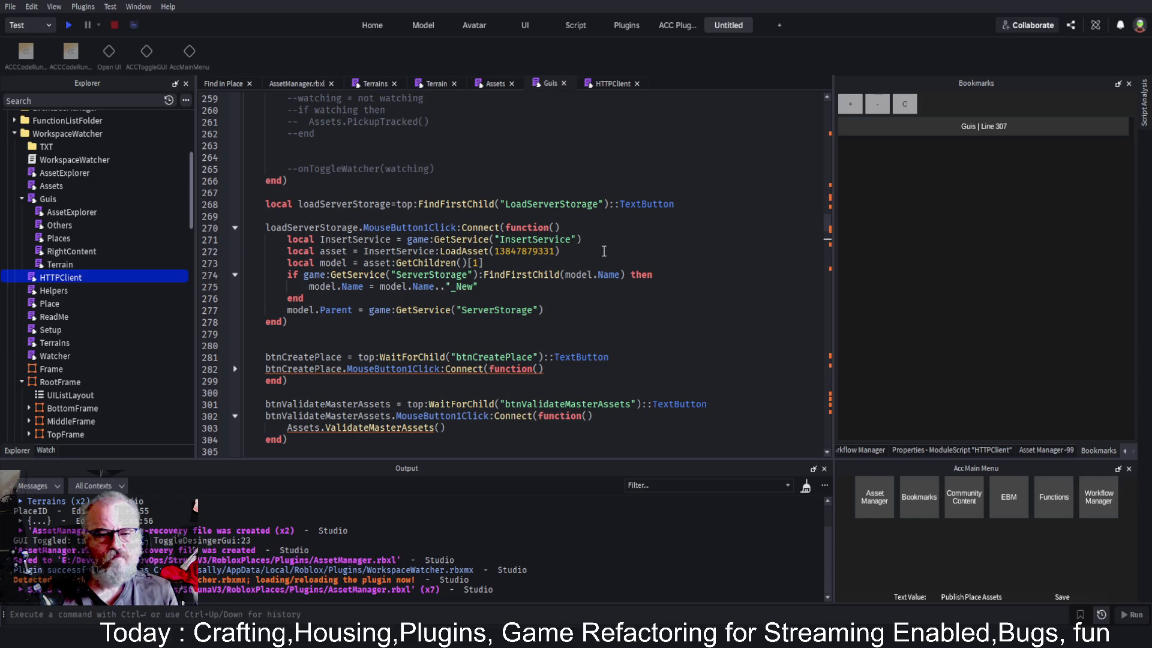
pyautogui.scroll(4, 604, 251)
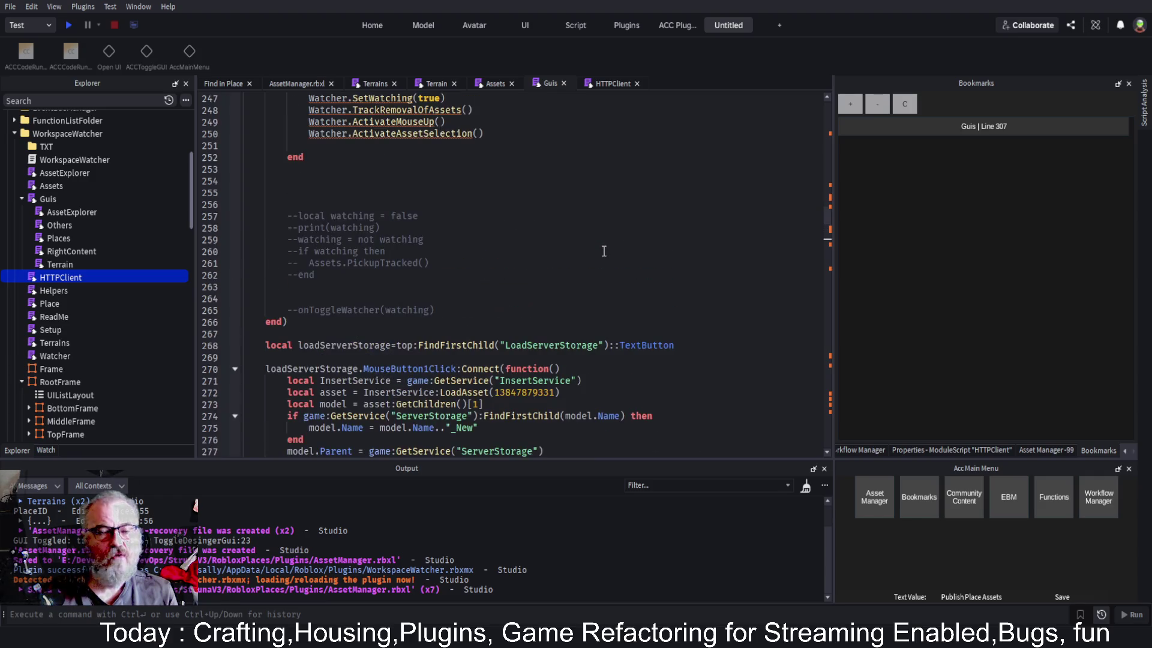
pyautogui.scroll(9, 604, 250)
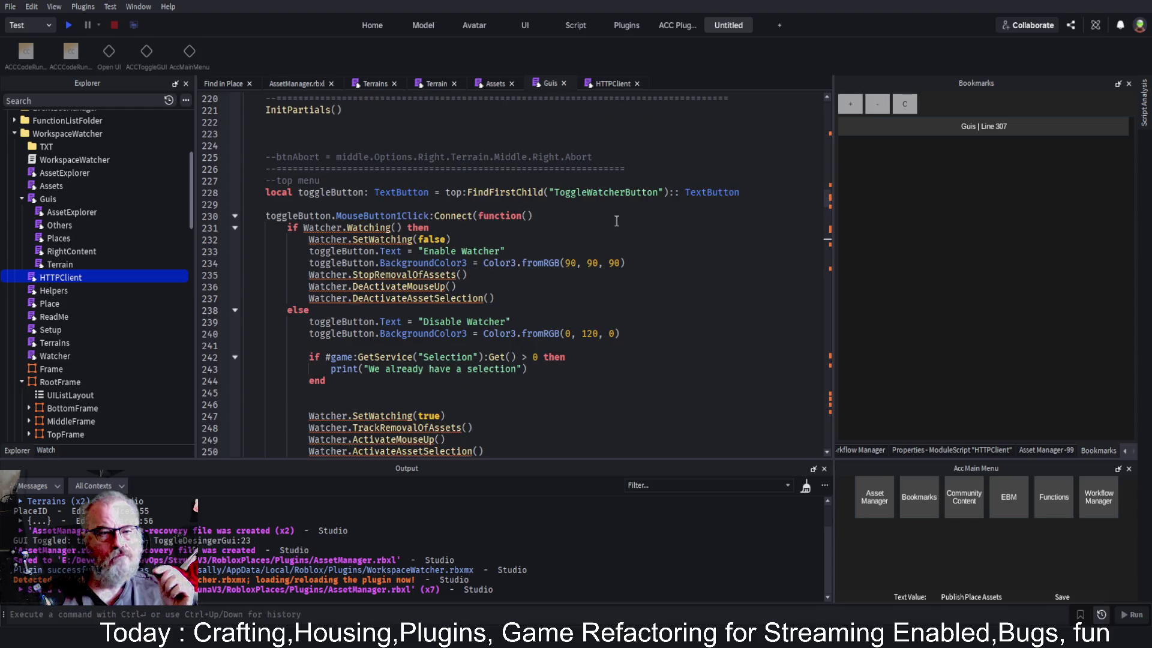
# Collapse the Guis folder in Explorer and open the Place module at its CreatePlace function
pyautogui.click(57, 235)
pyautogui.doubleClick(64, 236)
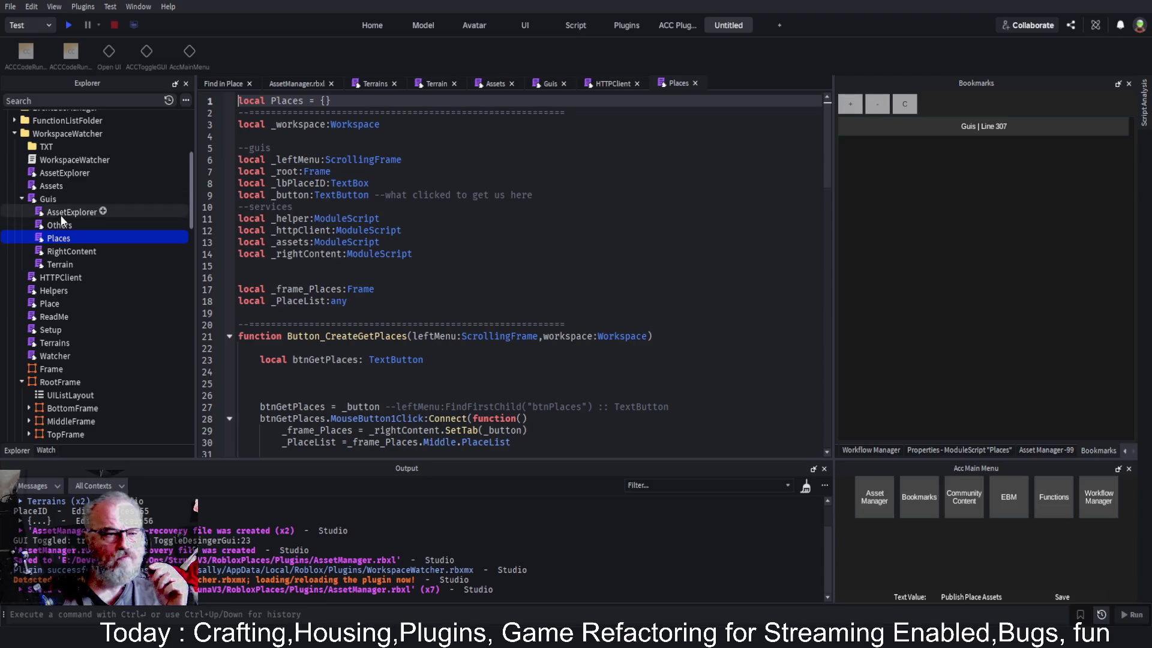
pyautogui.click(20, 199)
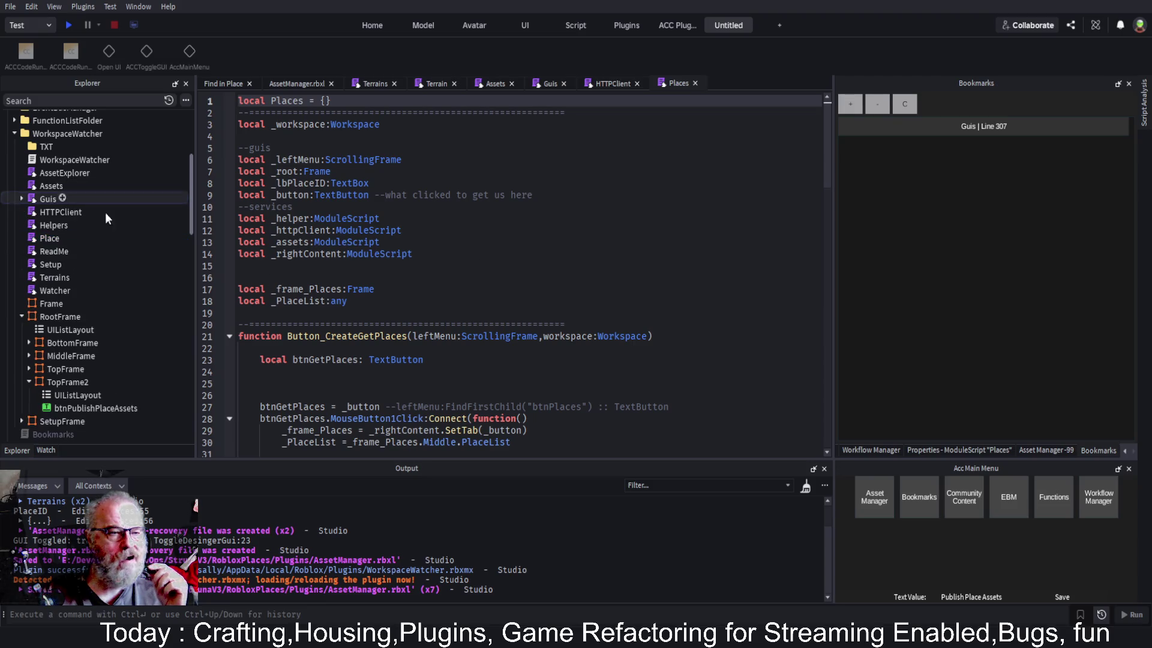
pyautogui.doubleClick(50, 239)
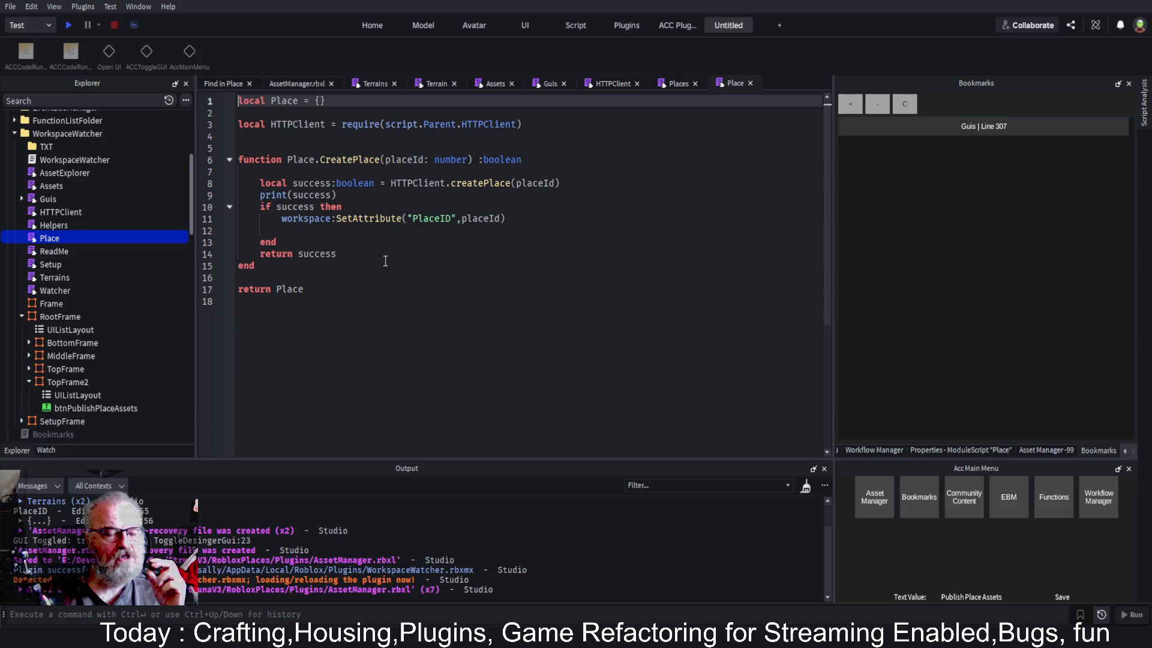
# Open the HTTPClient module and select the getPlaces function name below createPlace
pyautogui.doubleClick(63, 212)
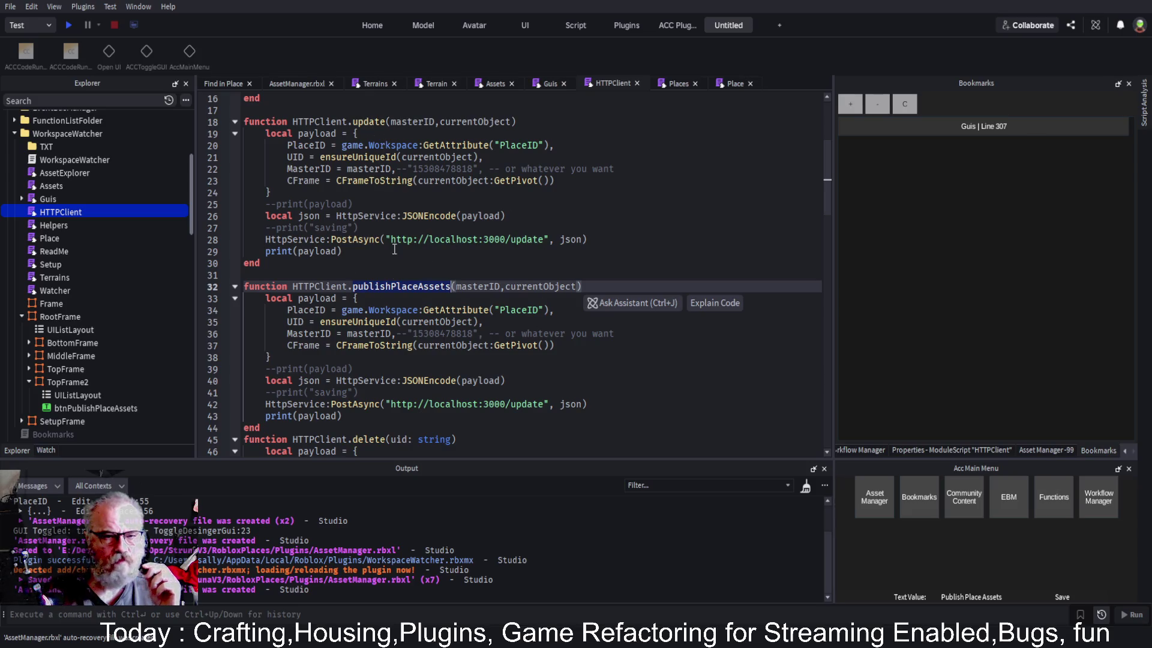
pyautogui.scroll(-3, 395, 272)
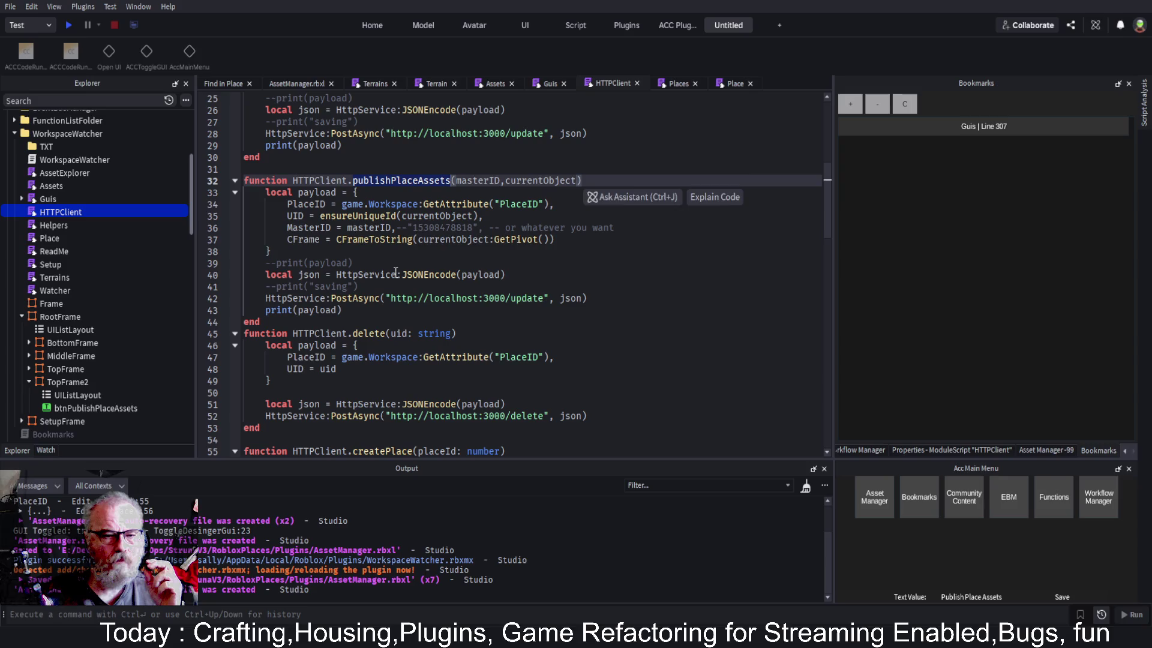
pyautogui.scroll(-4, 396, 271)
pyautogui.scroll(-6, 400, 316)
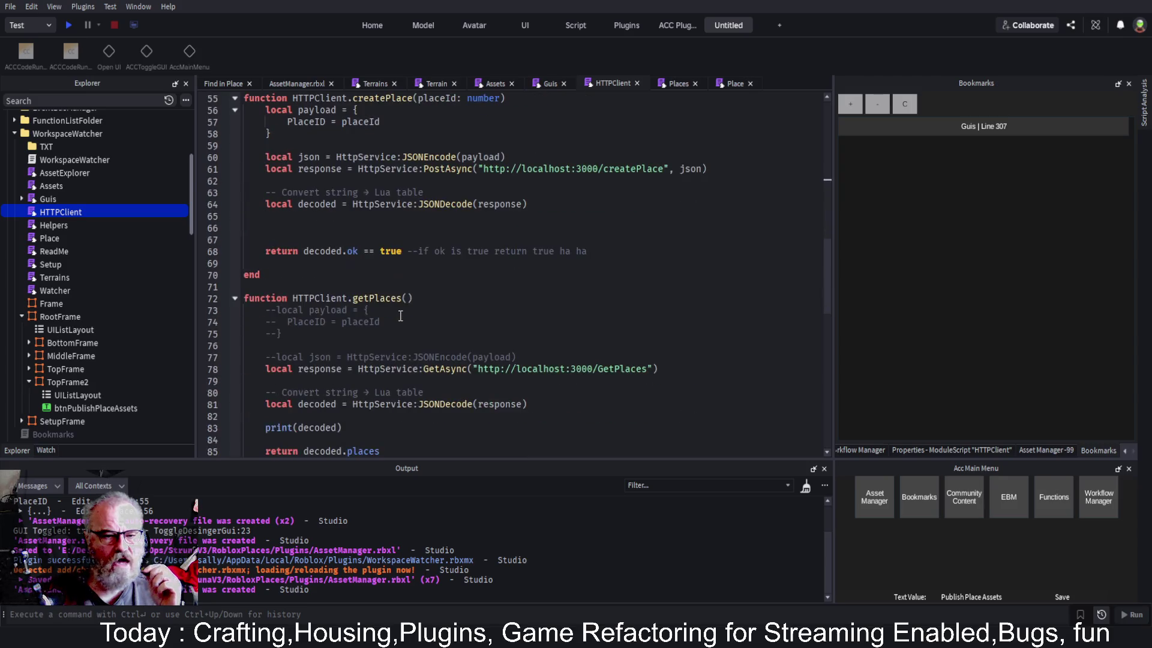
pyautogui.doubleClick(391, 298)
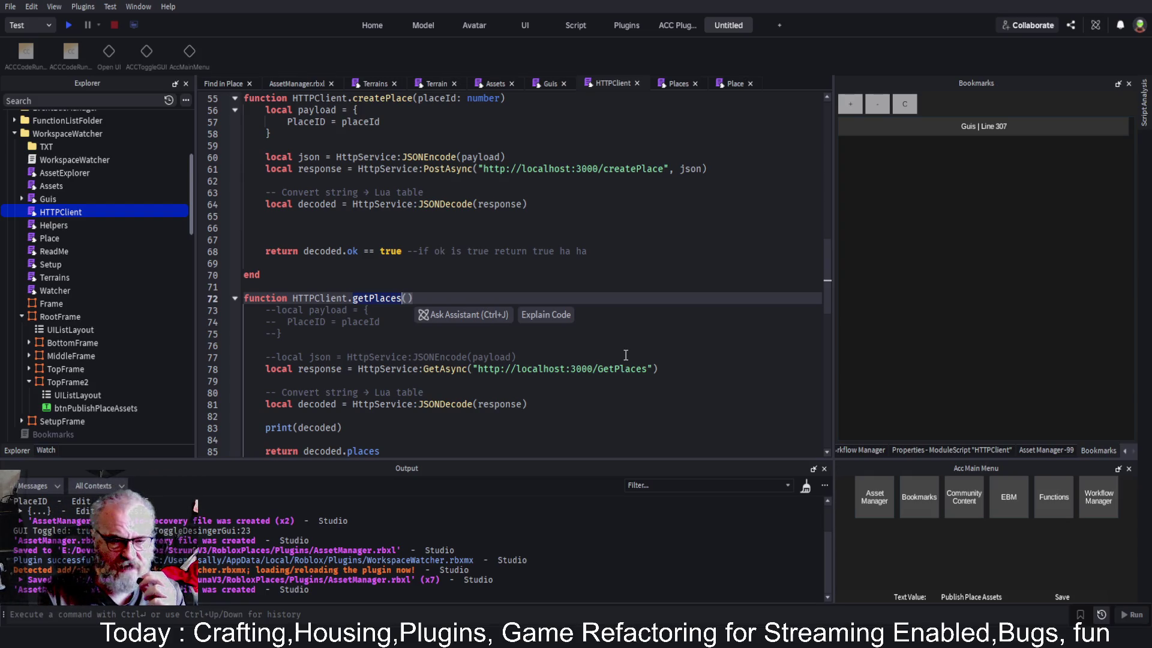
# List the stored place IDs (-99, 12345, 123451) in the Asset Manager's Struna Place Management panel
pyautogui.click(888, 489)
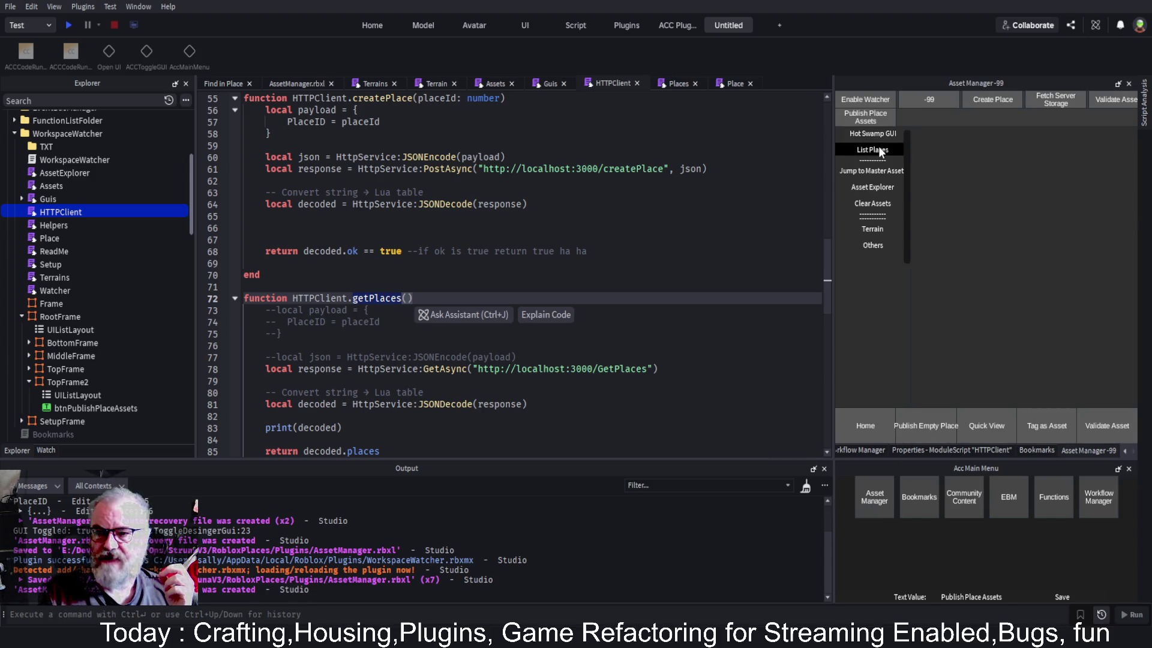
pyautogui.click(879, 150)
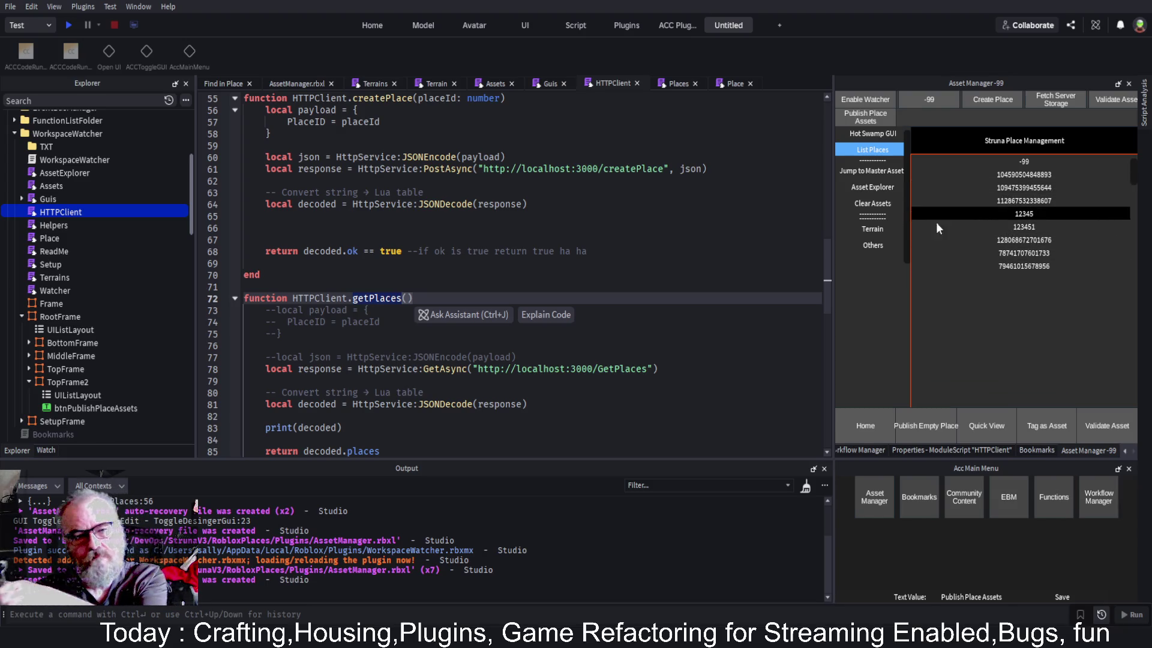
pyautogui.doubleClick(319, 296)
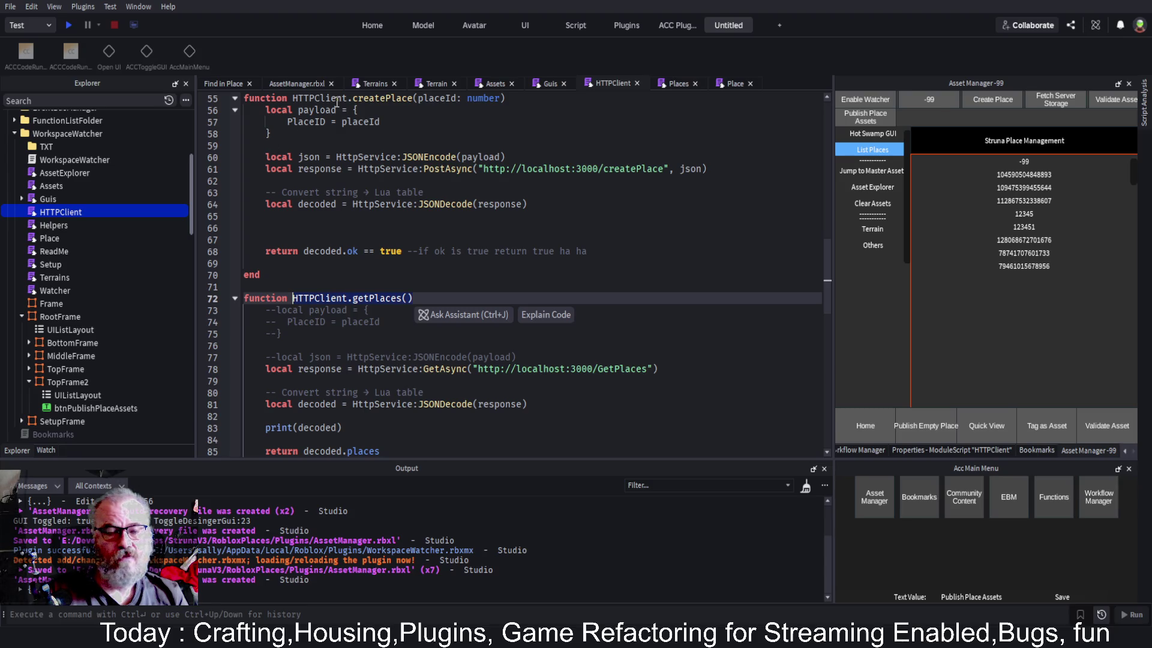
pyautogui.press('Left')
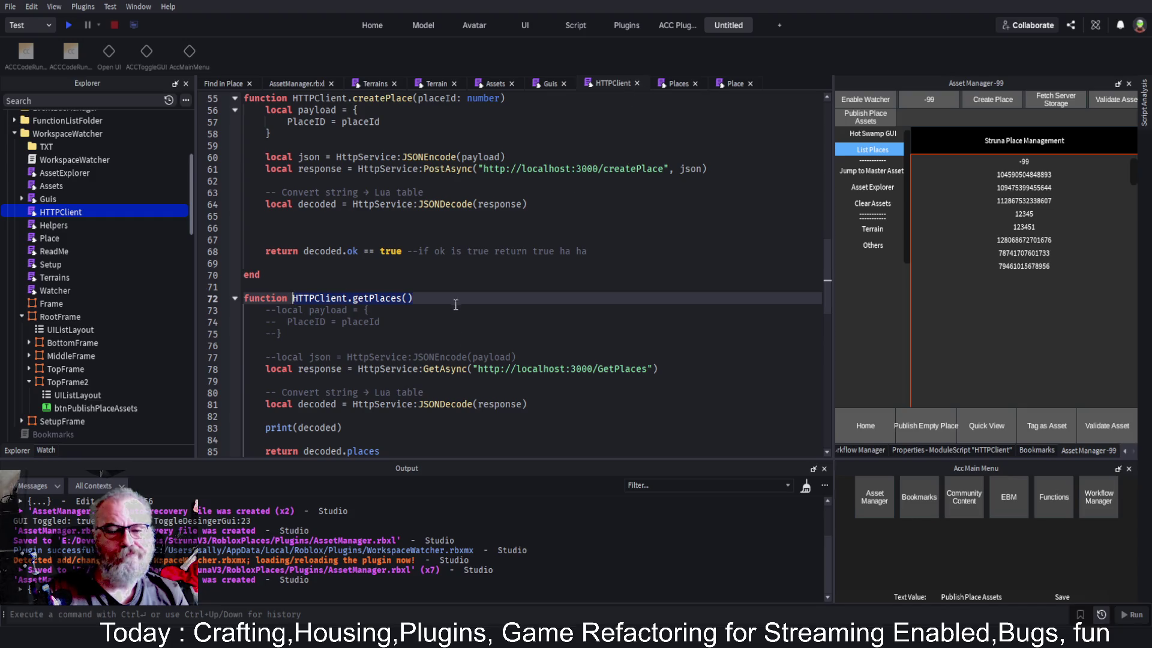
# Scroll HTTPClient to the publishPlaceAssets function and select its name
pyautogui.scroll(-4, 425, 306)
pyautogui.scroll(-7, 424, 306)
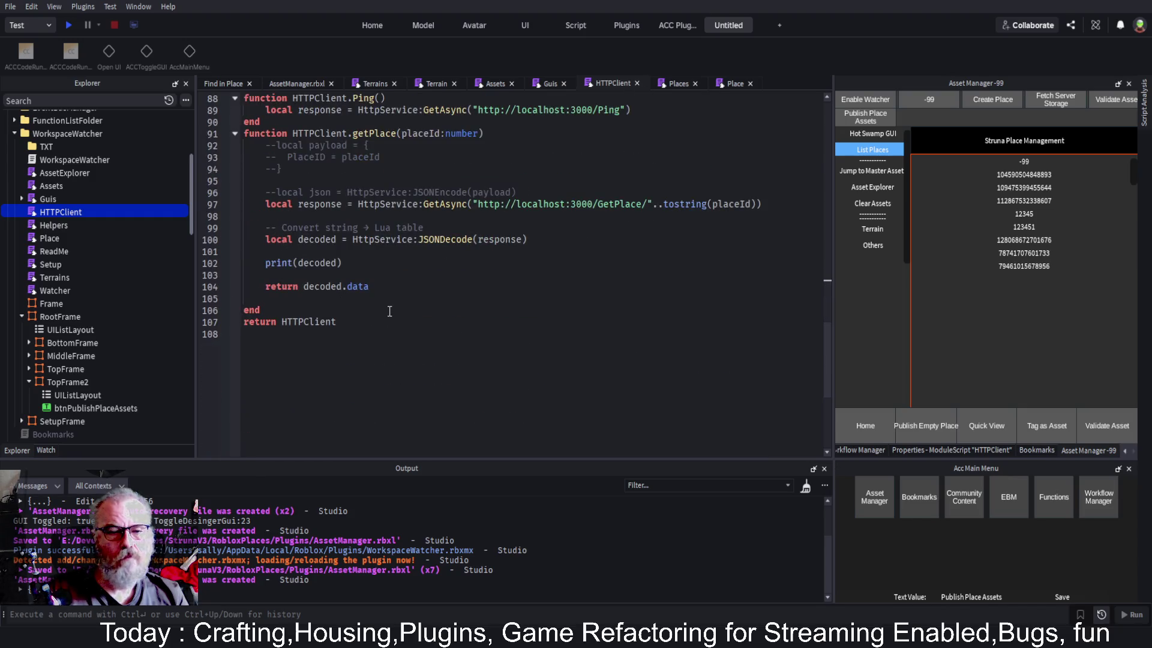
pyautogui.scroll(6, 390, 311)
pyautogui.scroll(5, 513, 332)
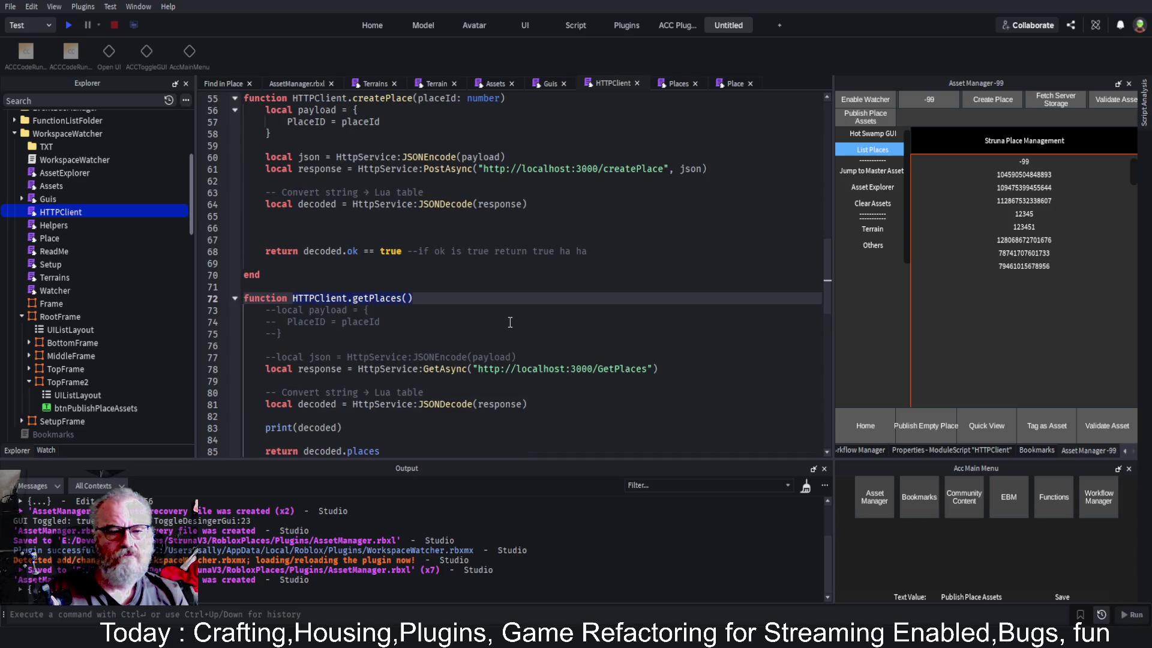
pyautogui.scroll(5, 510, 322)
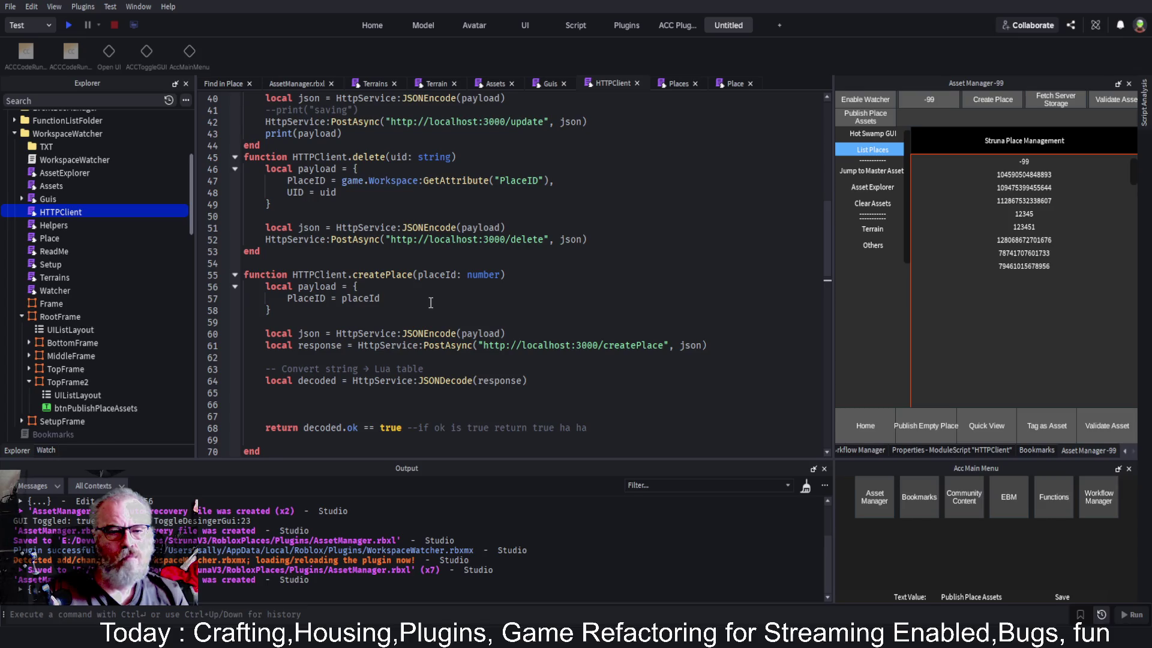
pyautogui.scroll(4, 456, 245)
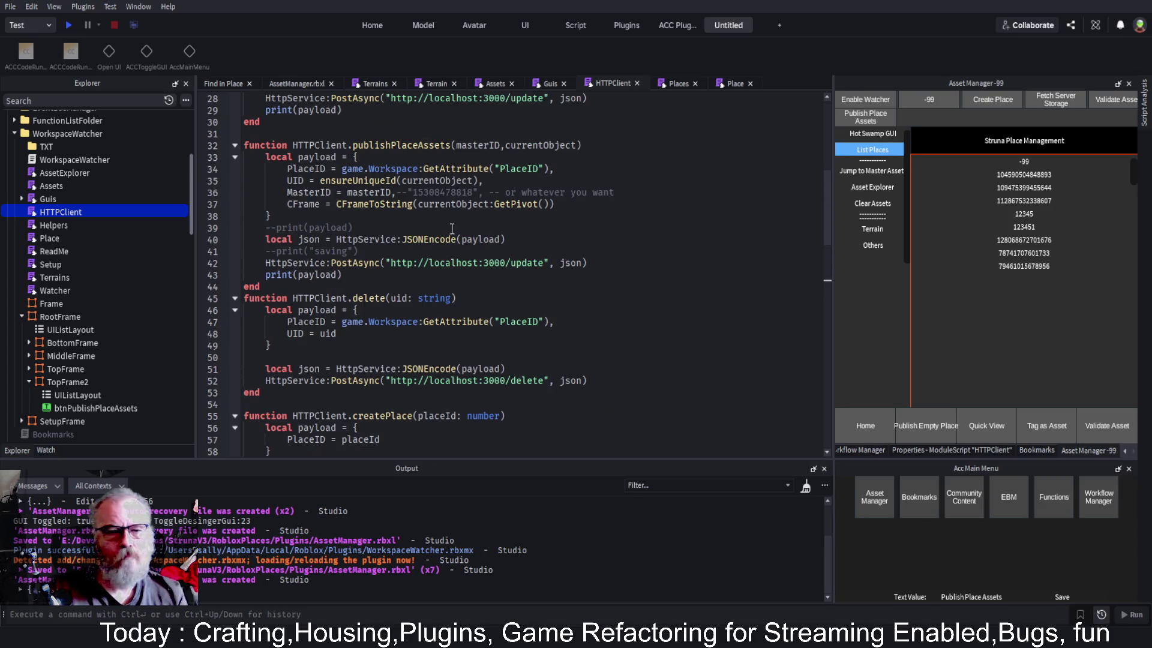
pyautogui.doubleClick(411, 147)
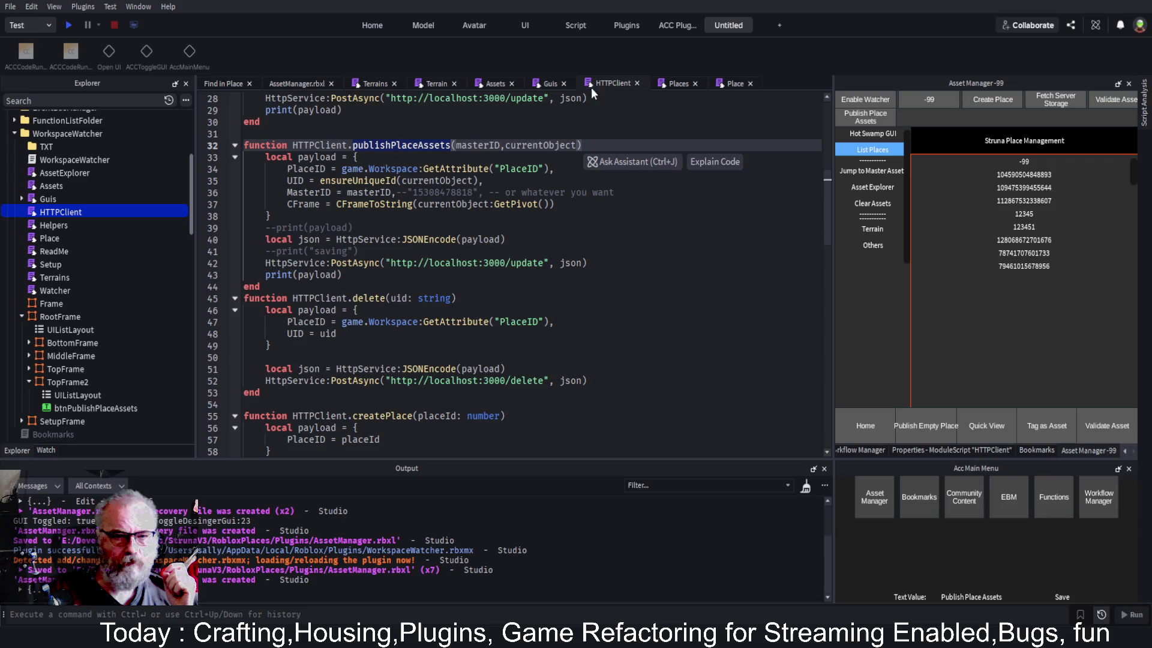
pyautogui.click(546, 84)
# From bookmarked Guis line 307, start 'local currentPlaceAssets = HttpClient.Get' inside the publish handler
pyautogui.scroll(-5, 603, 279)
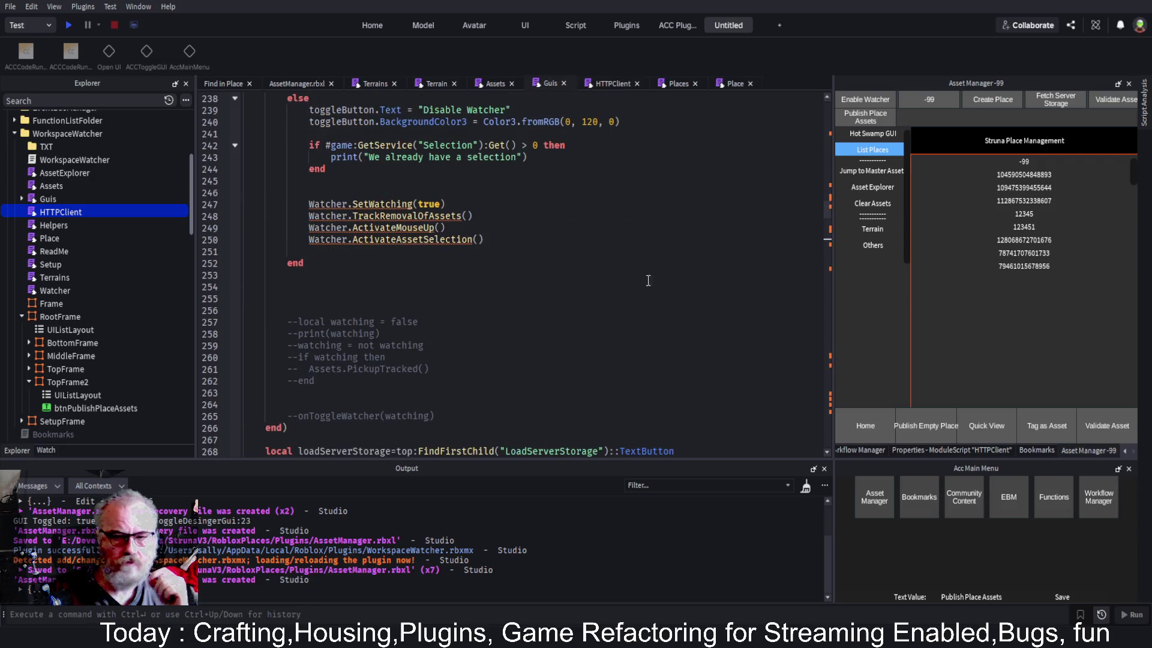
pyautogui.click(919, 496)
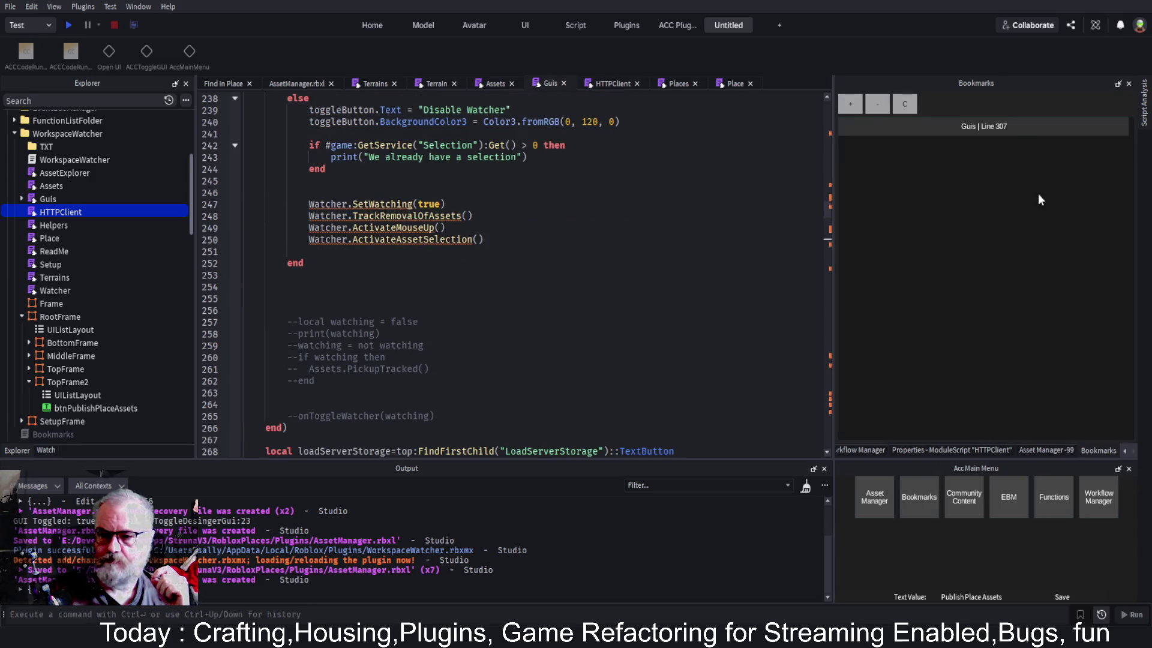
pyautogui.click(1018, 132)
pyautogui.click(764, 262)
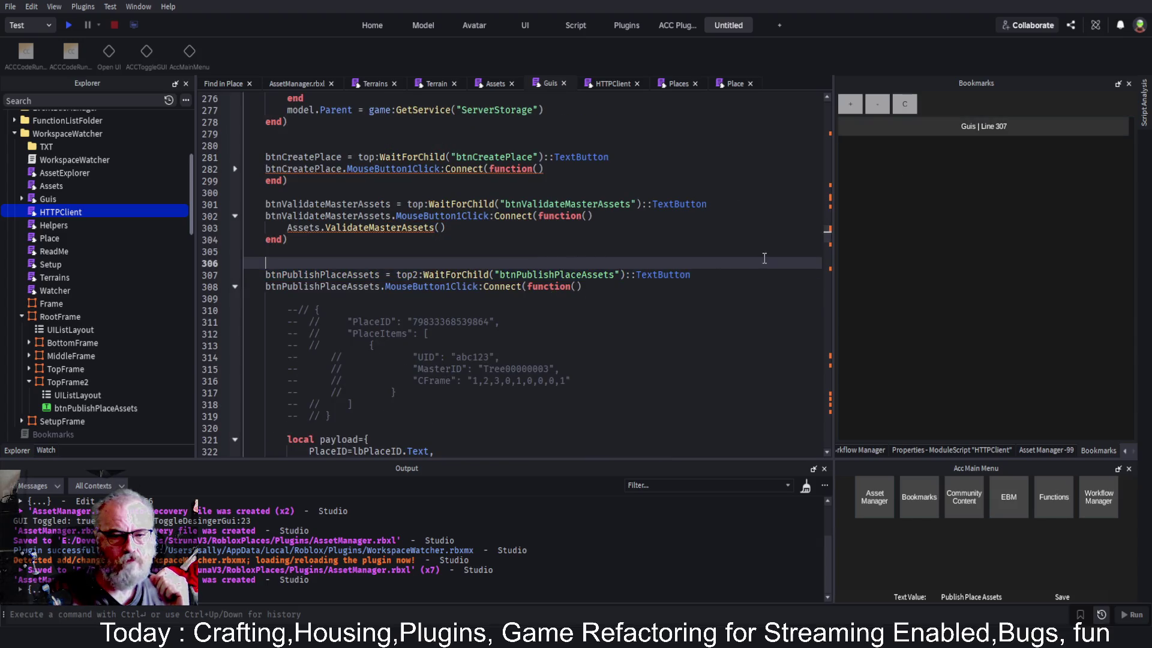
pyautogui.press('Down')
pyautogui.press('Down')
pyautogui.press('Down')
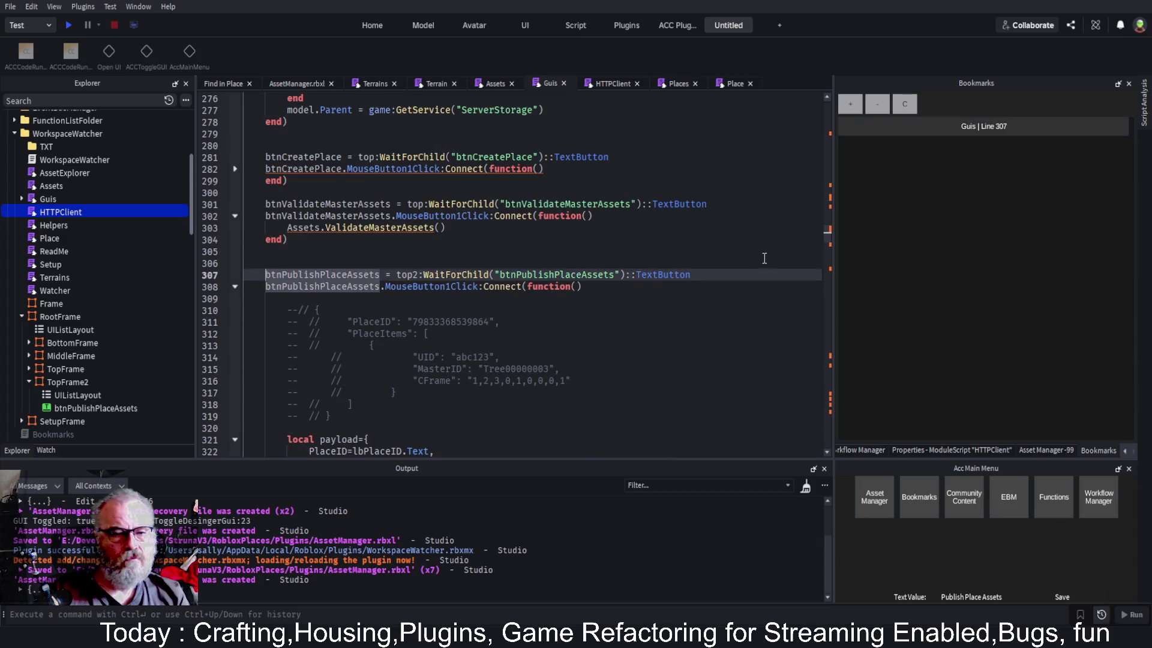
pyautogui.write('local')
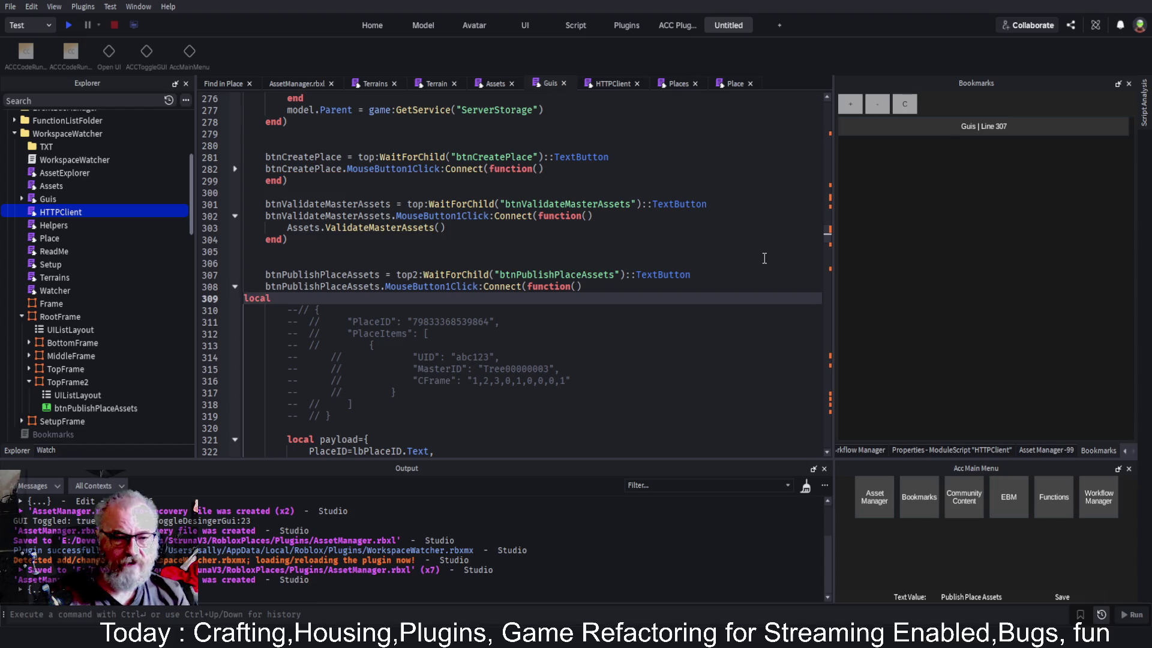
pyautogui.write(' cu')
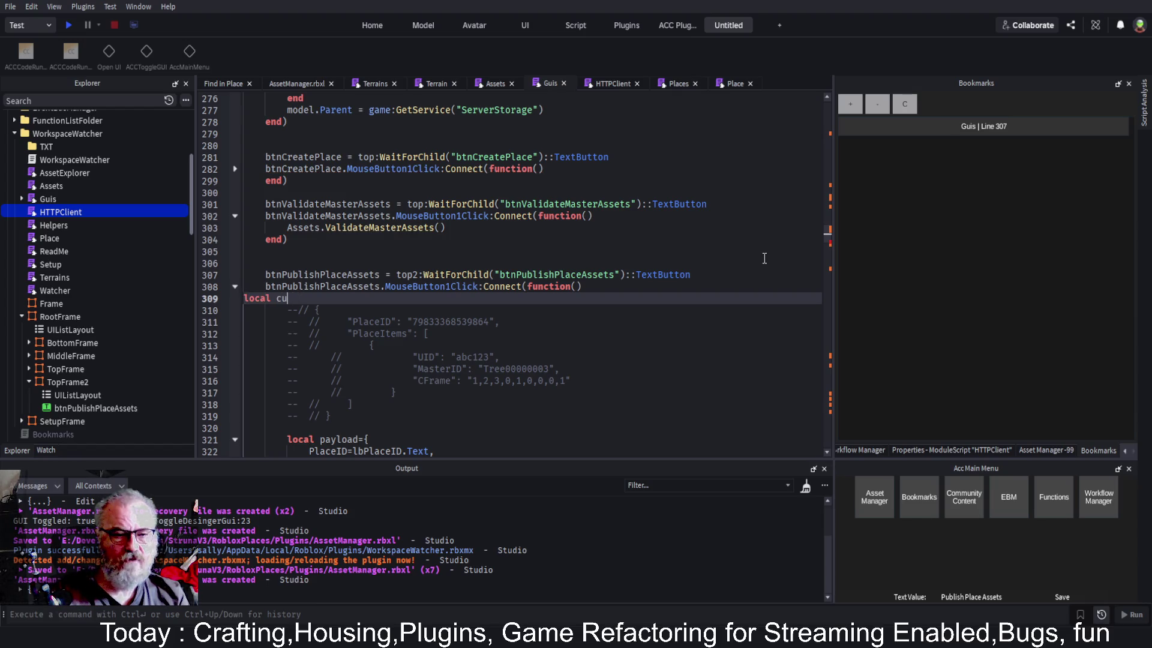
pyautogui.write('rrentPla')
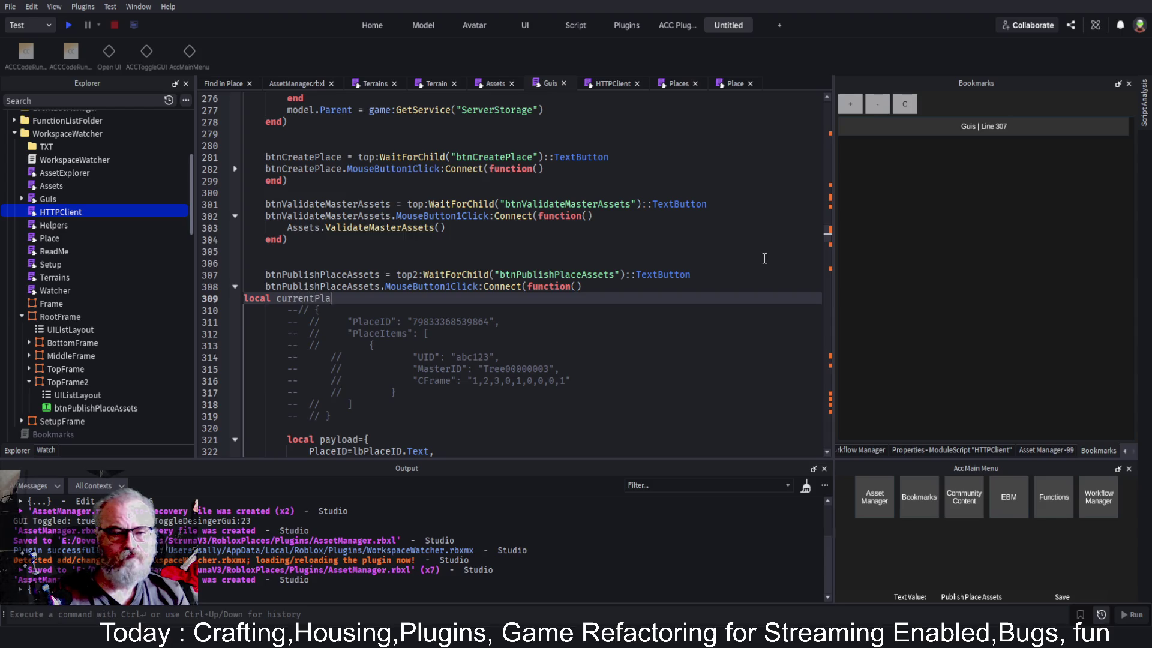
pyautogui.write('ceAssets')
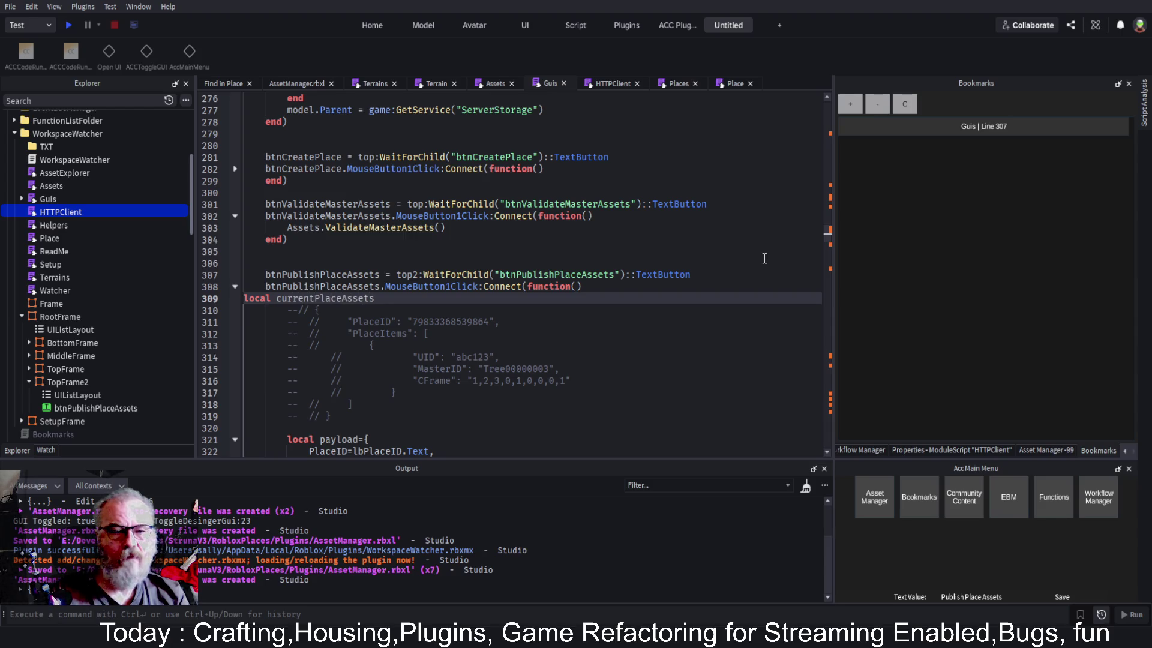
pyautogui.write(' = HttpClient')
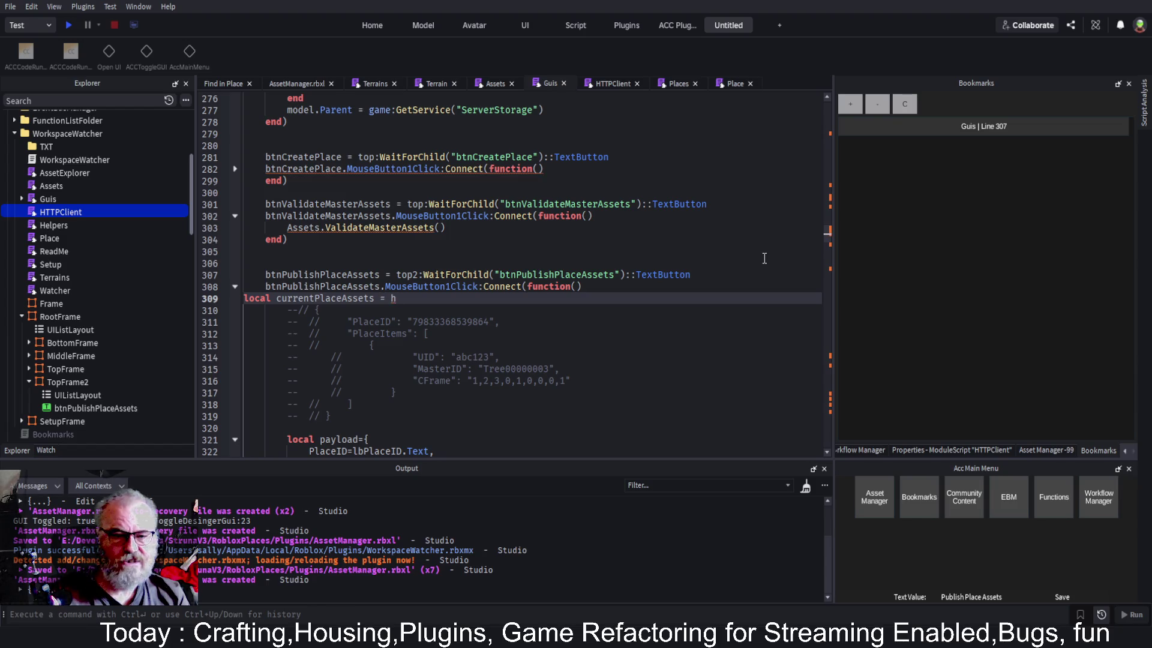
pyautogui.write('.Get')
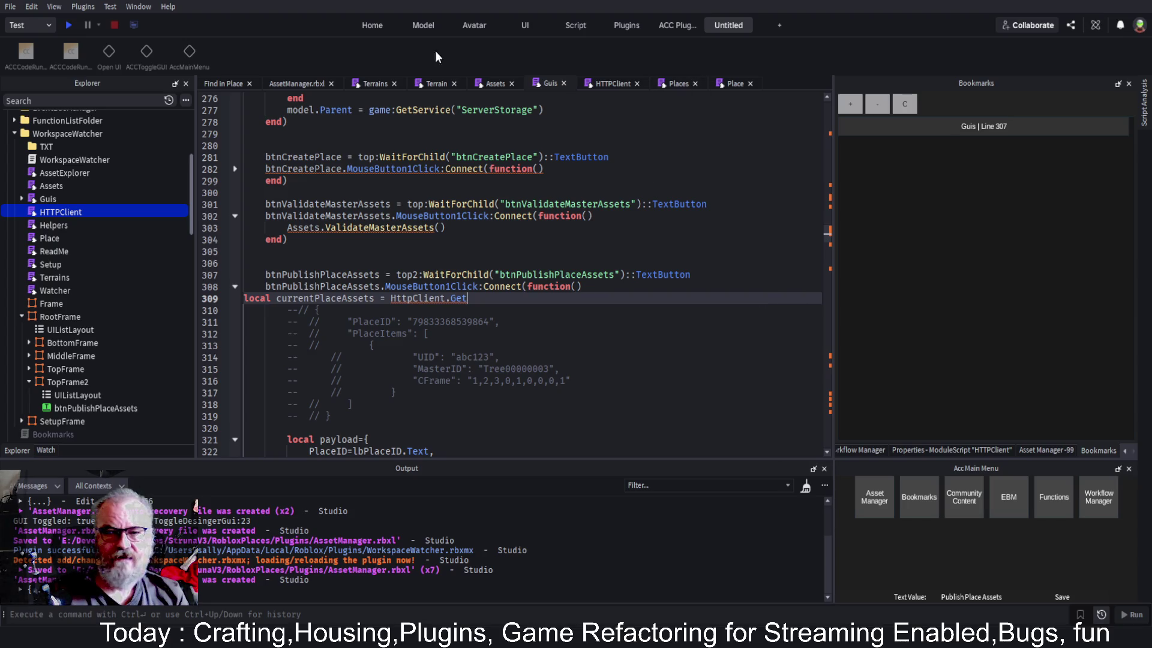
pyautogui.click(614, 84)
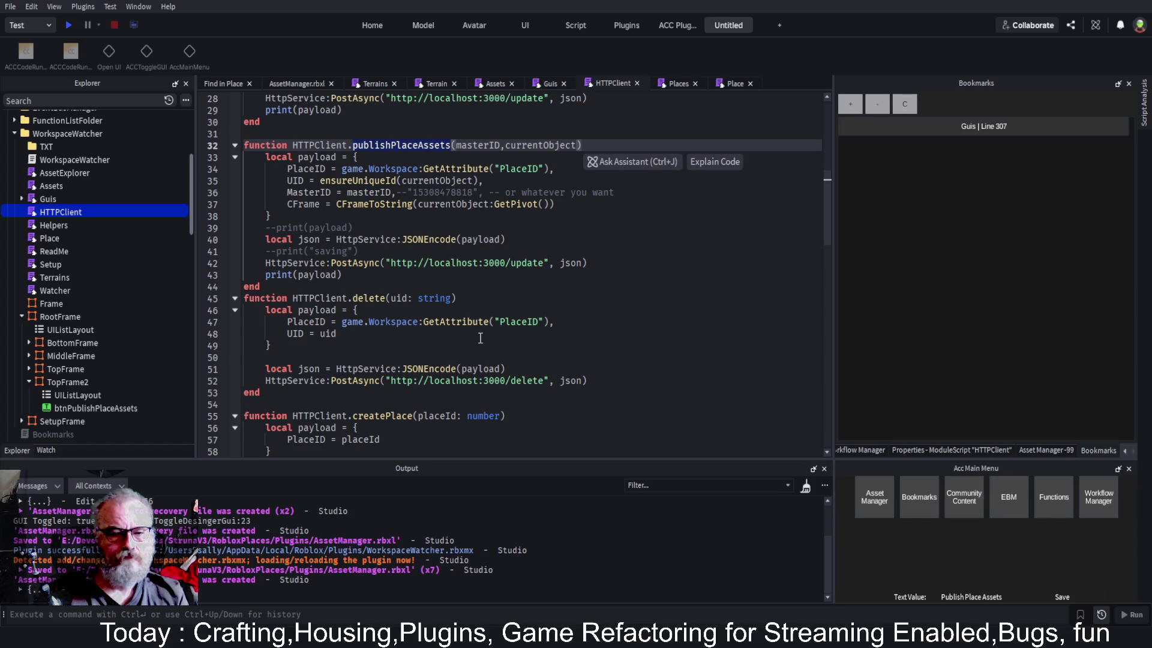
# Find HTTPClient's getPlace(placeId:number) function and copy its signature
pyautogui.scroll(5, 480, 337)
pyautogui.scroll(4, 428, 308)
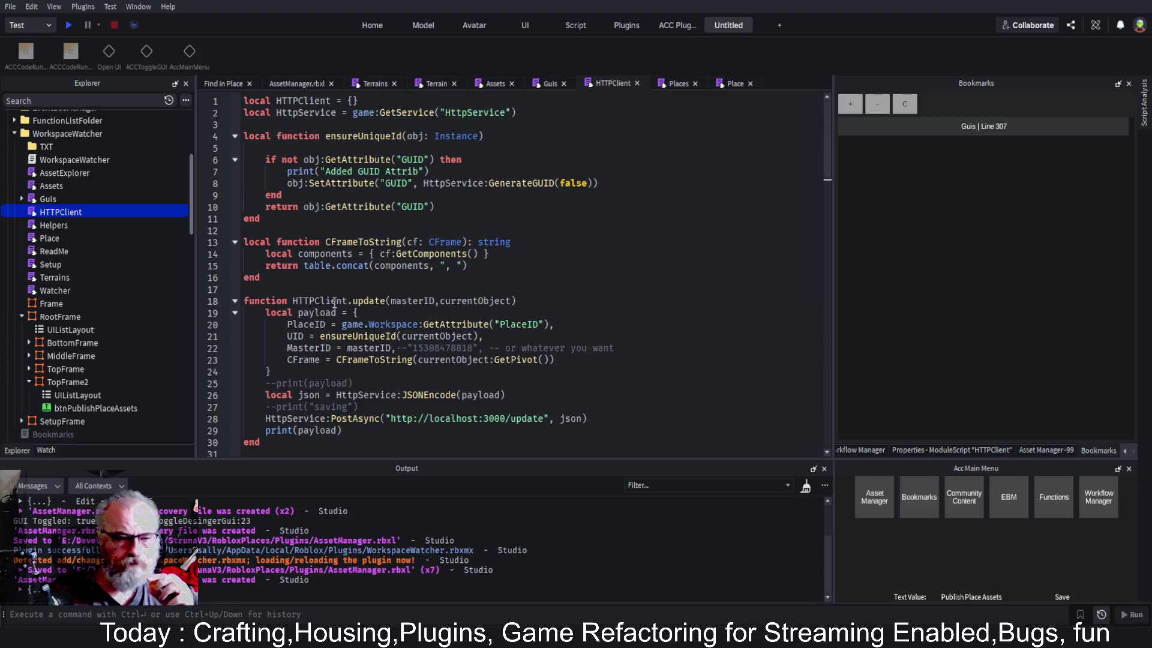
pyautogui.scroll(-4, 343, 303)
pyautogui.scroll(-9, 364, 303)
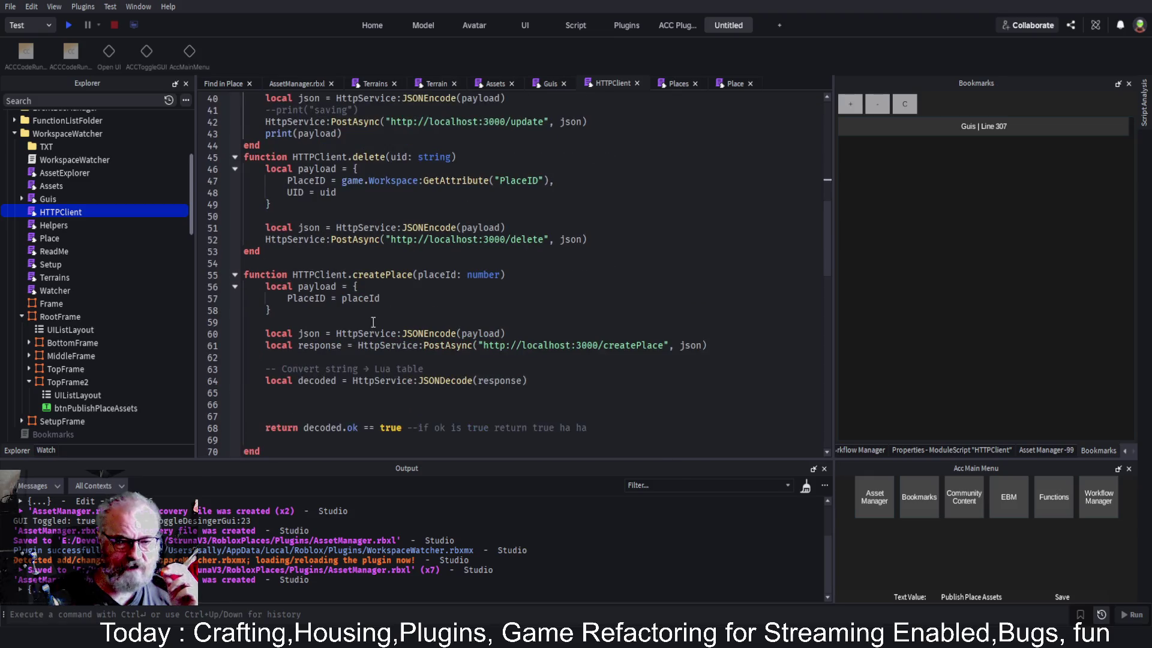
pyautogui.scroll(-12, 393, 271)
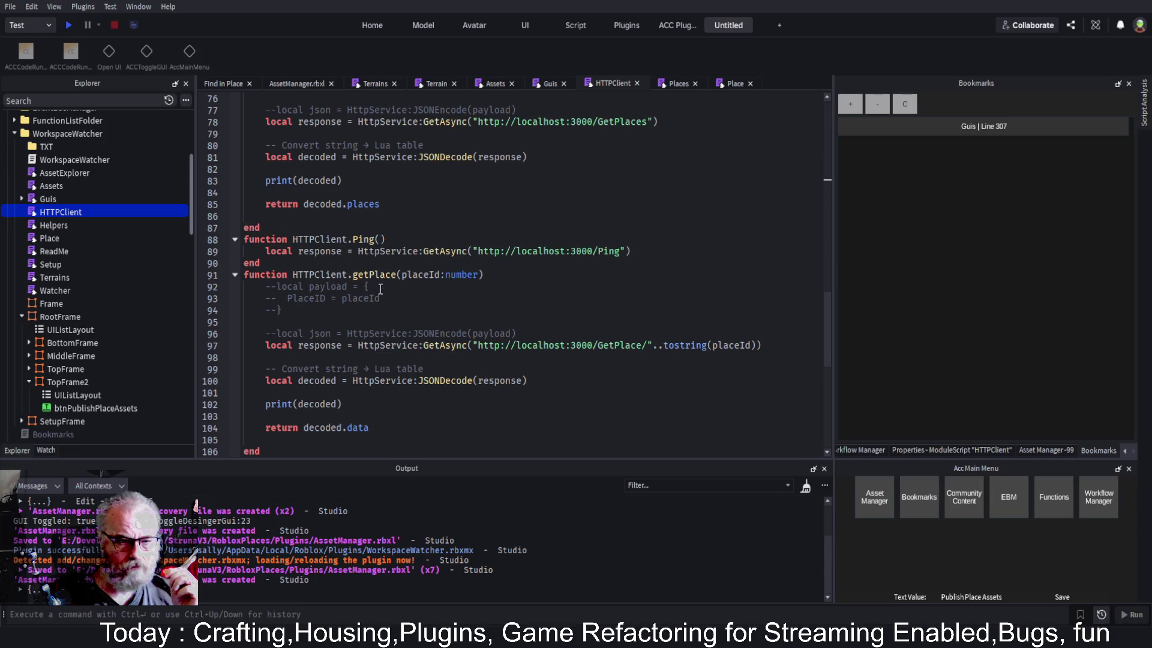
pyautogui.moveTo(381, 279); pyautogui.dragTo(503, 280)
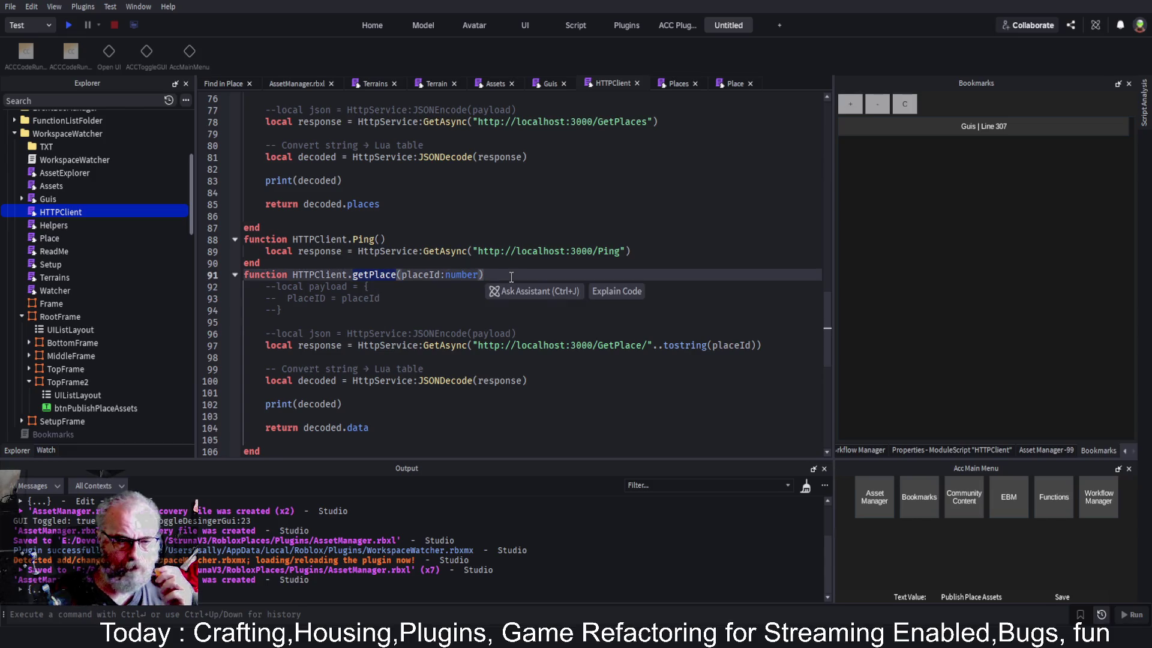
pyautogui.click(512, 277)
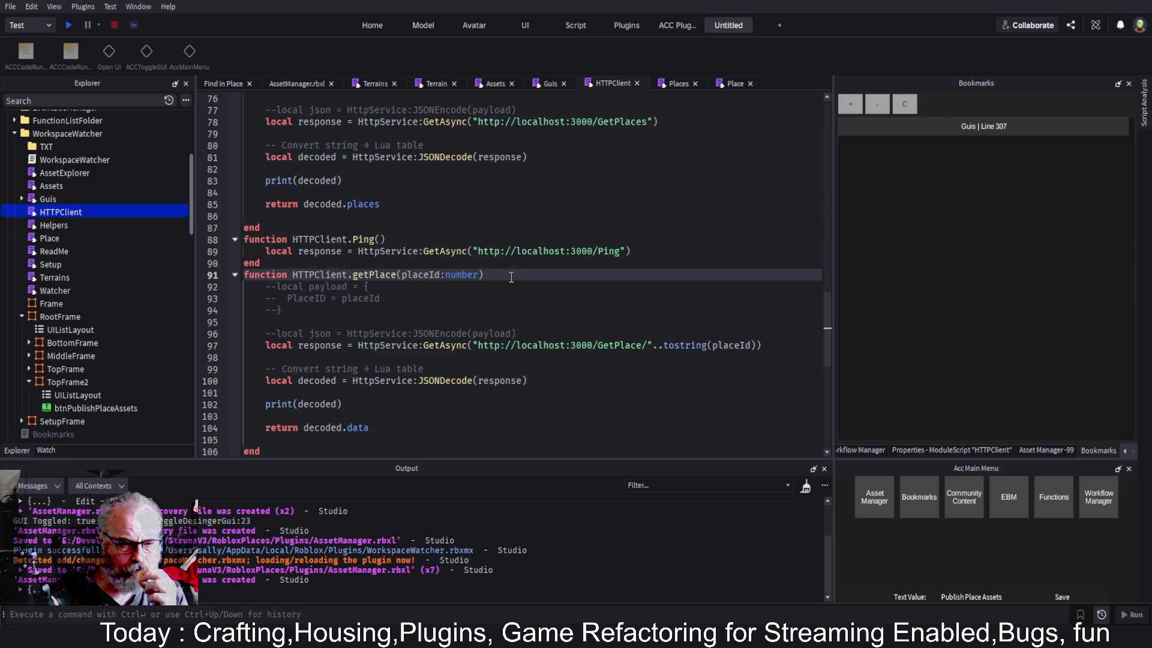
pyautogui.keyDown('shift'); pyautogui.click(511, 277); pyautogui.keyUp('shift')
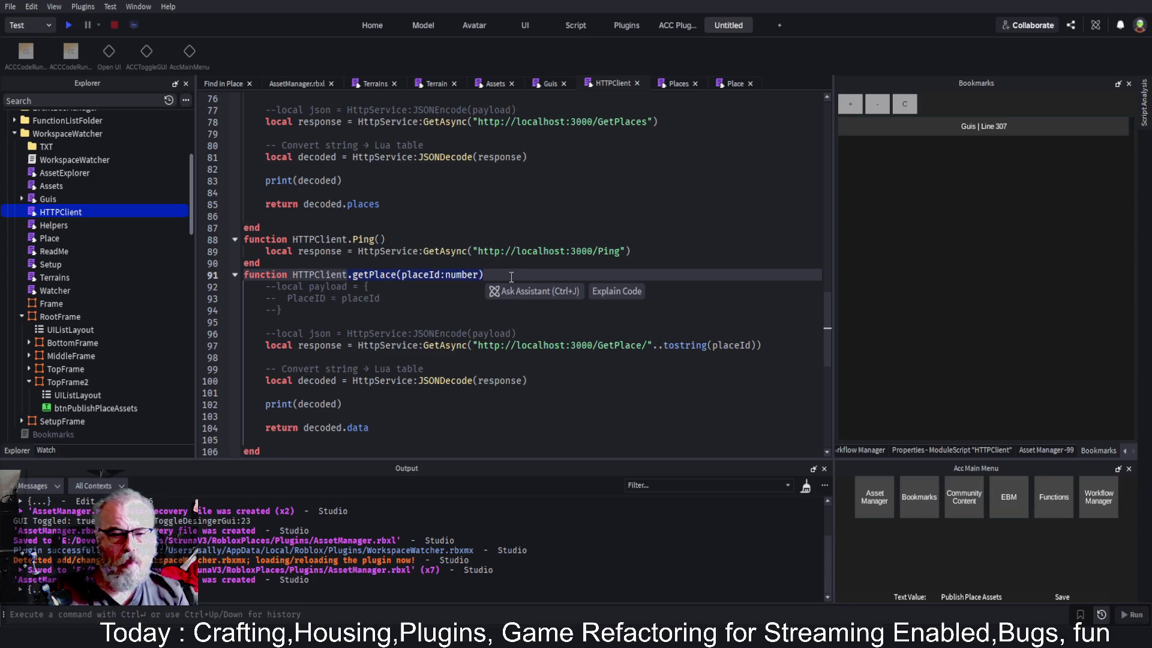
pyautogui.click(547, 83)
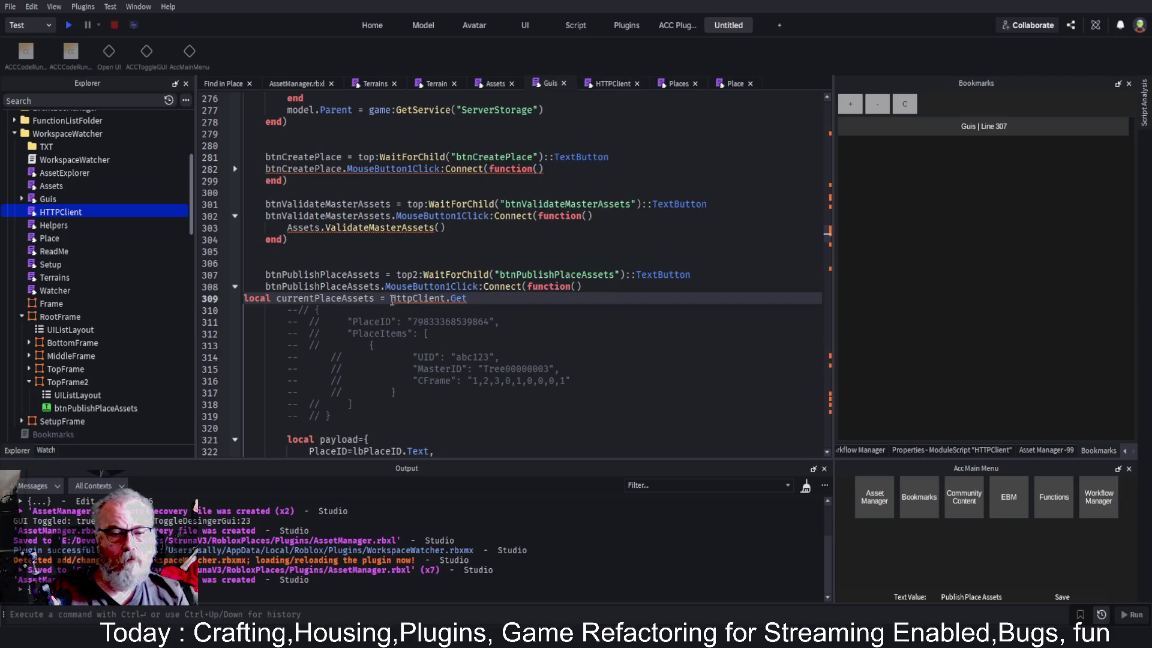
# Replace the unfinished HttpClient.Get on line 309 with the pasted getPlace, prefixed by HttpClient
pyautogui.keyDown('shift'); pyautogui.click(473, 289); pyautogui.keyUp('shift')
pyautogui.press('Right')
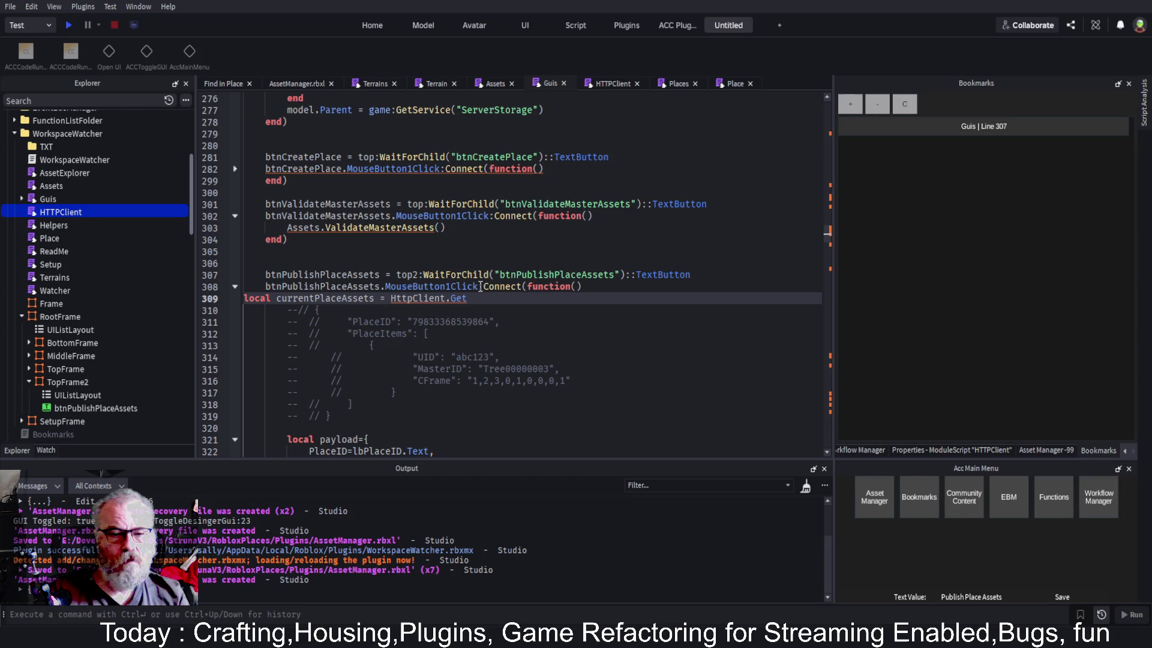
pyautogui.press('BackSpace')
pyautogui.press('BackSpace')
pyautogui.press('BackSpace')
pyautogui.write('getPlace(placeId:number)')
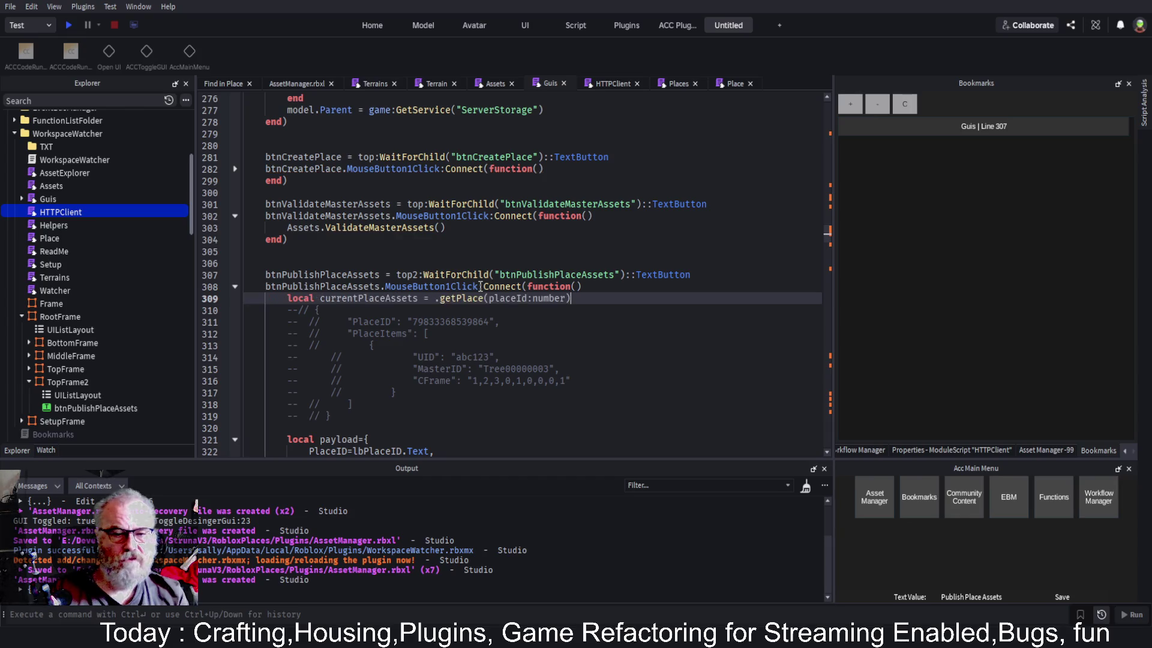
pyautogui.hotkey('ctrl', 'Left')
pyautogui.hotkey('ctrl', 'Left')
pyautogui.hotkey('ctrl', 'Left')
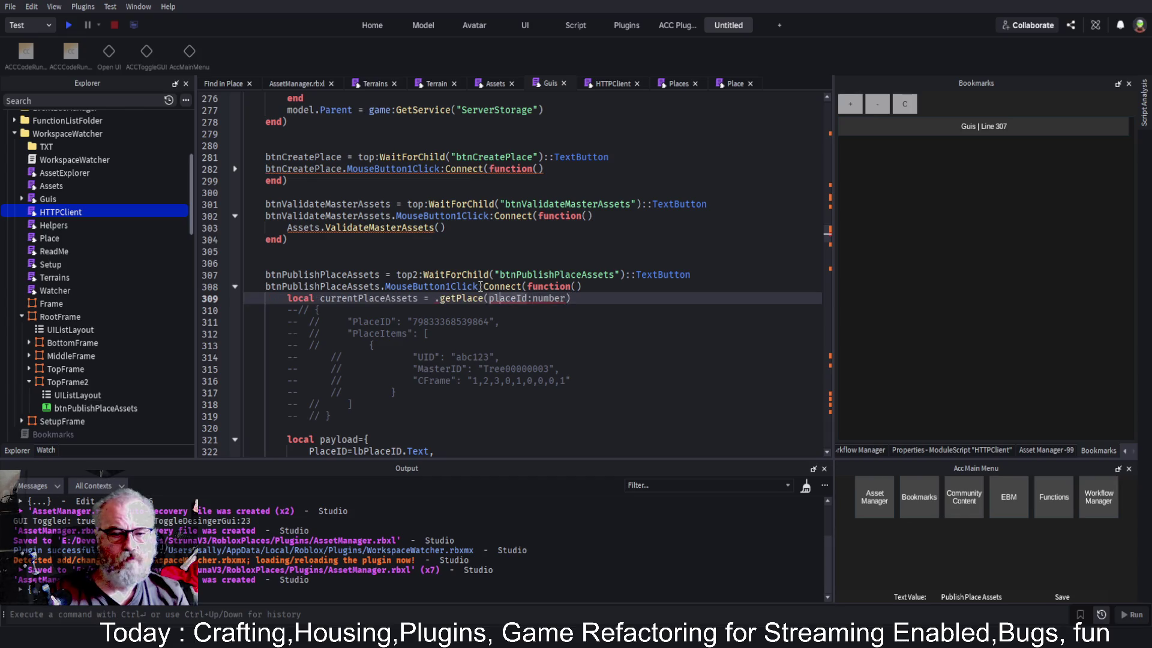
pyautogui.write('HttpClient')
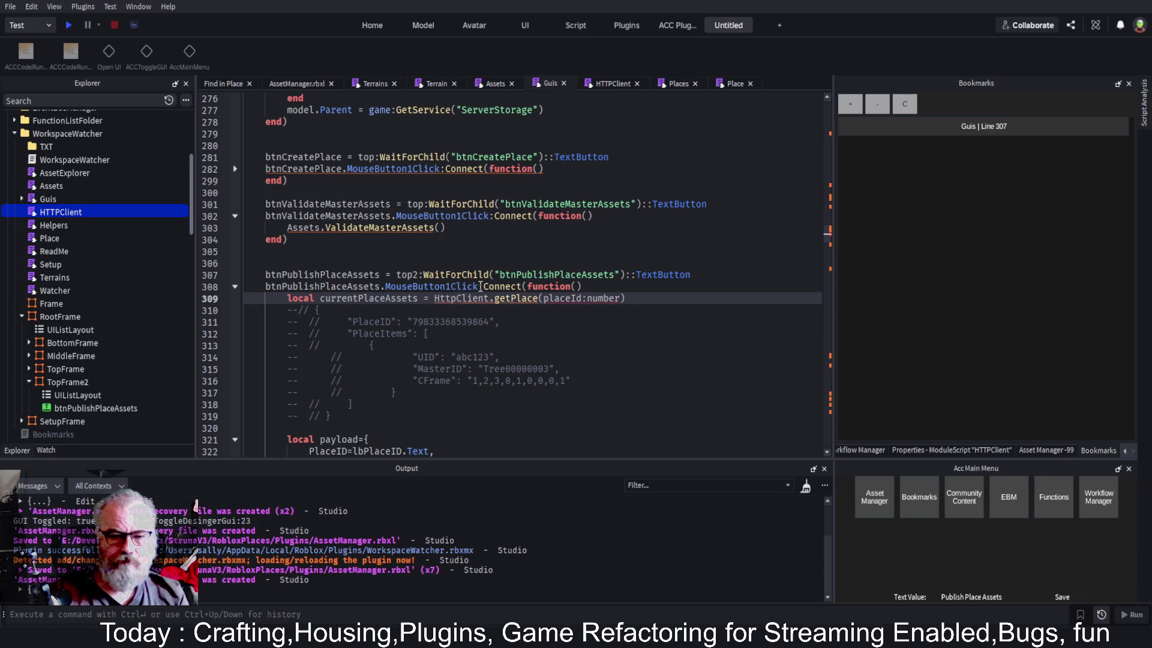
# Replace the placeId argument with tonumber(workspace:GetAttribute("PlaceID"))
pyautogui.press('End')
pyautogui.press('Left')
pyautogui.press('BackSpace')
pyautogui.press('BackSpace')
pyautogui.press('BackSpace')
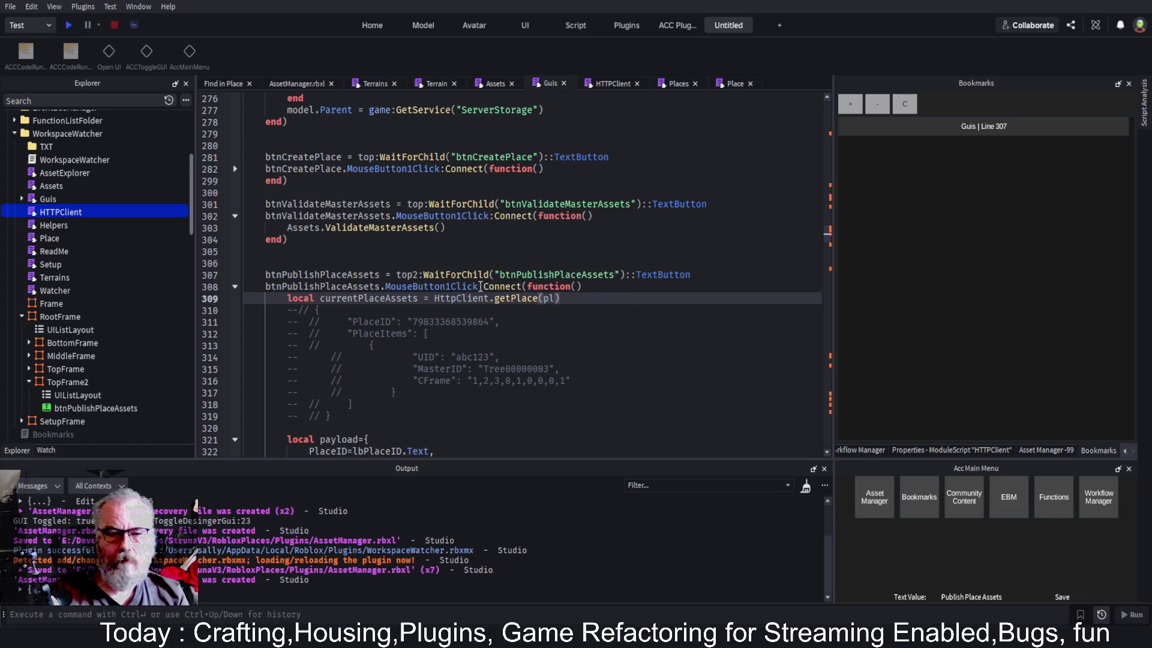
pyautogui.write('tonumber(')
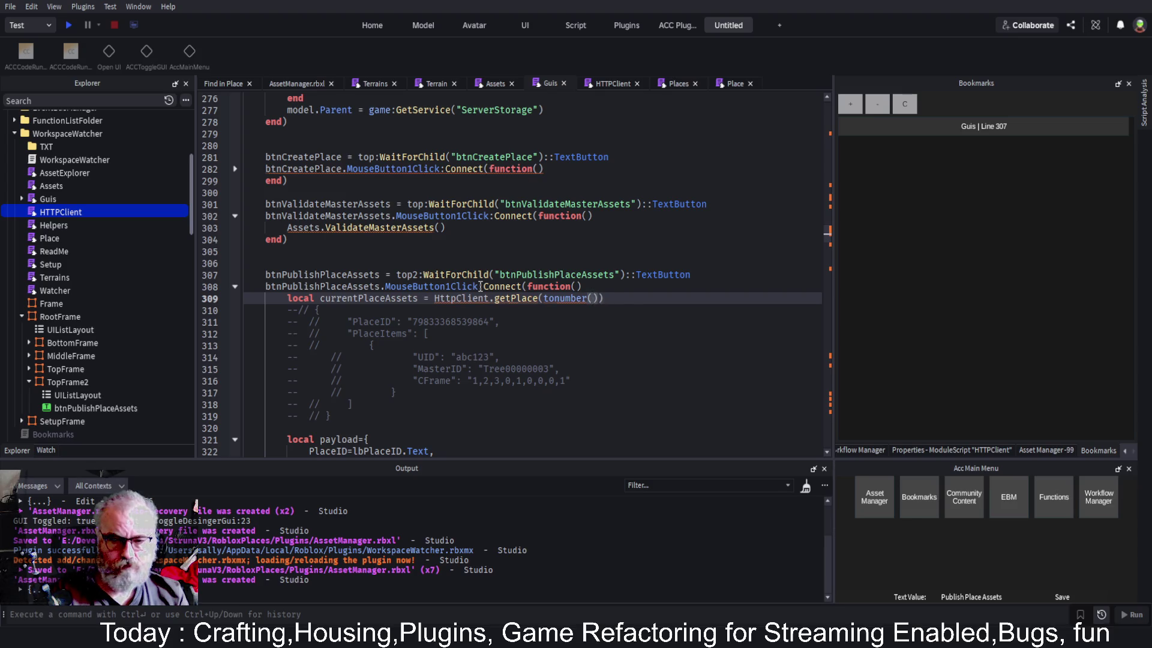
pyautogui.write('workspace.Get')
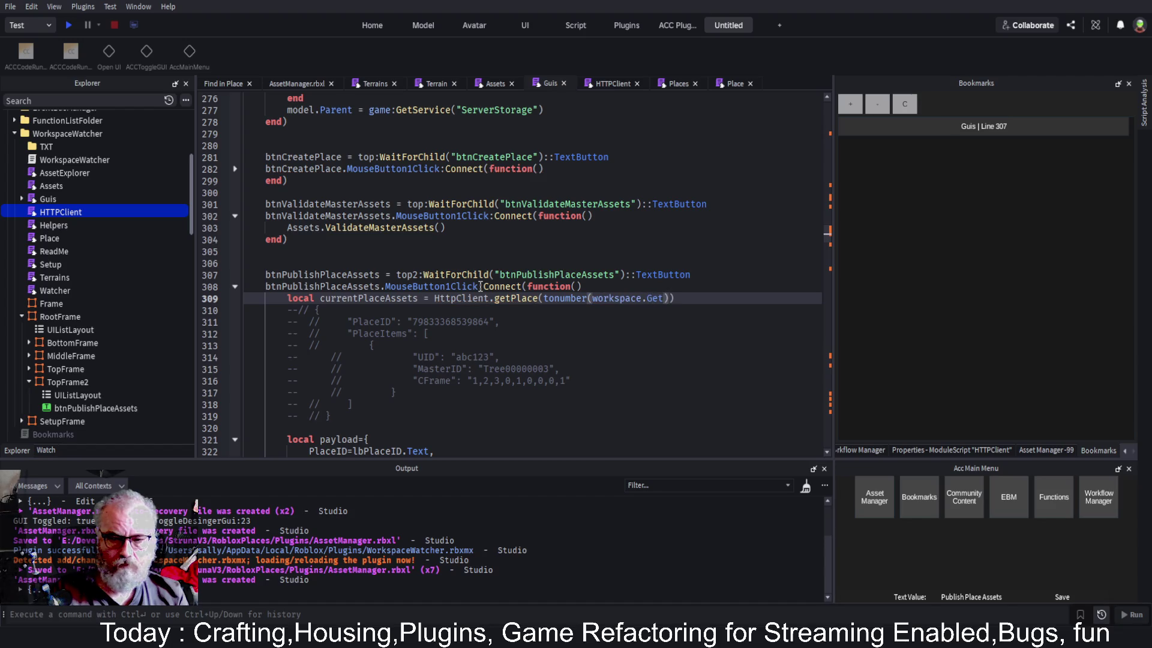
pyautogui.press('BackSpace')
pyautogui.press('BackSpace')
pyautogui.press('BackSpace')
pyautogui.write(':GET')
pyautogui.press('Tab')
pyautogui.write('"PlaceID')
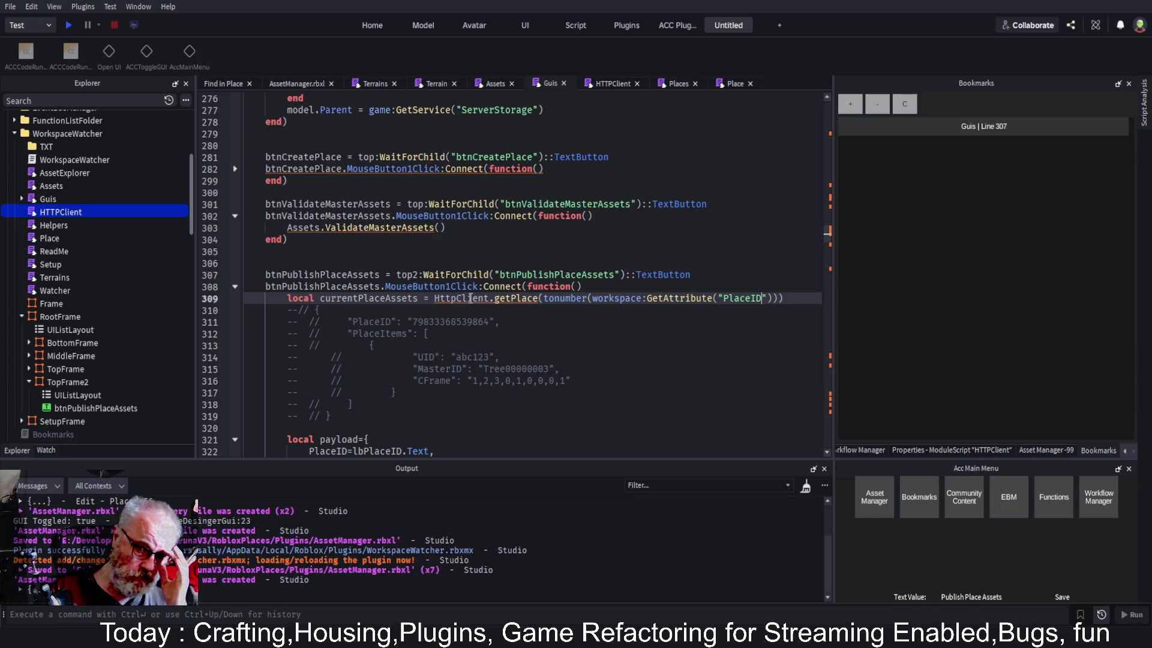
pyautogui.click(521, 330)
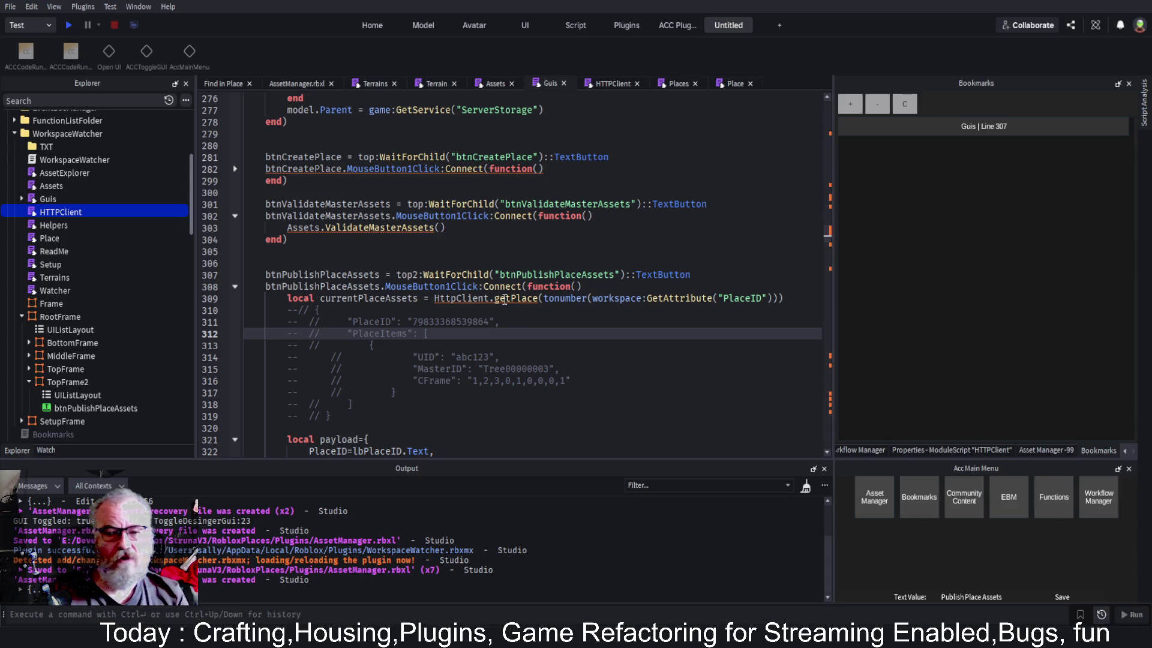
pyautogui.click(477, 297)
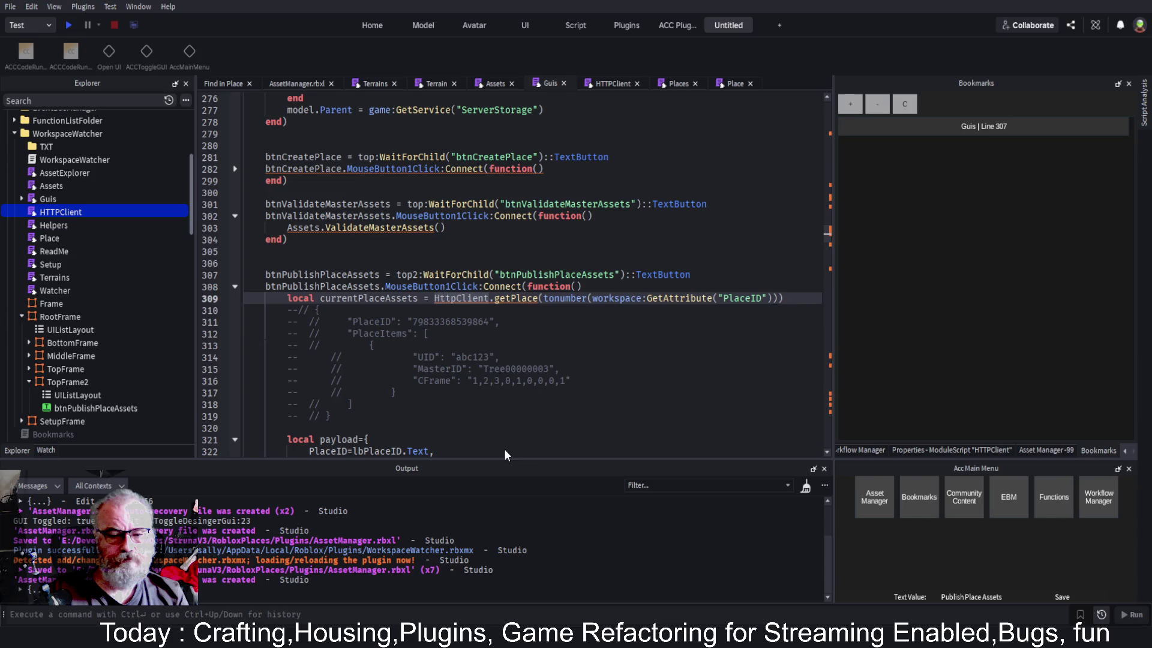
pyautogui.press('F12')
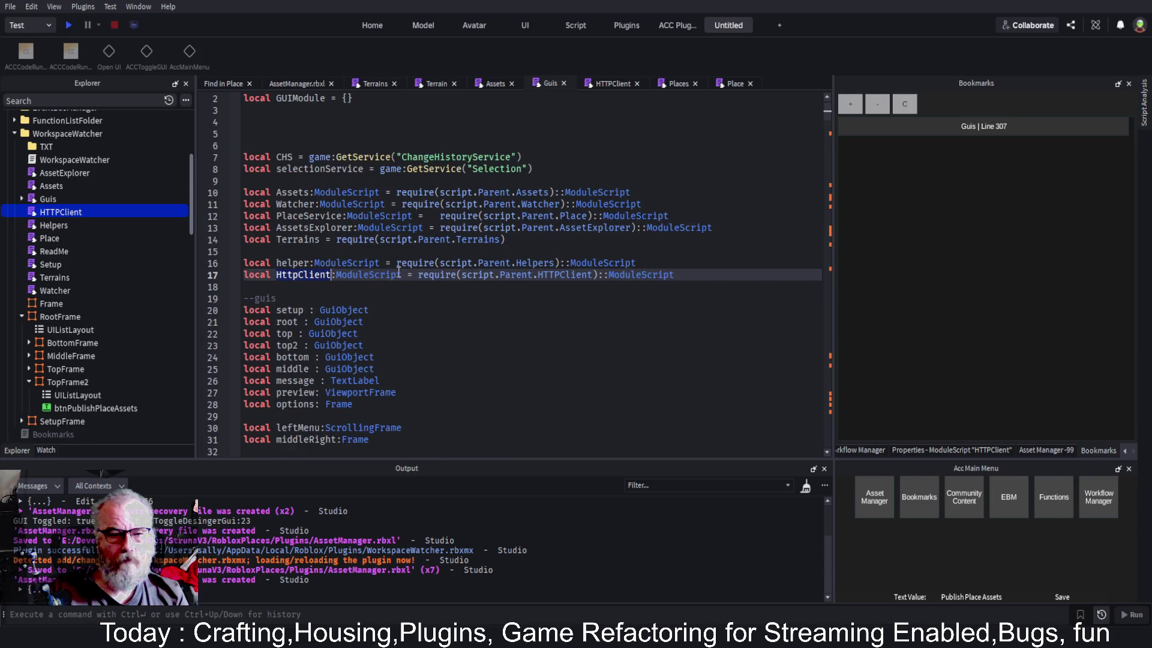
pyautogui.scroll(-10, 600, 330)
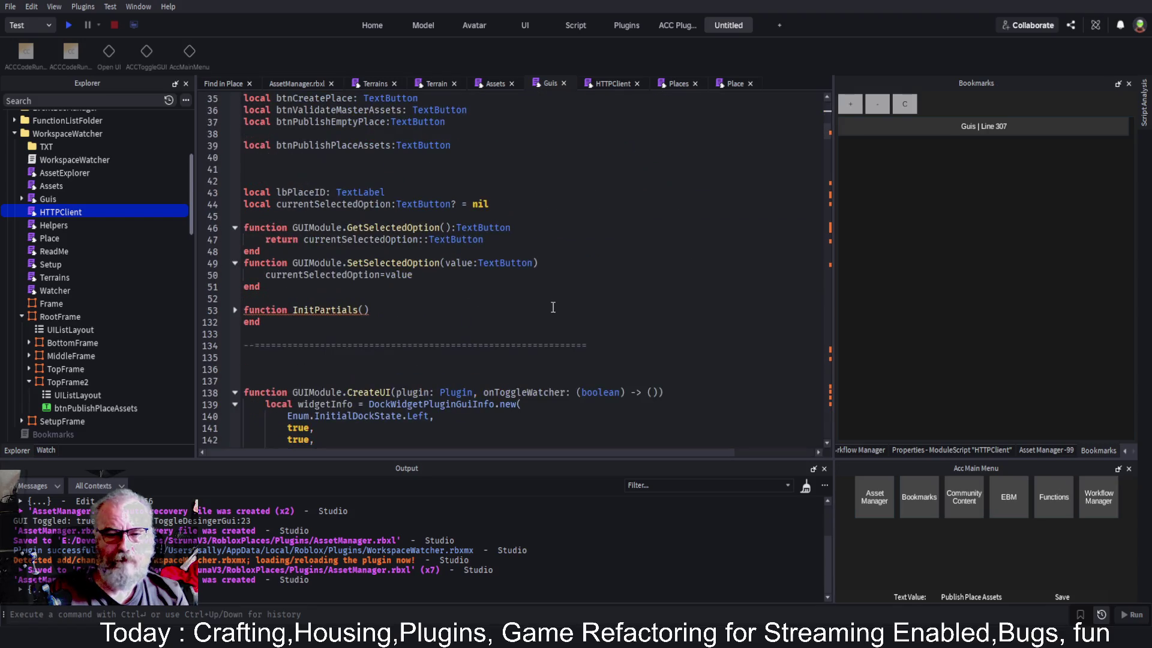
pyautogui.click(994, 122)
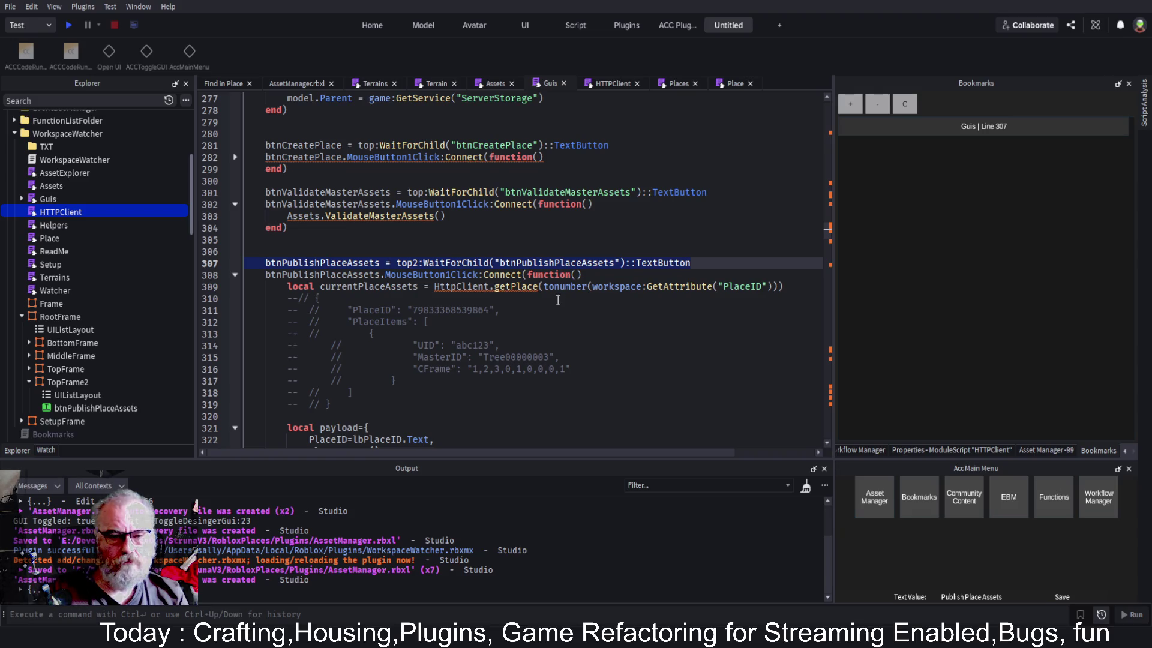
pyautogui.click(538, 287)
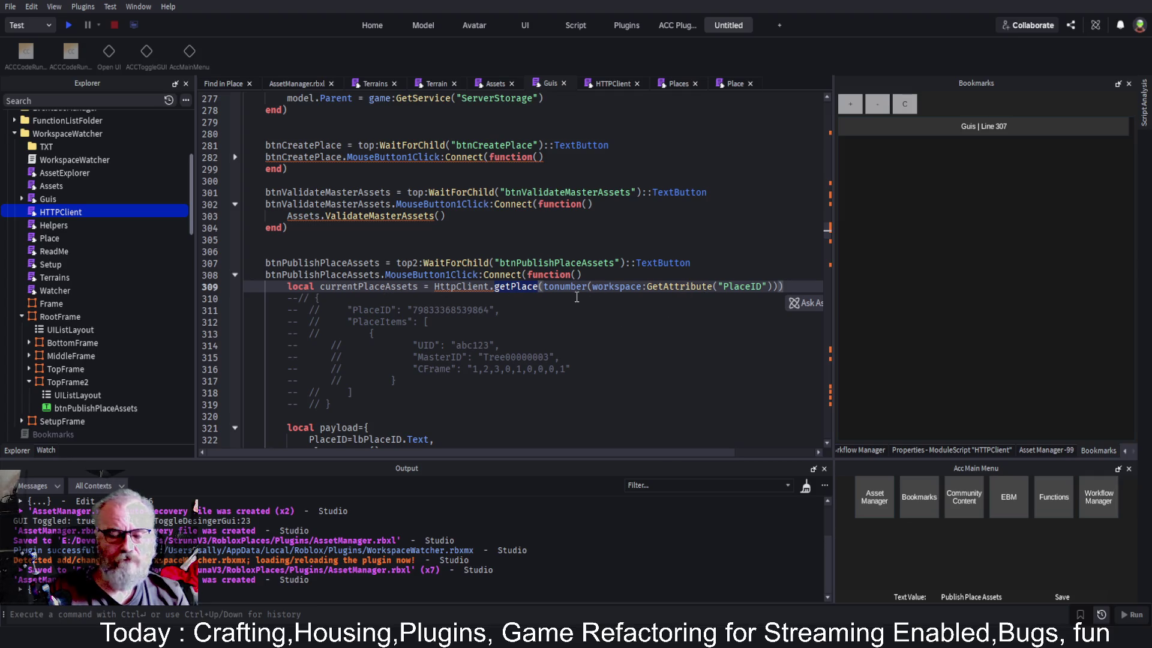
# Set the payload's PlaceItems to currentPlaceAssets instead of the empty table
pyautogui.moveTo(366, 335); pyautogui.dragTo(521, 393)
pyautogui.scroll(-1, 520, 348)
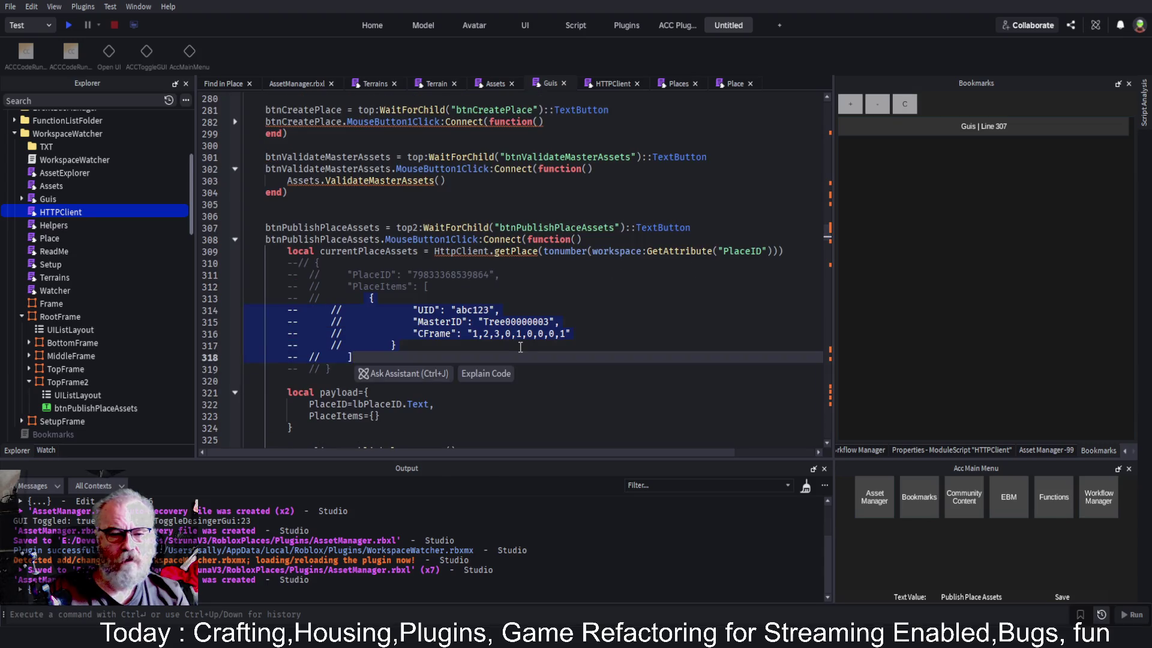
pyautogui.click(386, 256)
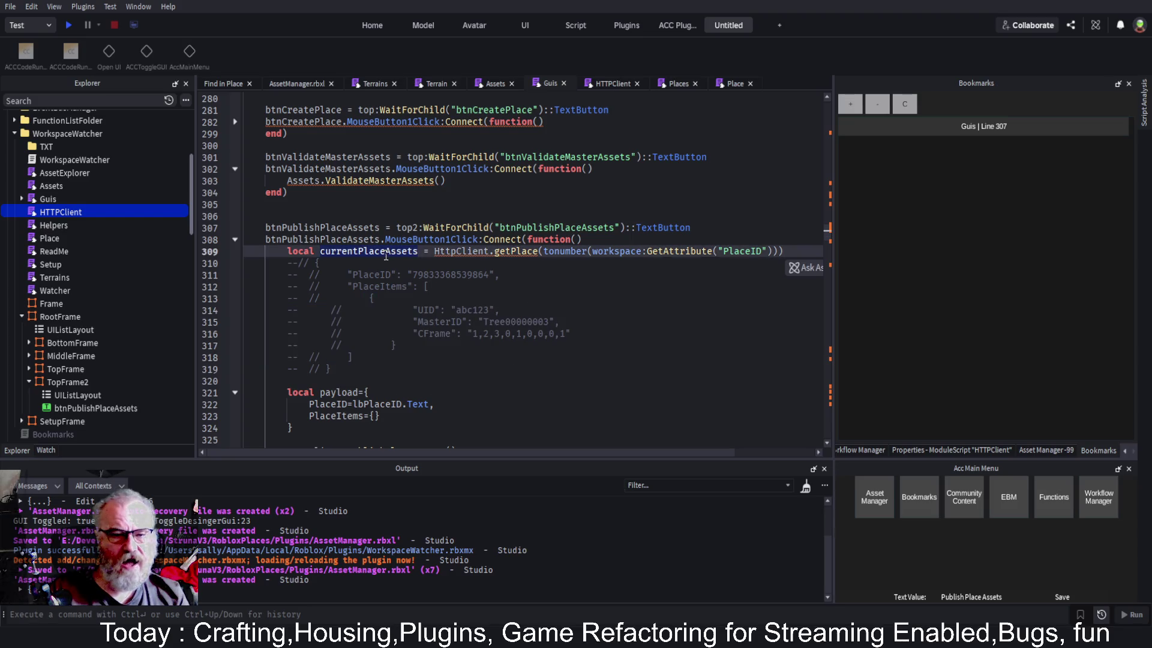
pyautogui.doubleClick(373, 416)
pyautogui.write('currentPlaceAssets')
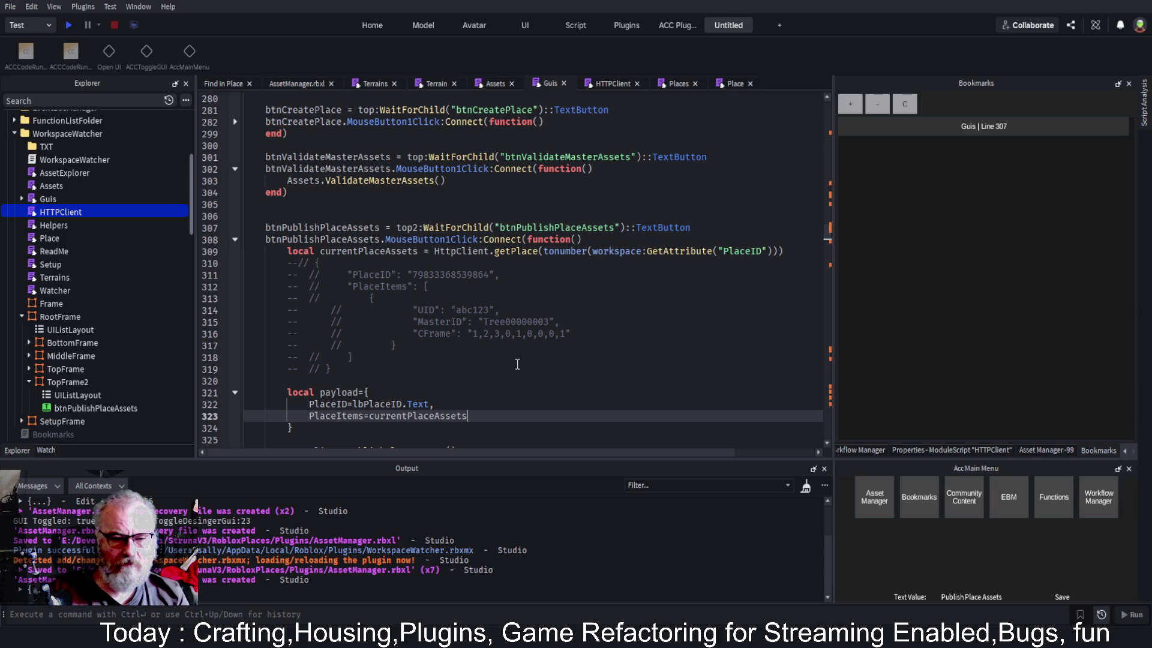
pyautogui.click(518, 367)
# Comment out the publishPlaceAssets call, add print(payload) above it, and save
pyautogui.scroll(-3, 553, 312)
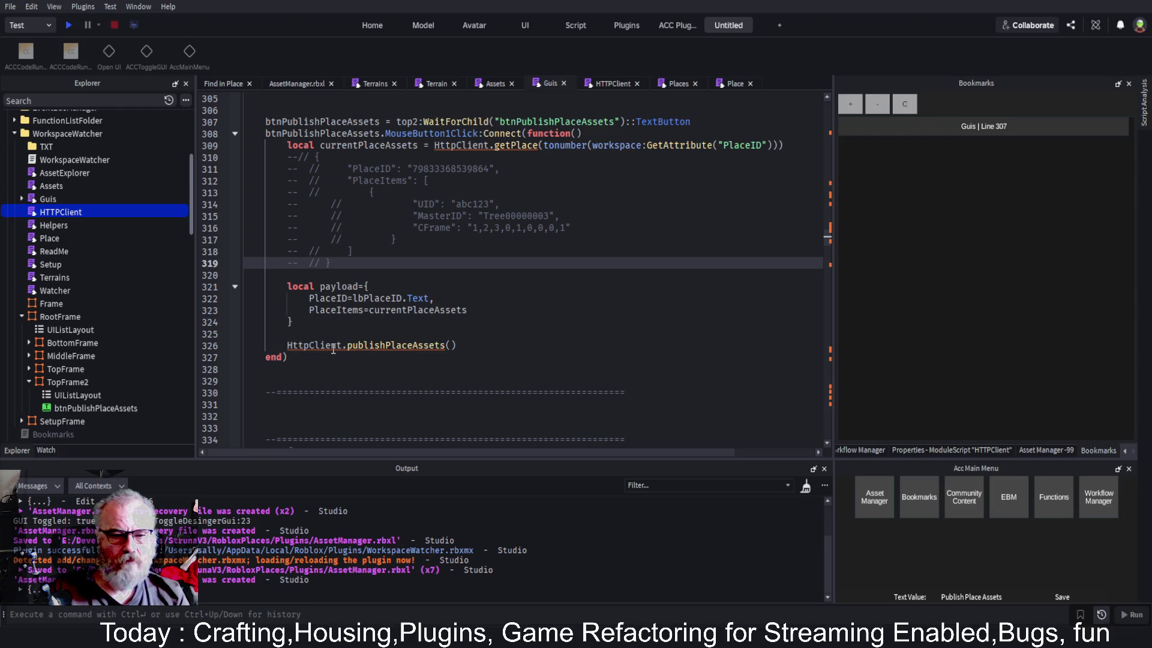
pyautogui.click(310, 334)
pyautogui.press('Down')
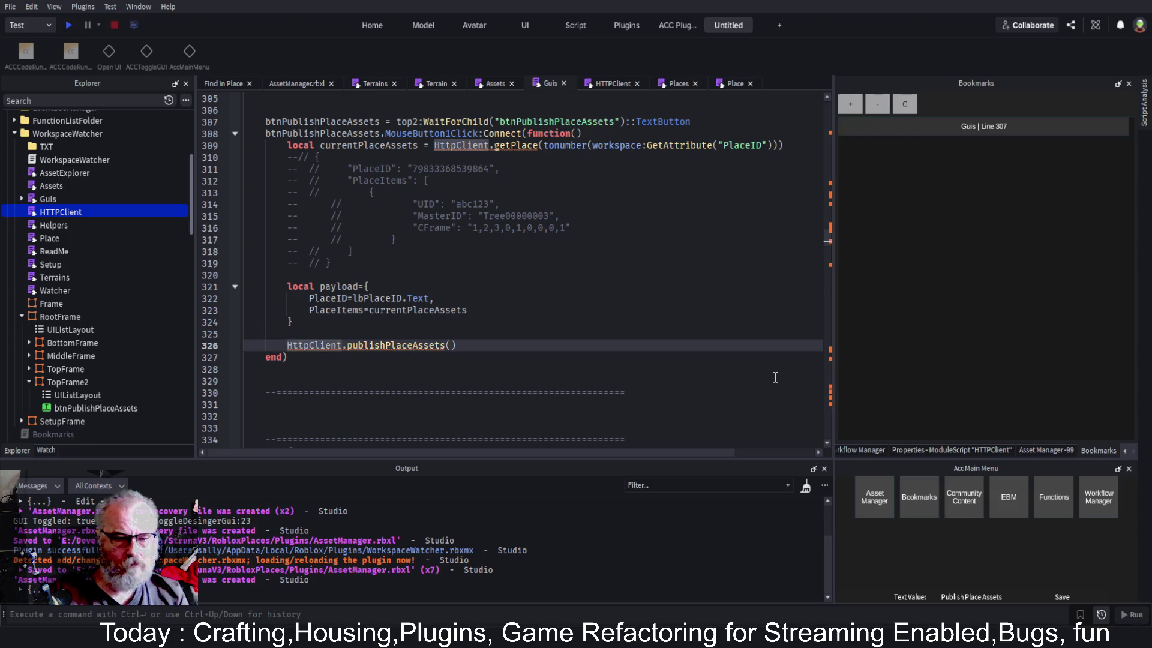
pyautogui.hotkey('ctrl', '/')
pyautogui.press('Up')
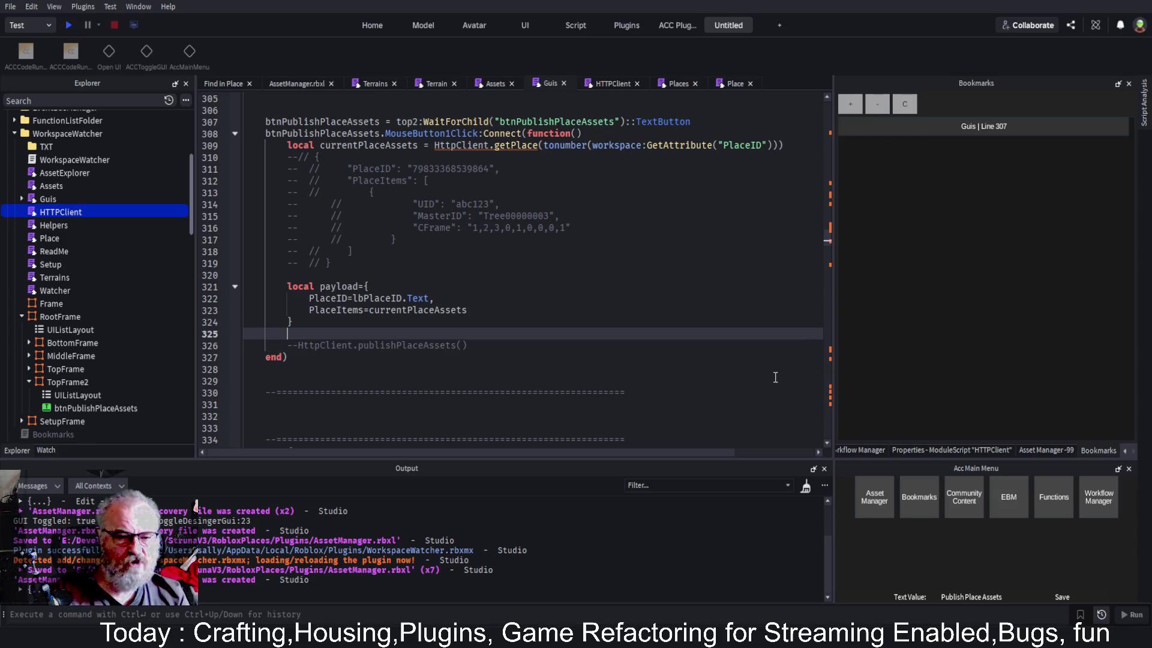
pyautogui.write('print(')
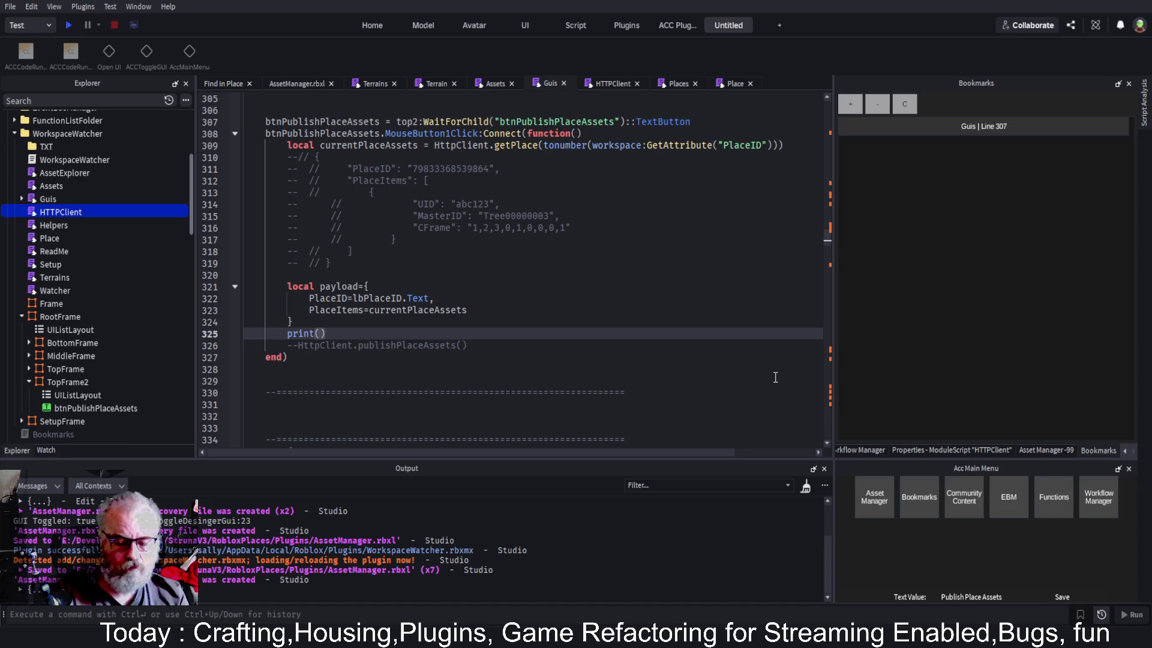
pyautogui.write('payload')
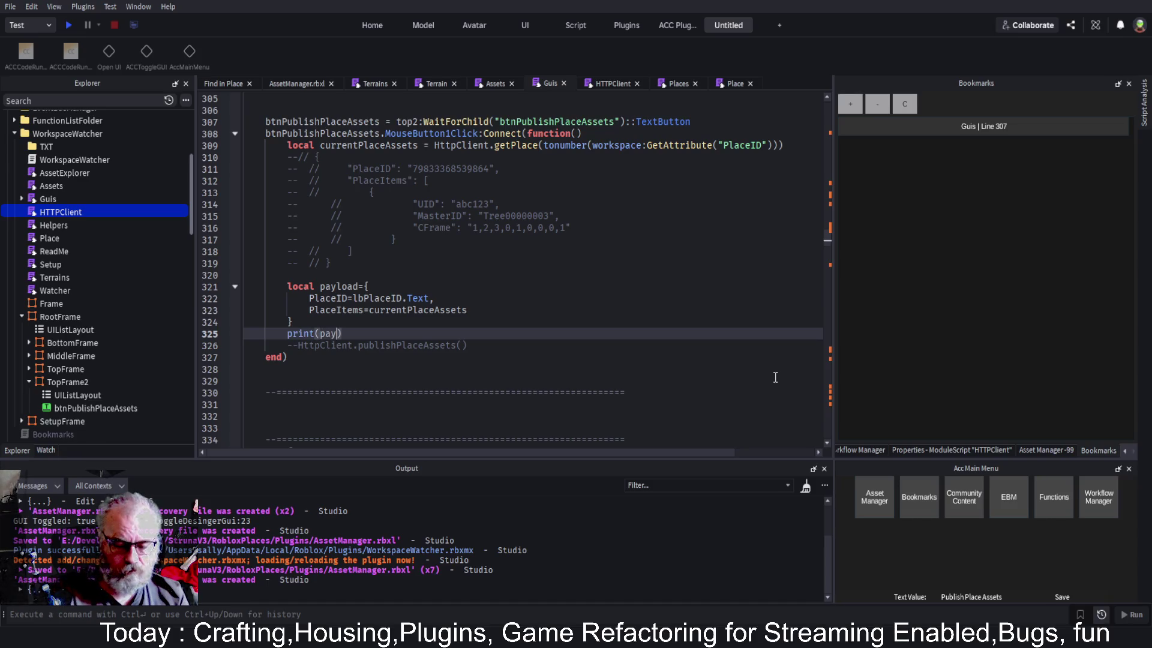
pyautogui.press('Up')
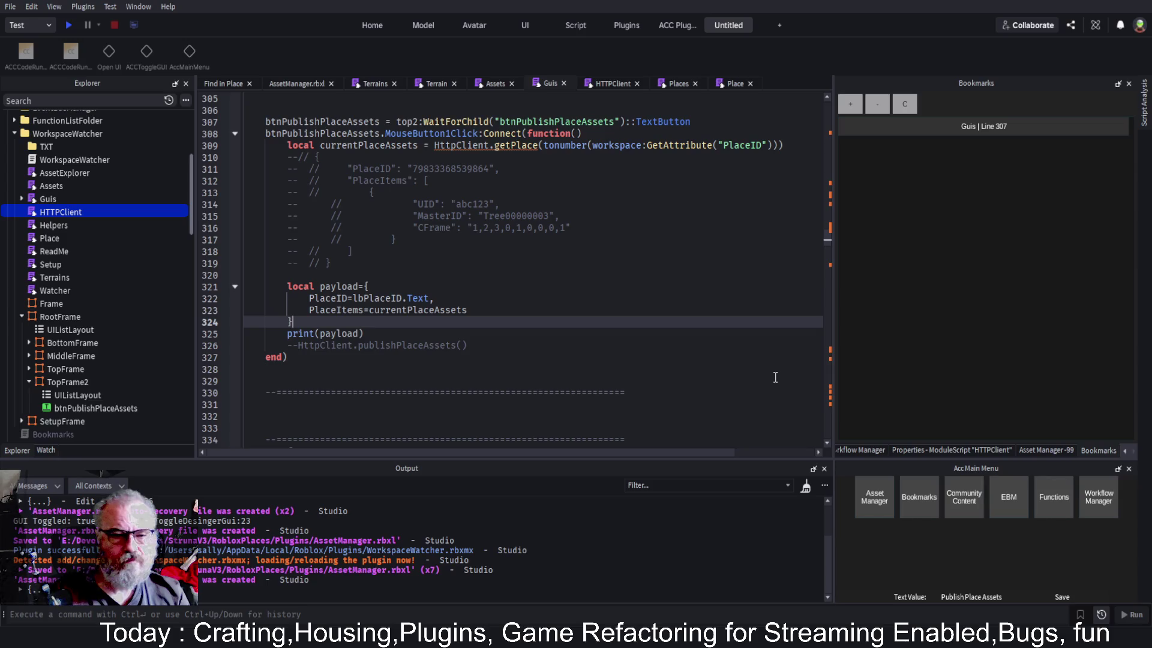
pyautogui.hotkey('ctrl', 's')
# Review the commented sample payload and save the script again
pyautogui.moveTo(336, 158); pyautogui.dragTo(404, 221)
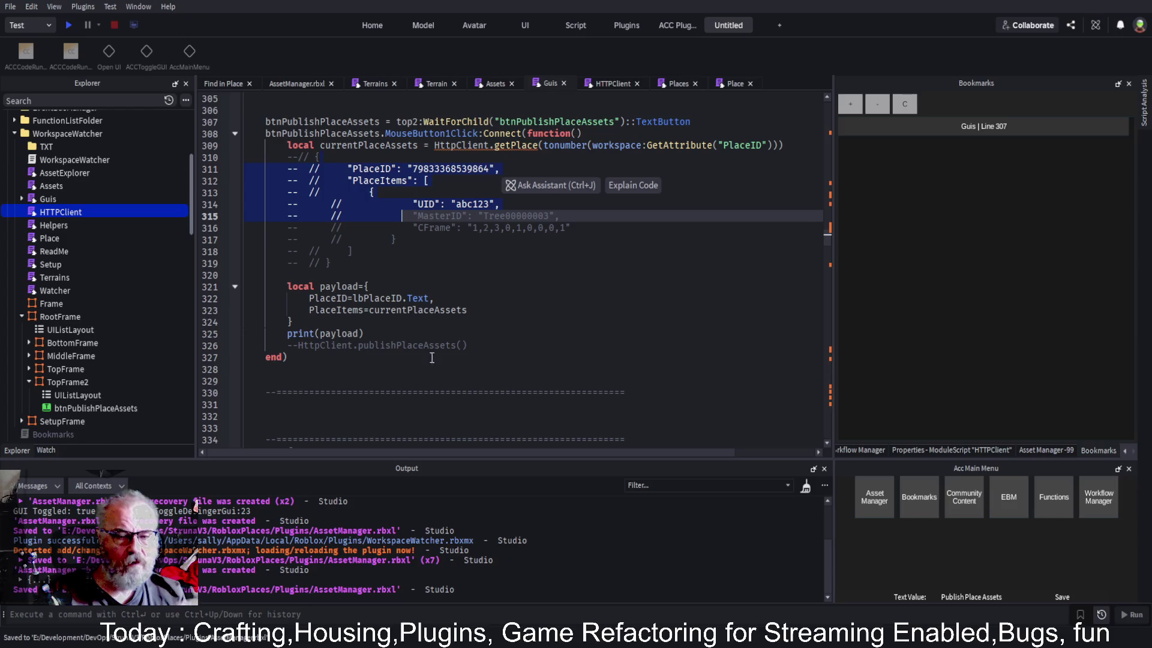
pyautogui.click(504, 348)
pyautogui.click(479, 332)
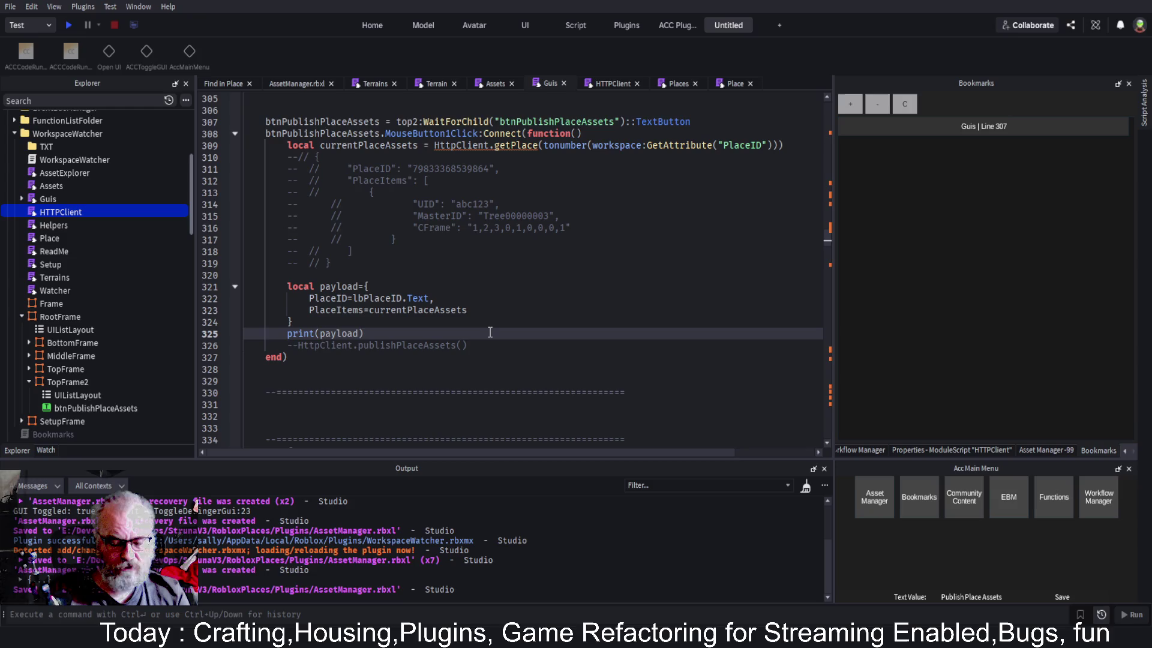
pyautogui.hotkey('ctrl', 's')
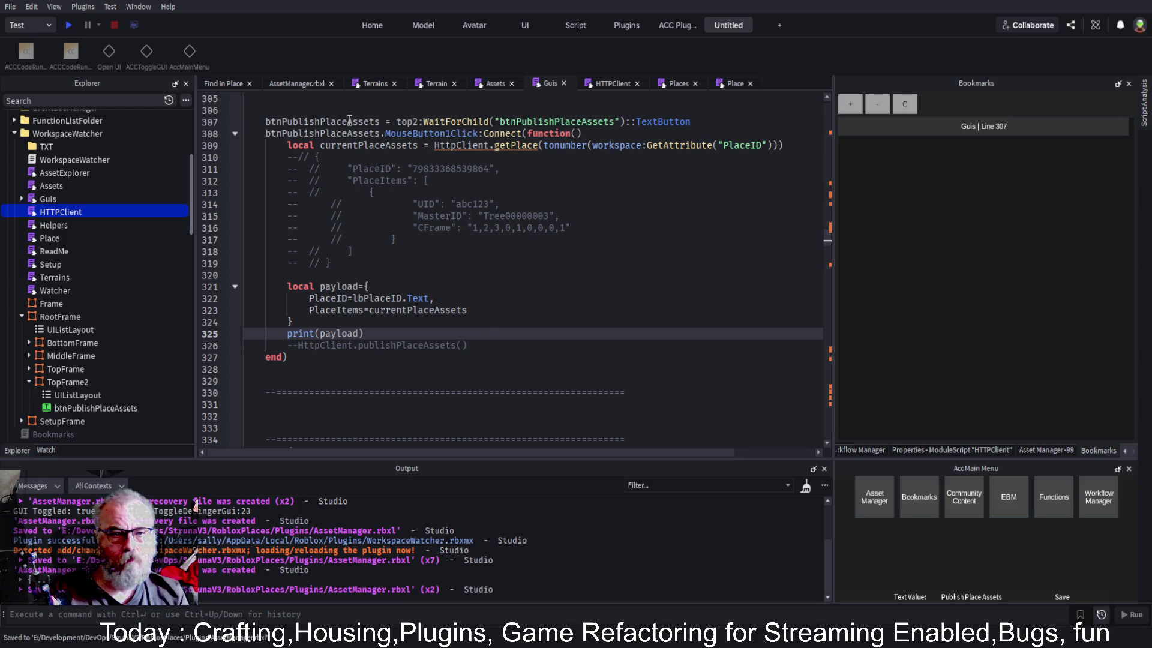
pyautogui.click(93, 135)
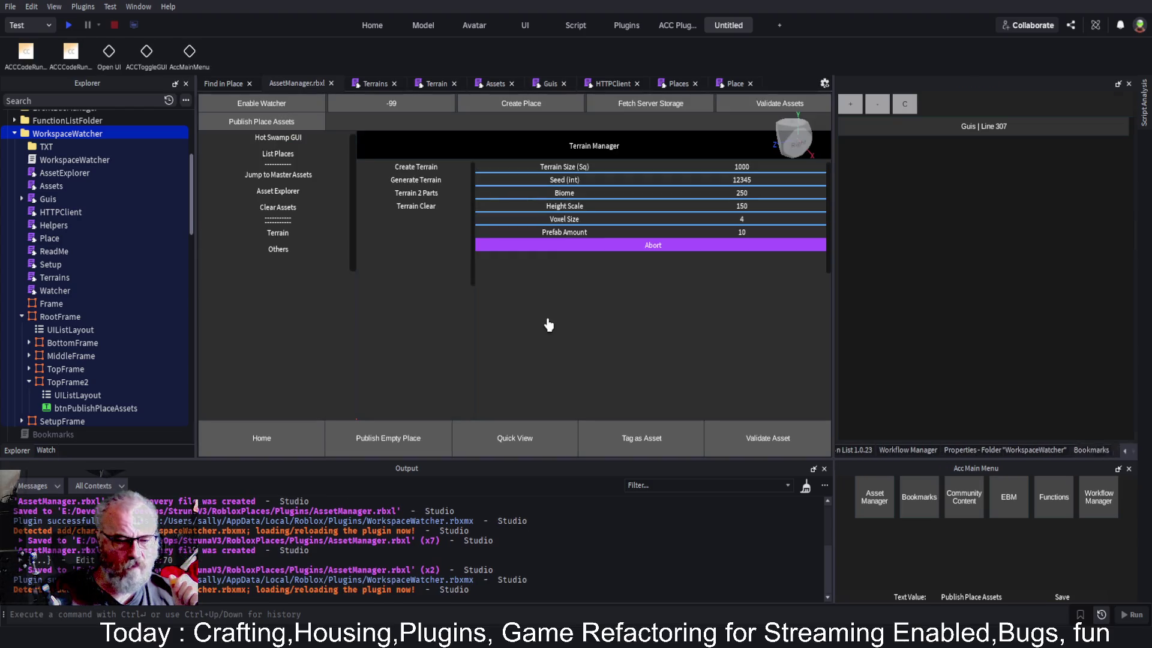
# Clear the Output window
pyautogui.click(806, 488)
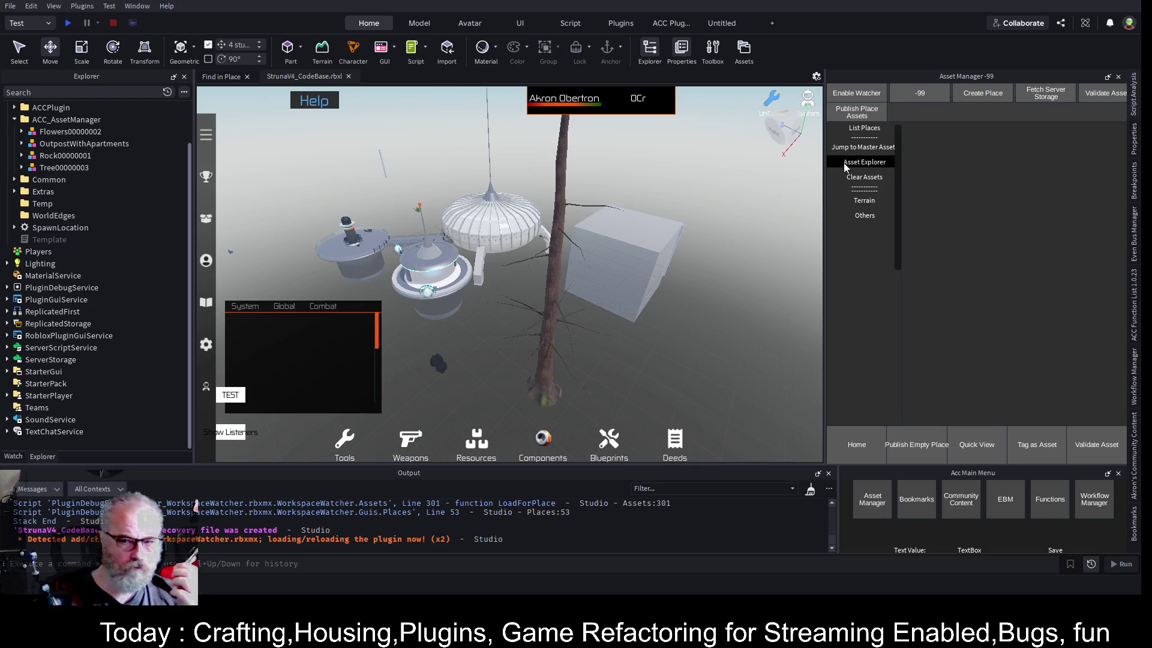
# Clear the loaded assets, list the places, and load the assets saved for place -99
pyautogui.click(856, 178)
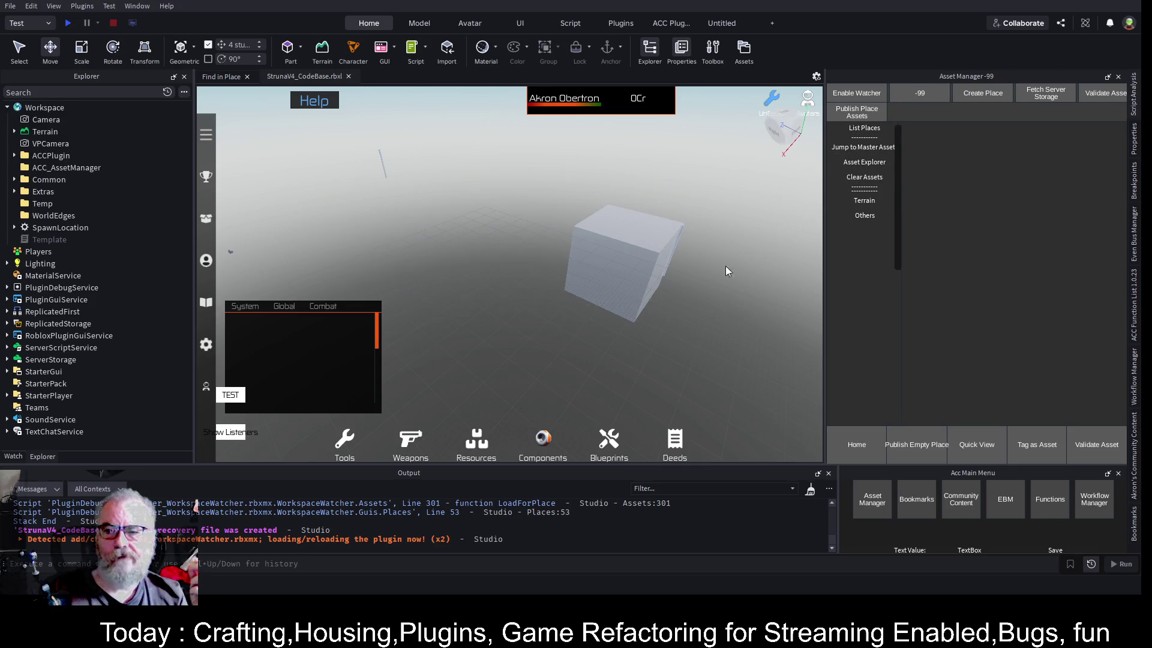
pyautogui.press('a')
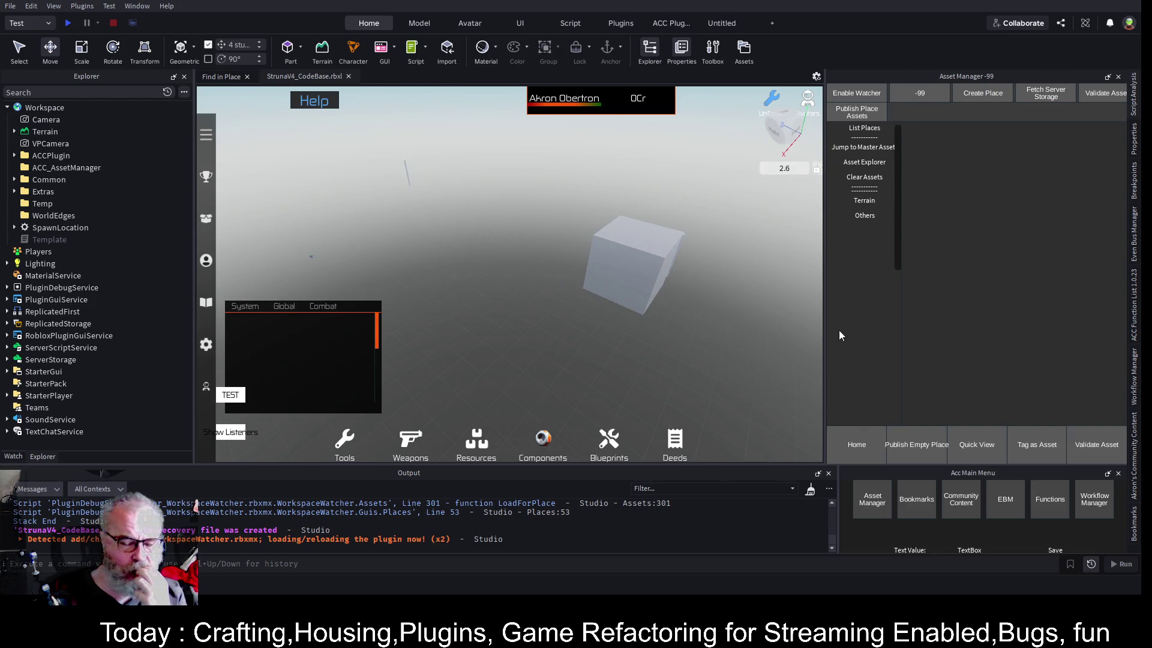
pyautogui.click(864, 128)
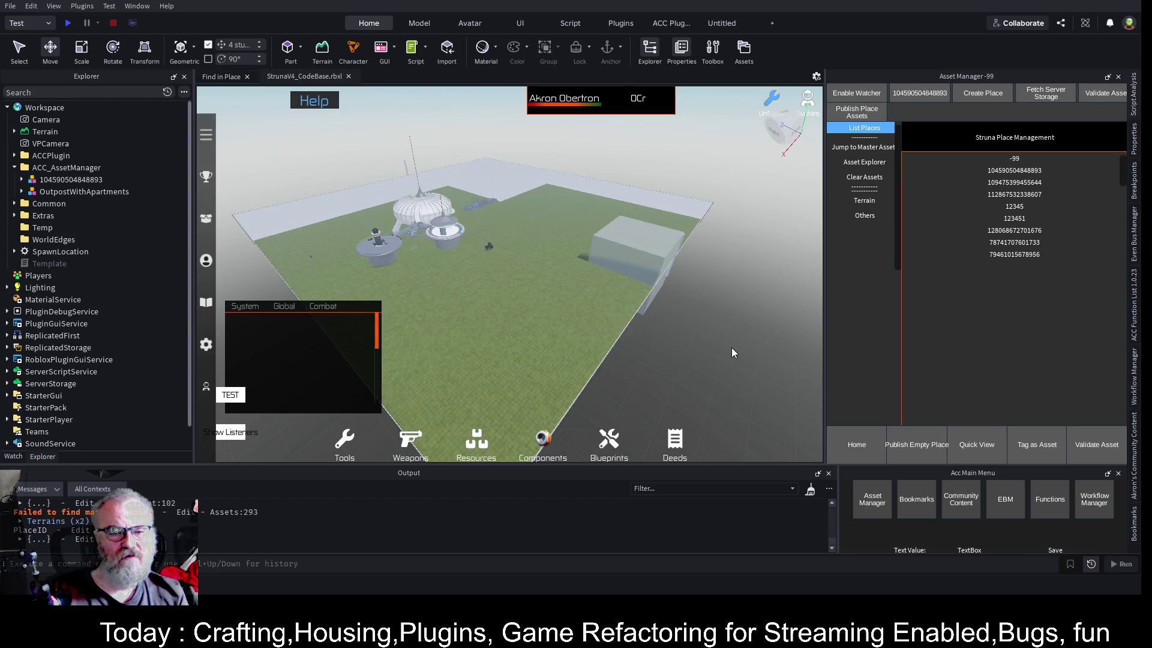
pyautogui.scroll(1, 723, 213)
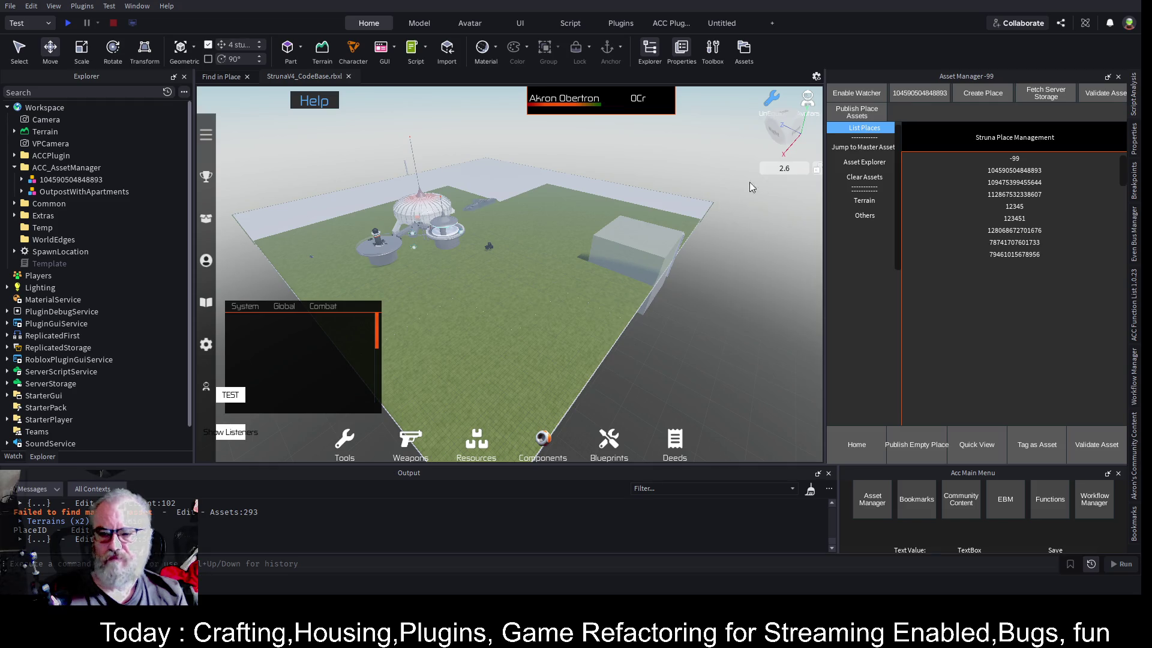
pyautogui.click(868, 171)
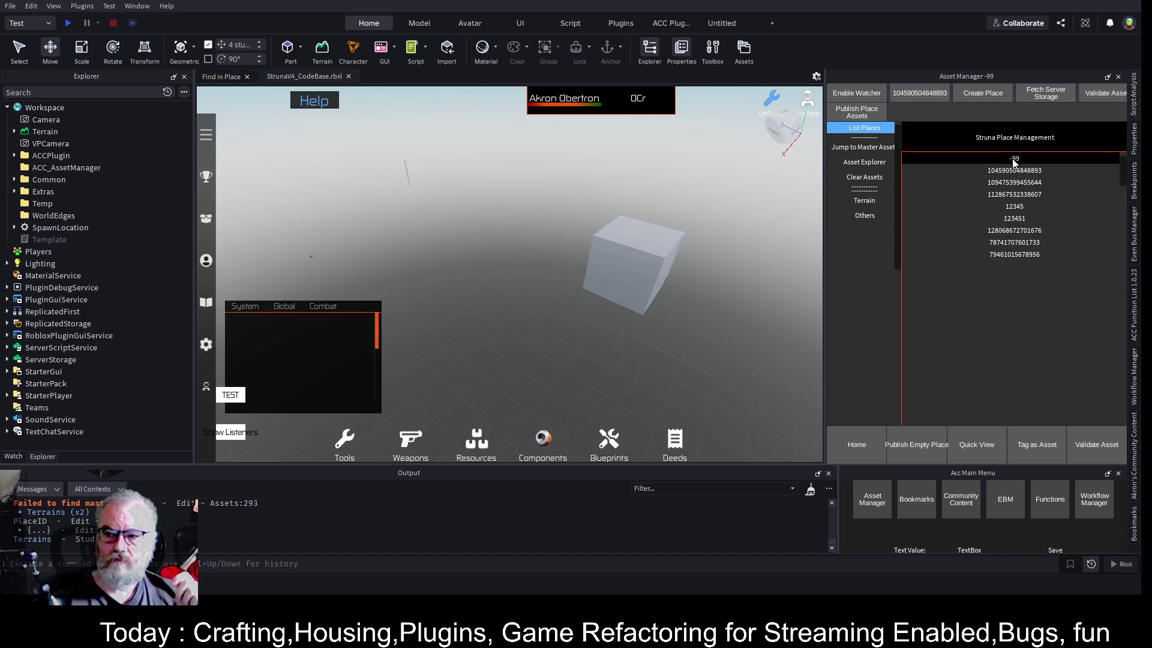
pyautogui.click(926, 242)
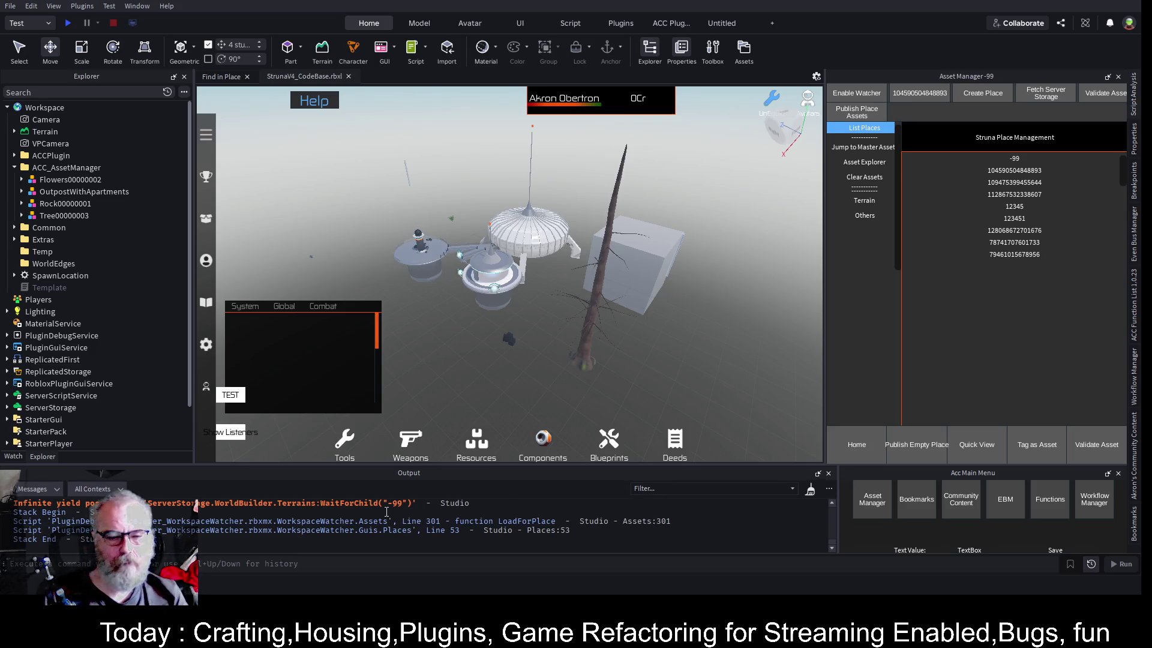
# Clear the output and loaded assets again, then enter -99 as the plugin's place ID
pyautogui.click(809, 490)
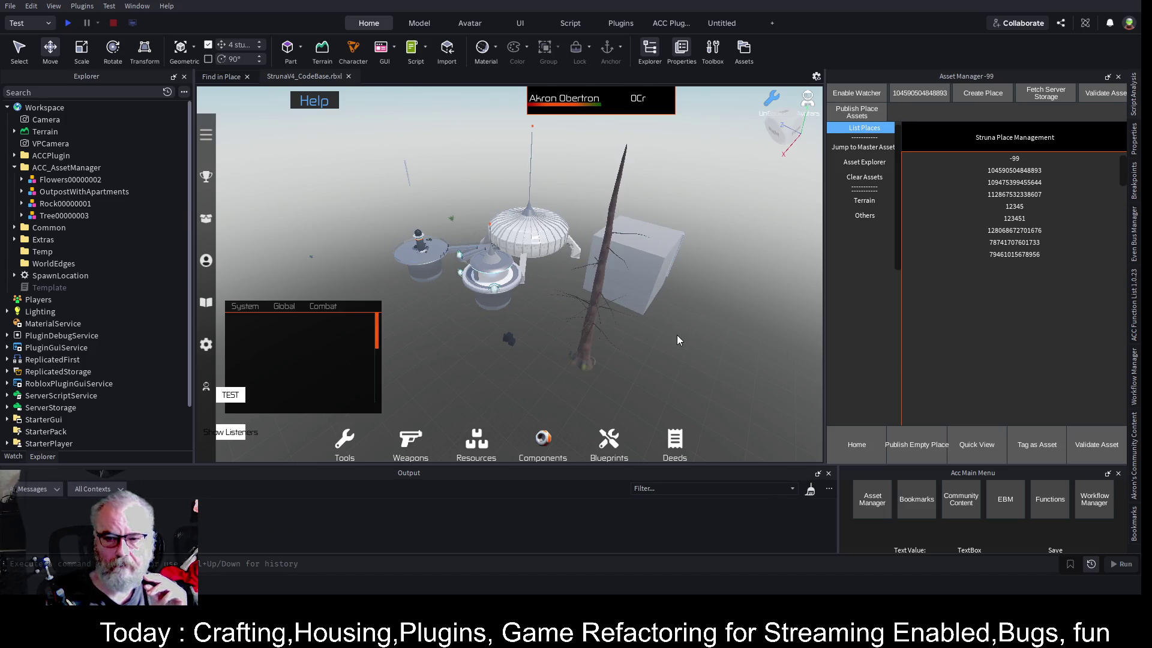
pyautogui.click(509, 338)
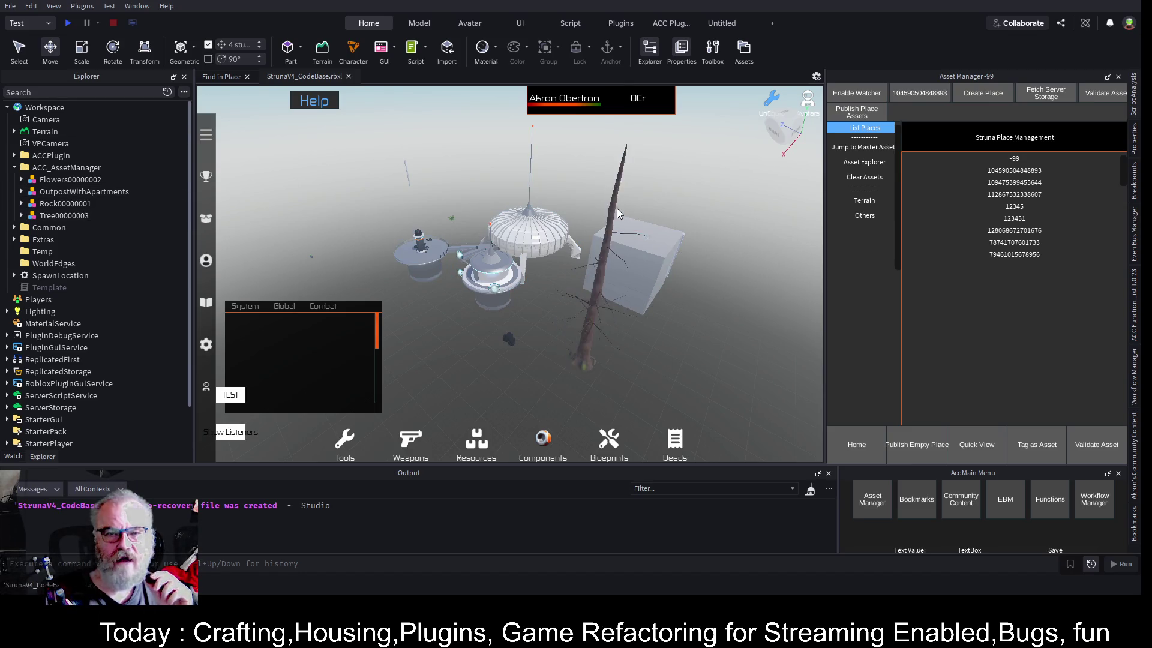
pyautogui.click(720, 204)
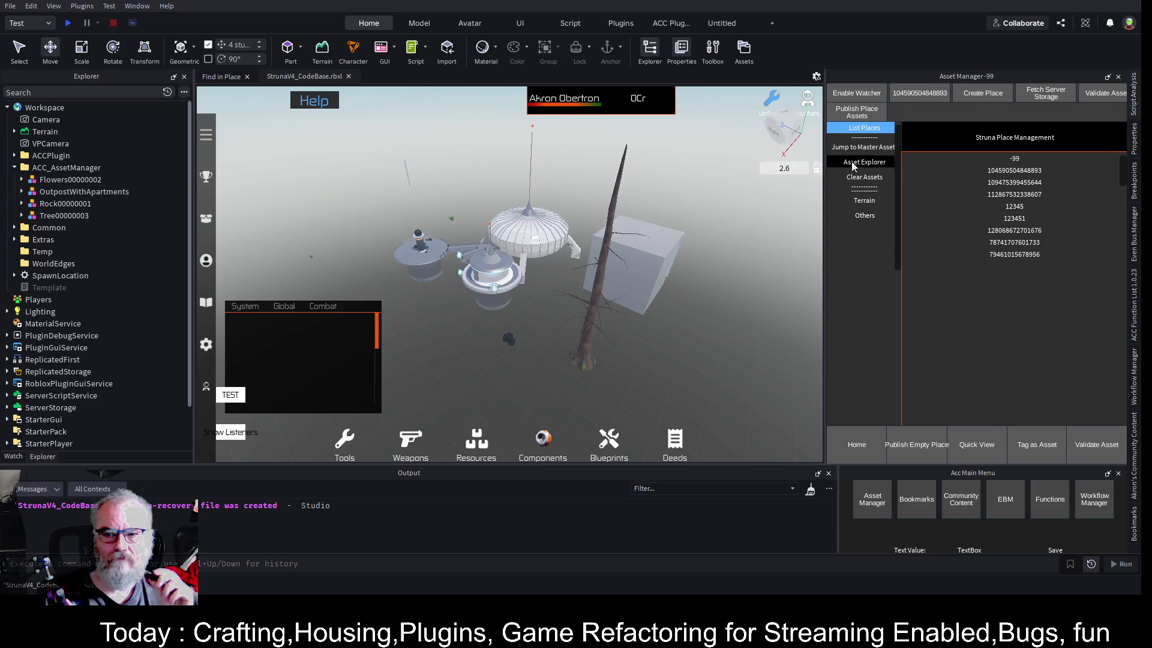
pyautogui.click(866, 178)
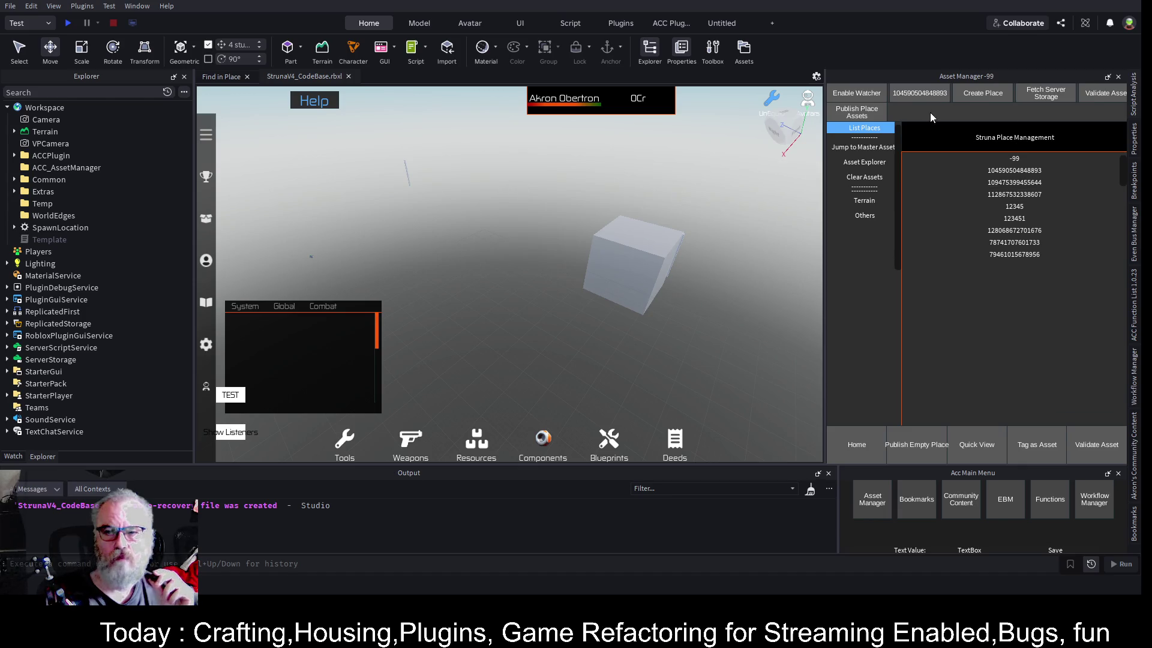
pyautogui.doubleClick(931, 93)
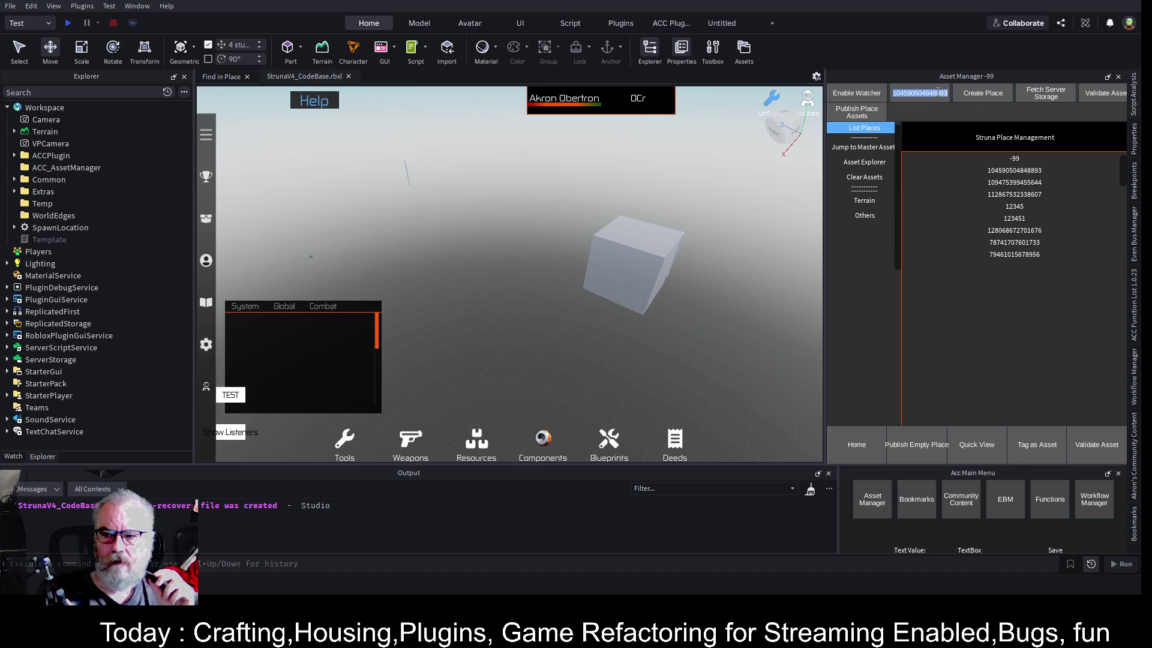
pyautogui.write('-99')
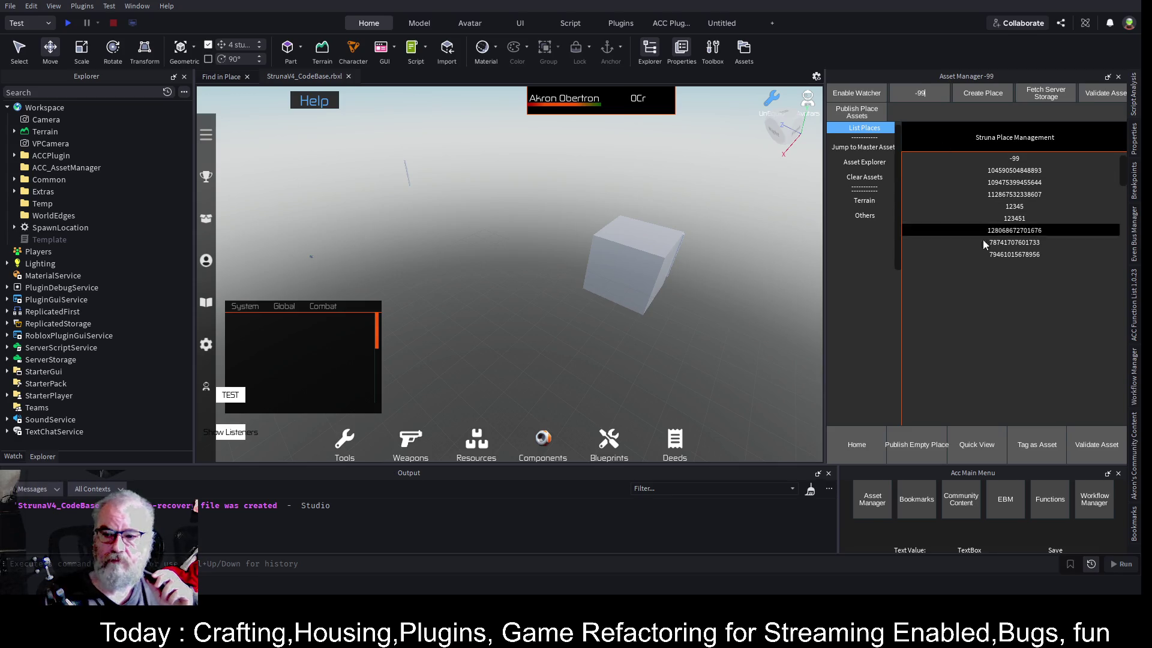
# Set the Workspace PlaceID attribute to -99, save the place, and bring up Asset Manager
pyautogui.click(45, 108)
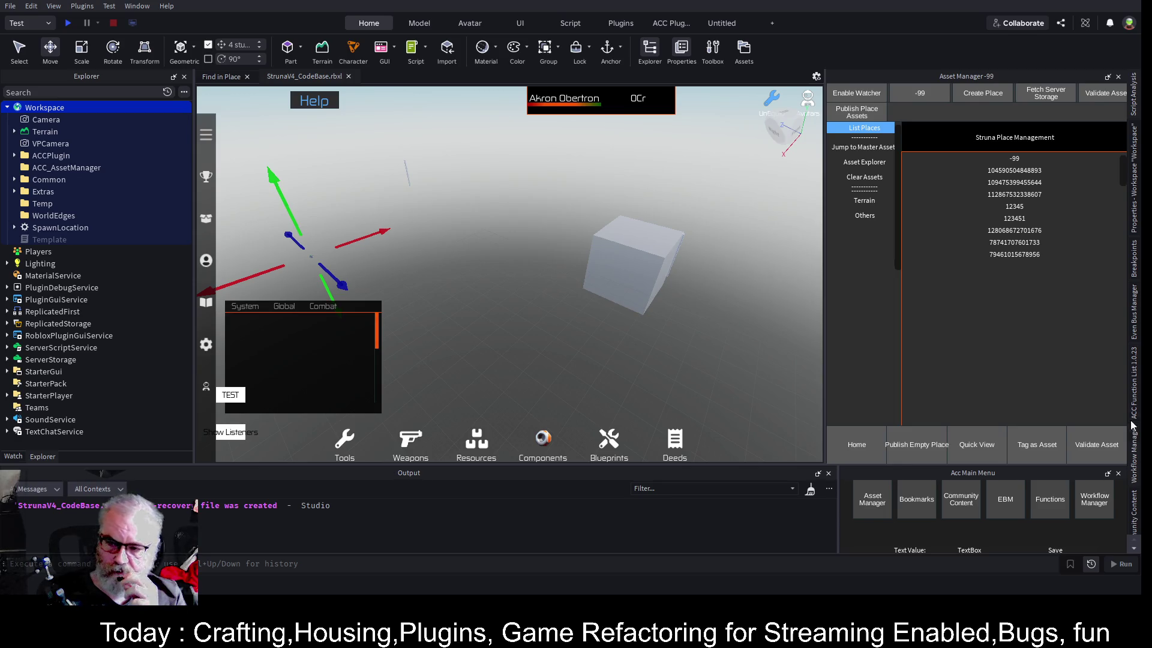
pyautogui.click(1134, 216)
pyautogui.scroll(-10, 983, 389)
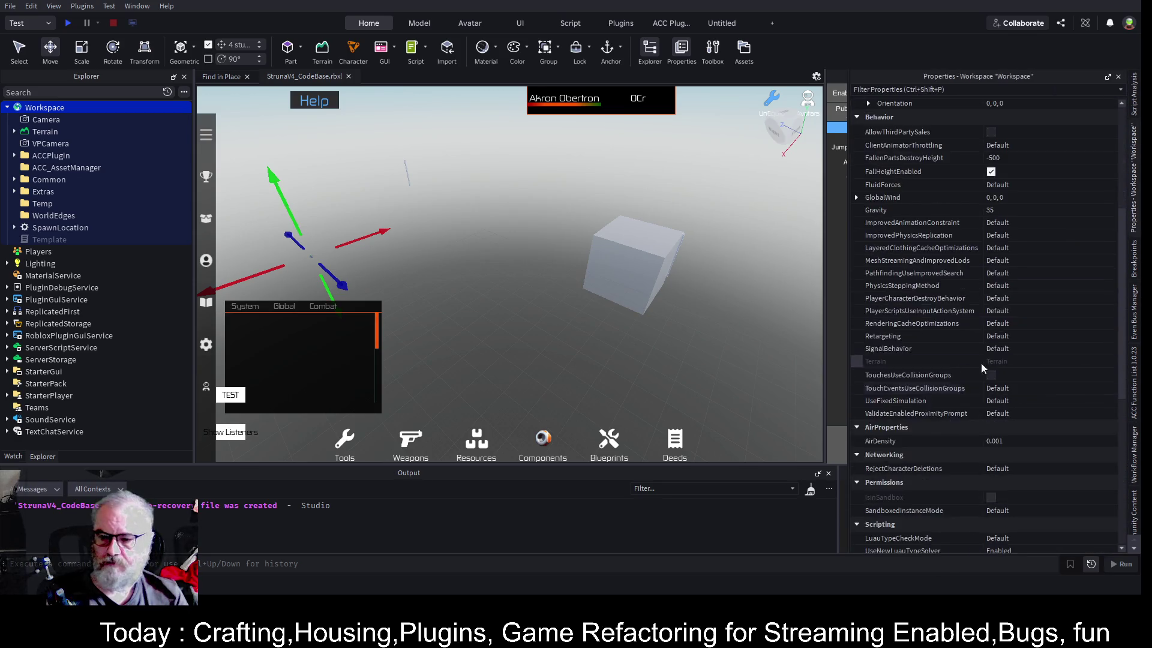
pyautogui.scroll(-3, 984, 414)
pyautogui.click(1052, 460)
pyautogui.write('99')
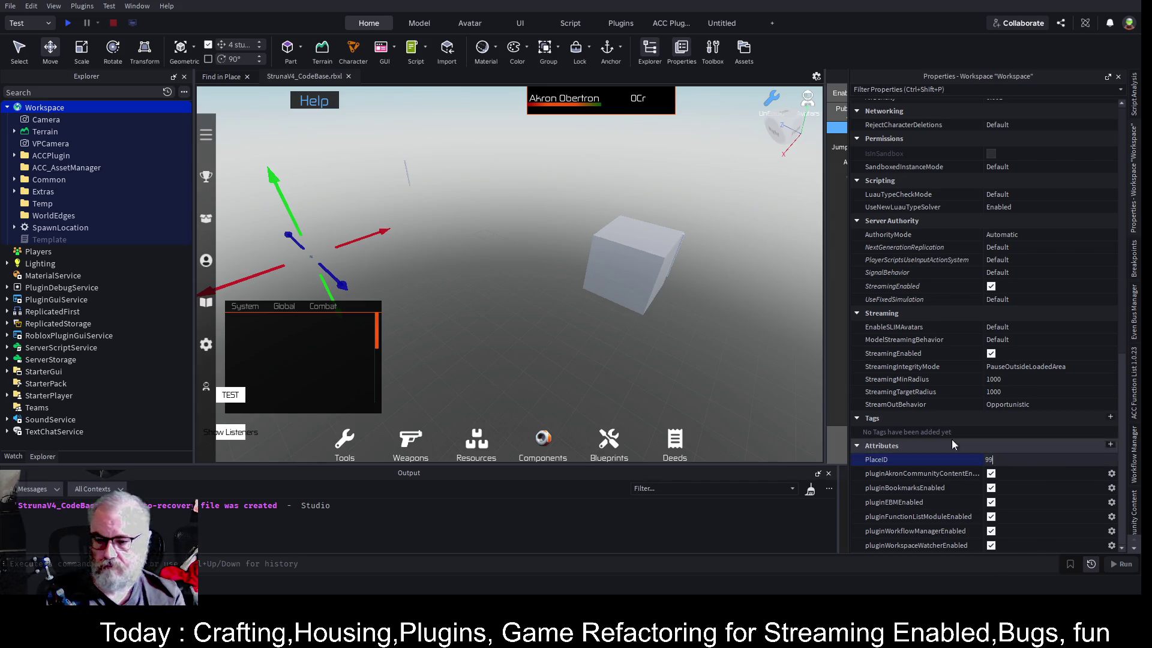
pyautogui.press('BackSpace')
pyautogui.press('BackSpace')
pyautogui.write('99')
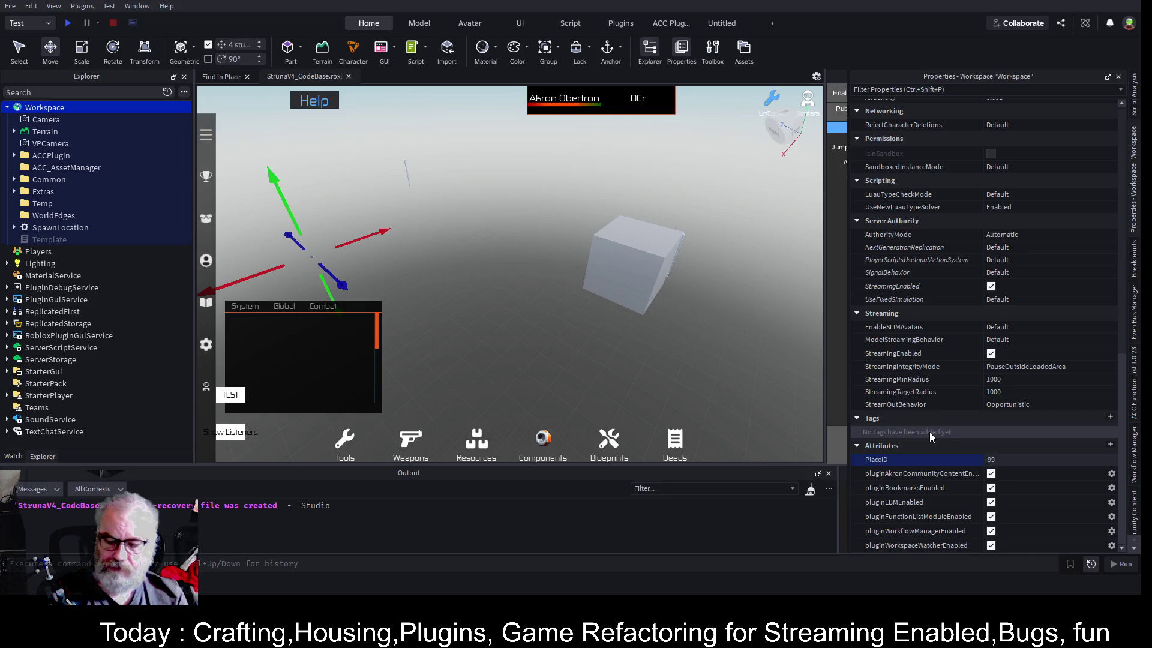
pyautogui.press('Tab')
pyautogui.hotkey('ctrl', 's')
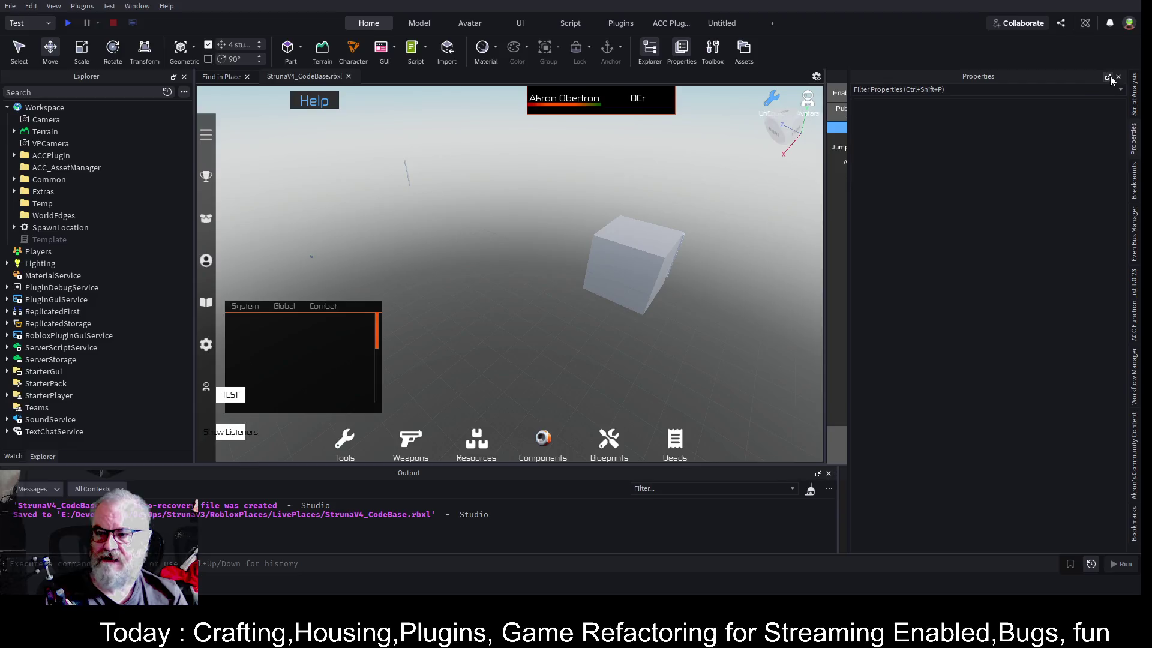
pyautogui.click(1122, 77)
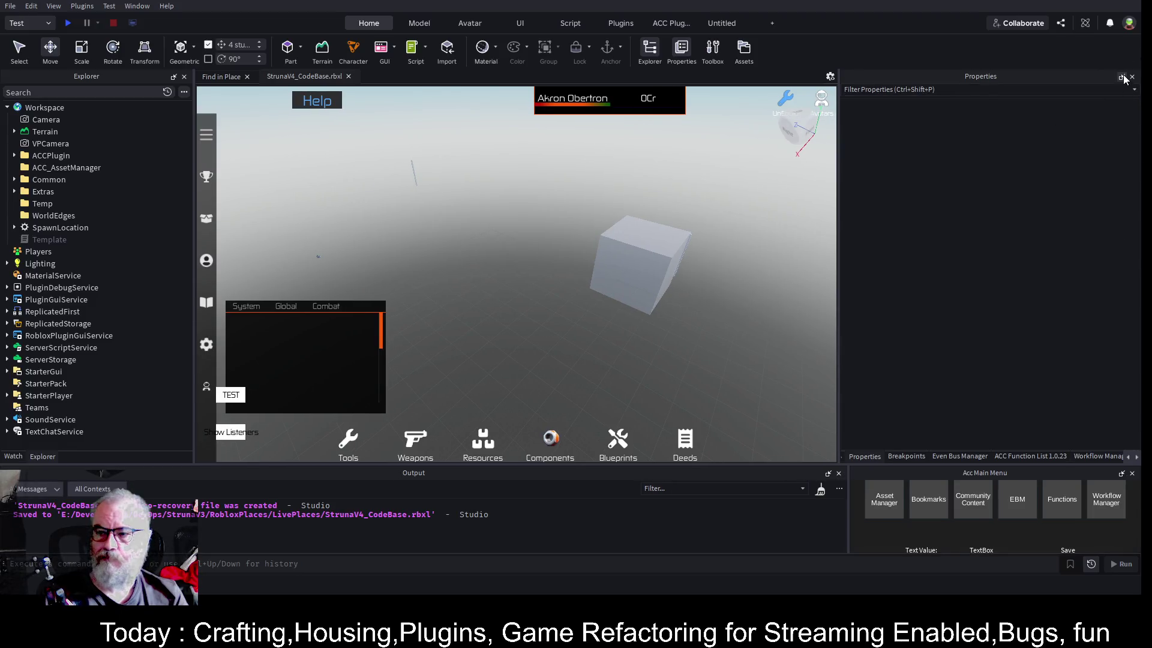
pyautogui.click(874, 500)
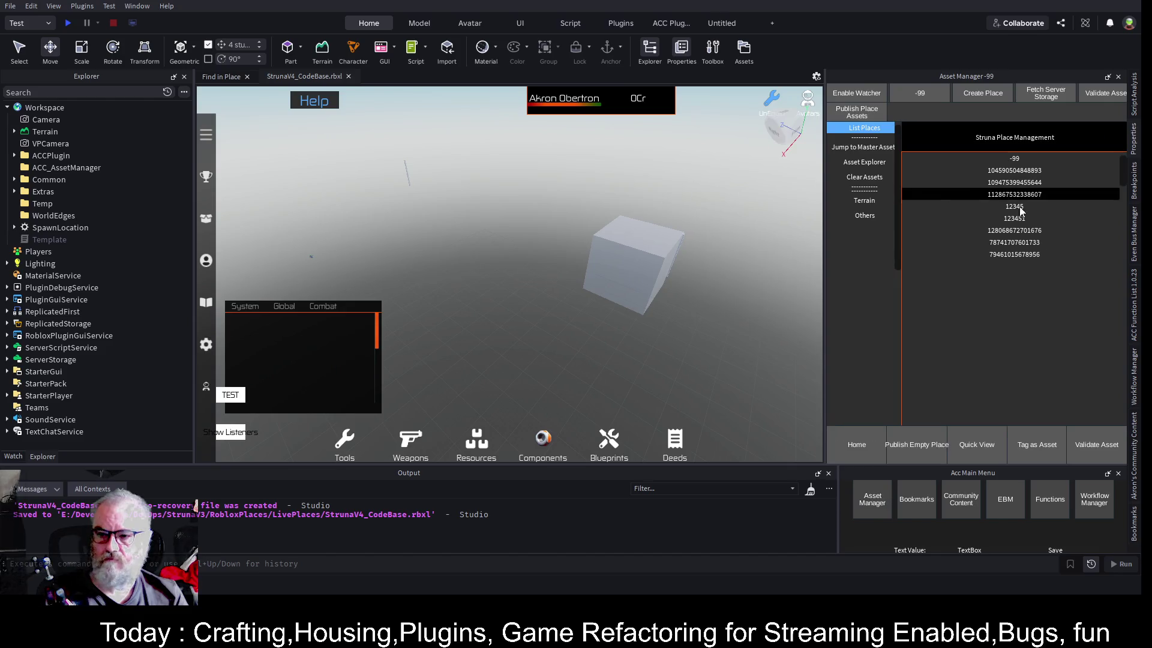
# Play-test the place, view the Deeds inventory and turn the camera, then stop the test
pyautogui.click(68, 23)
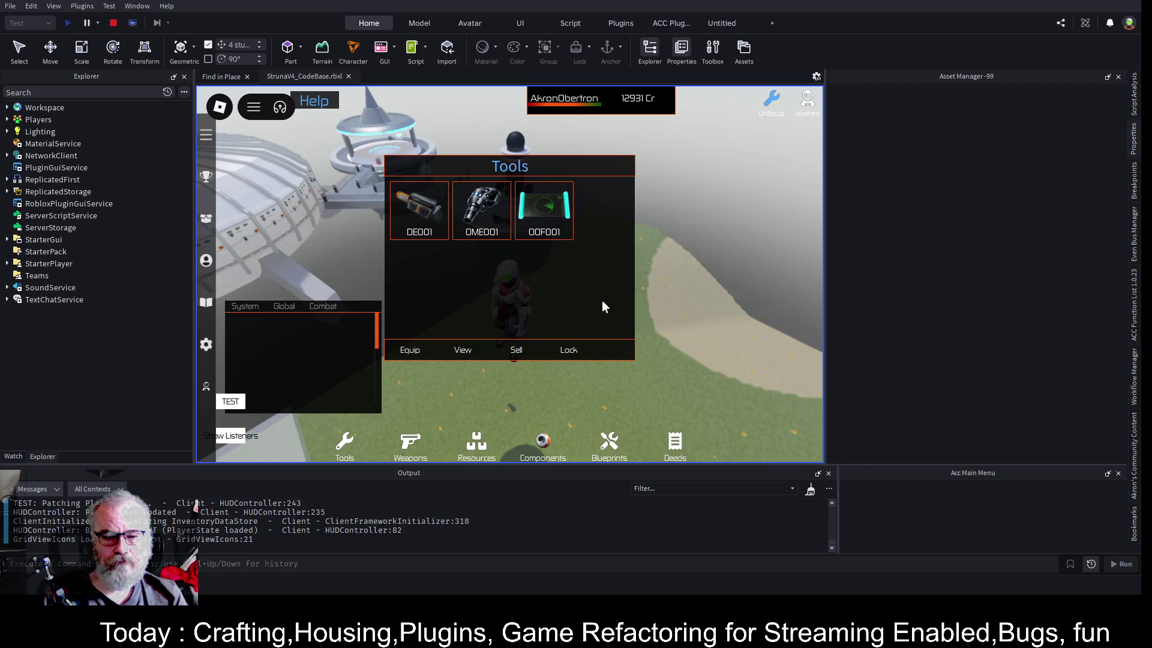
pyautogui.click(678, 444)
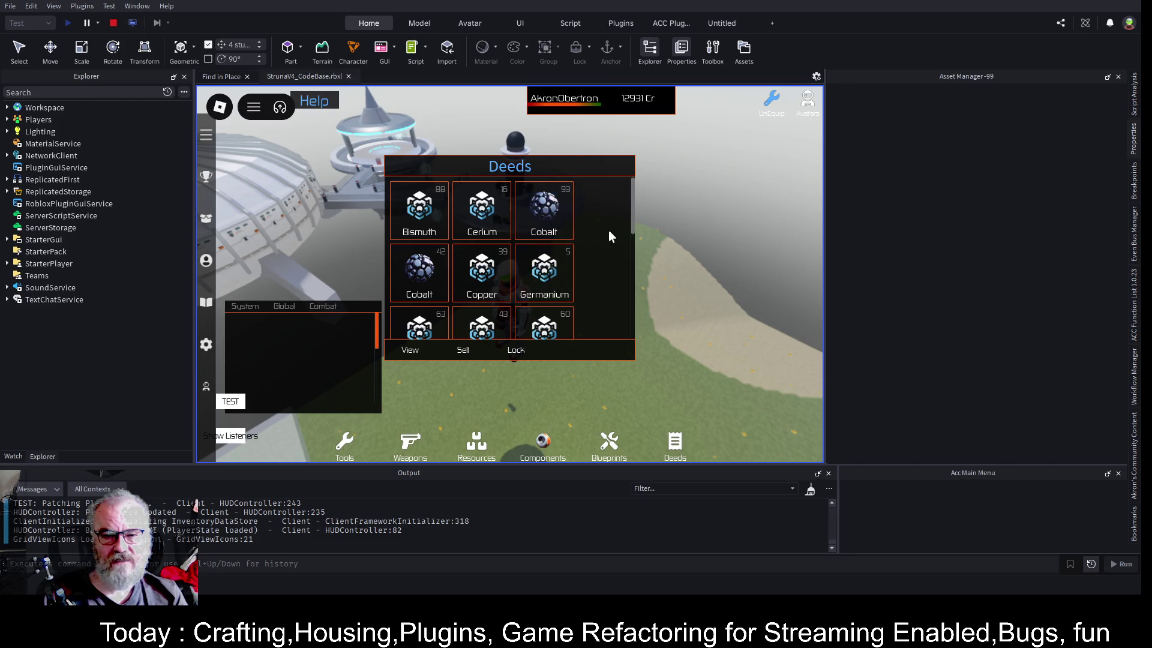
pyautogui.click(648, 255)
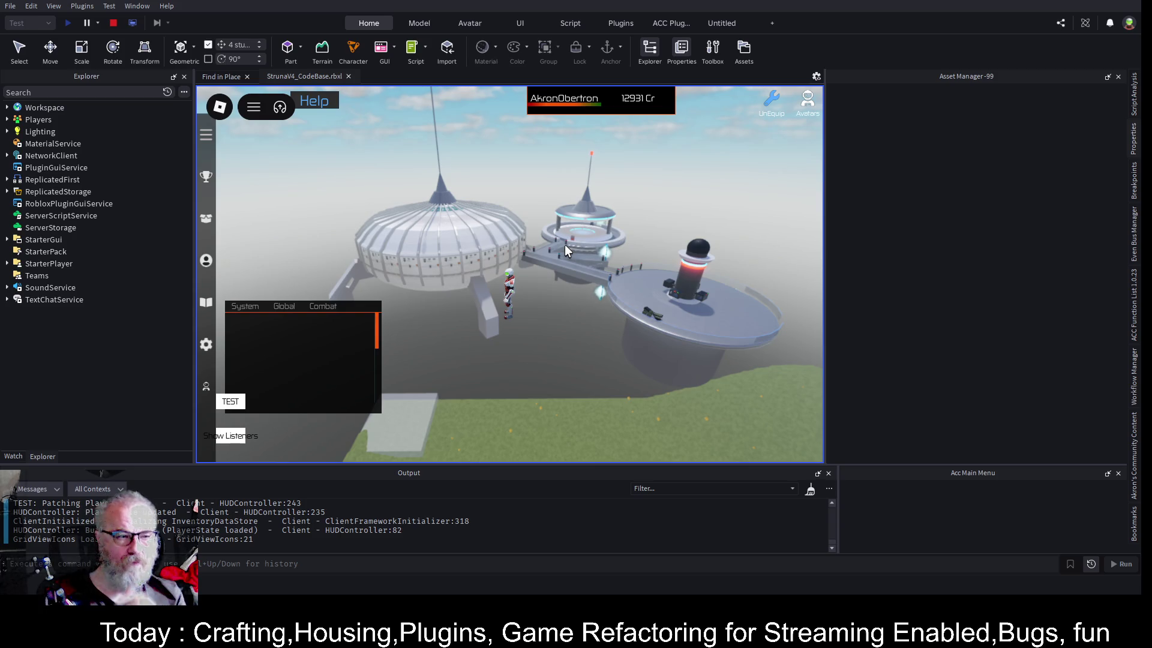
pyautogui.press('Left')
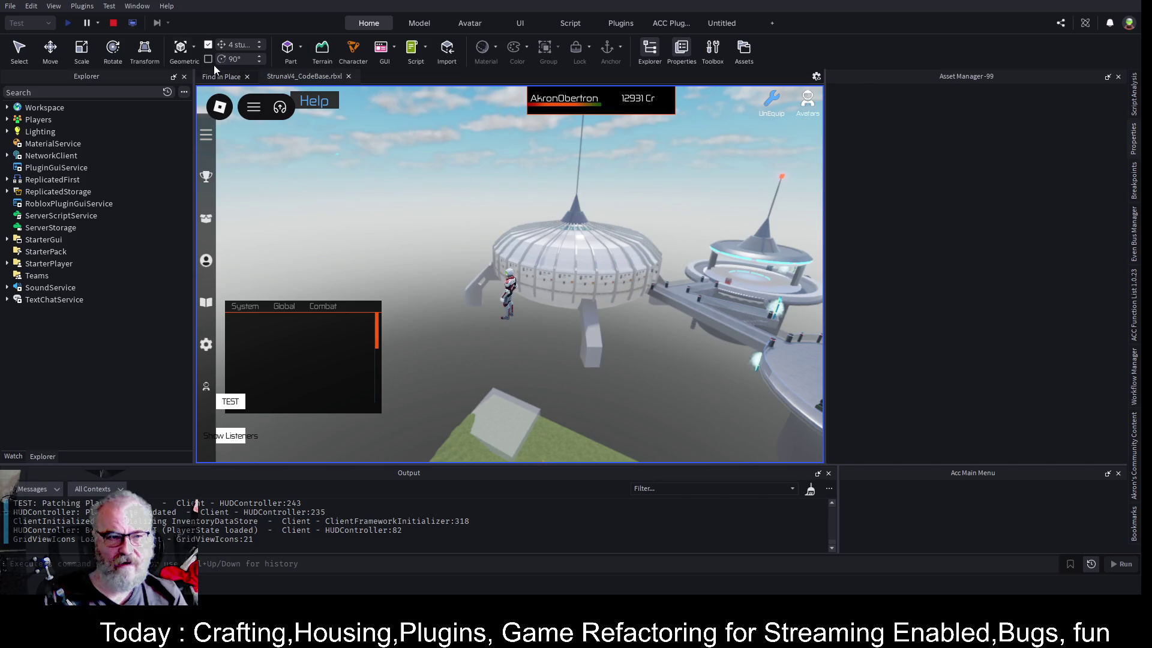
pyautogui.click(114, 24)
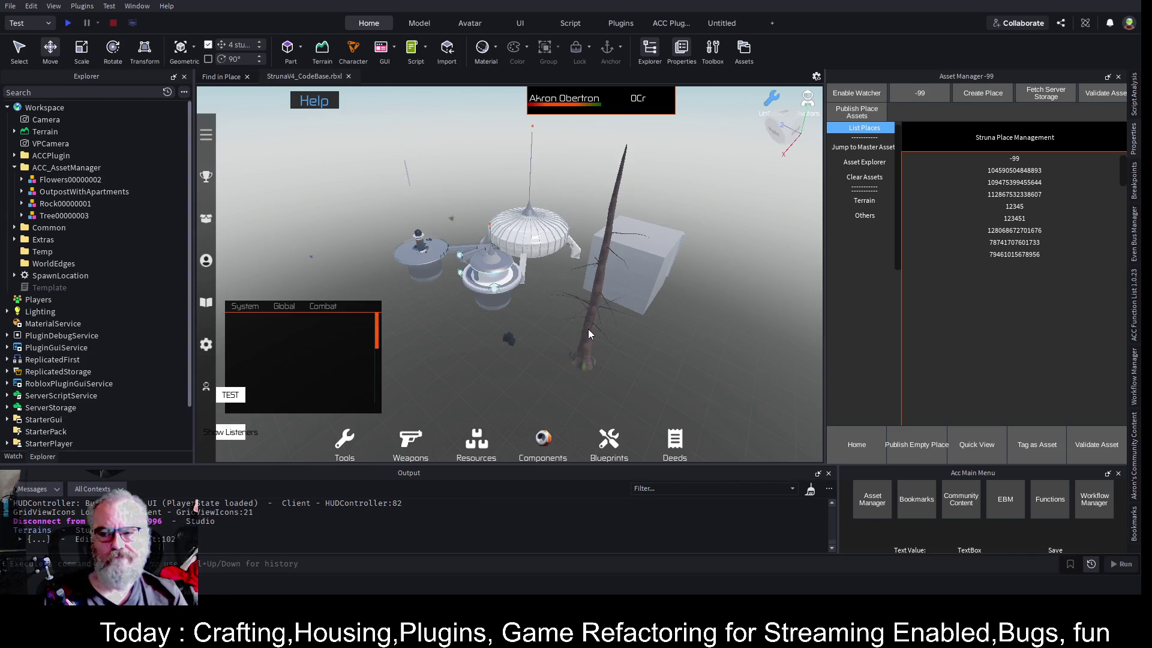
# With the asset watcher enabled, move Tree00000003 8 studs along the vertical axis
pyautogui.scroll(3, 683, 291)
pyautogui.click(683, 291)
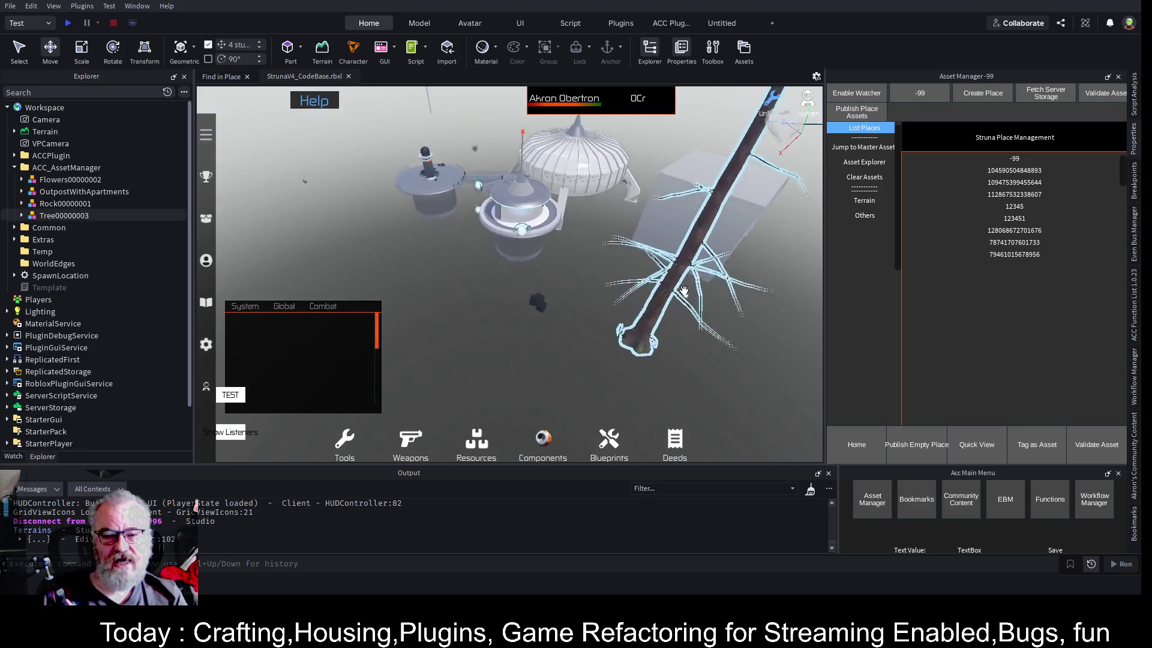
pyautogui.scroll(-5, 684, 290)
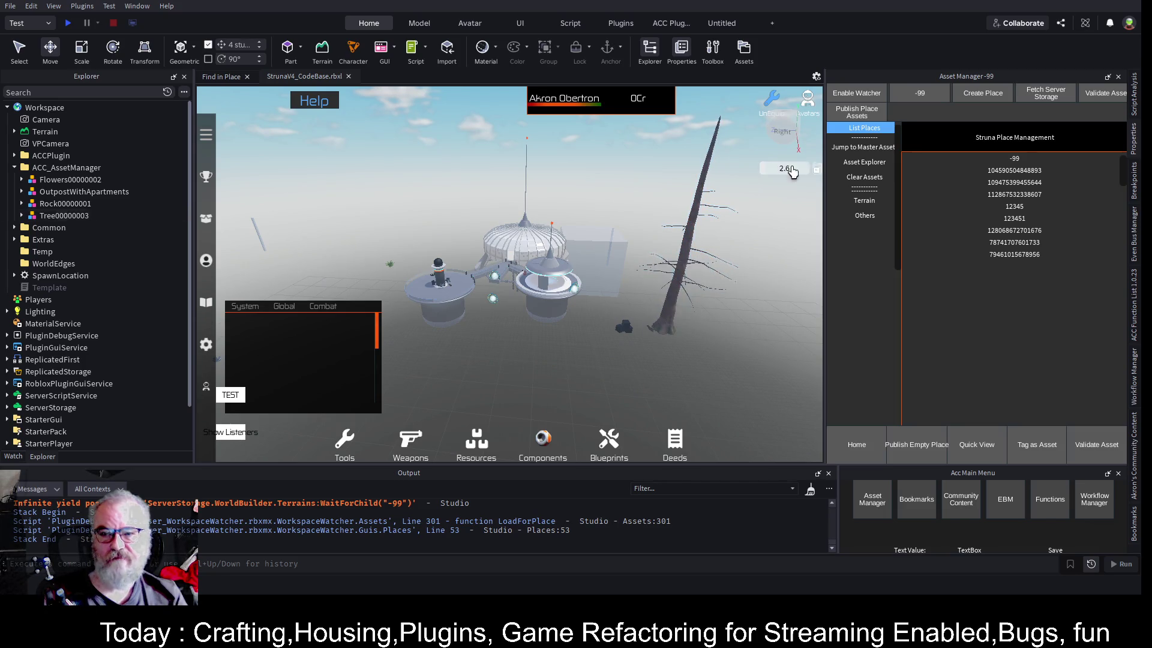
pyautogui.click(857, 96)
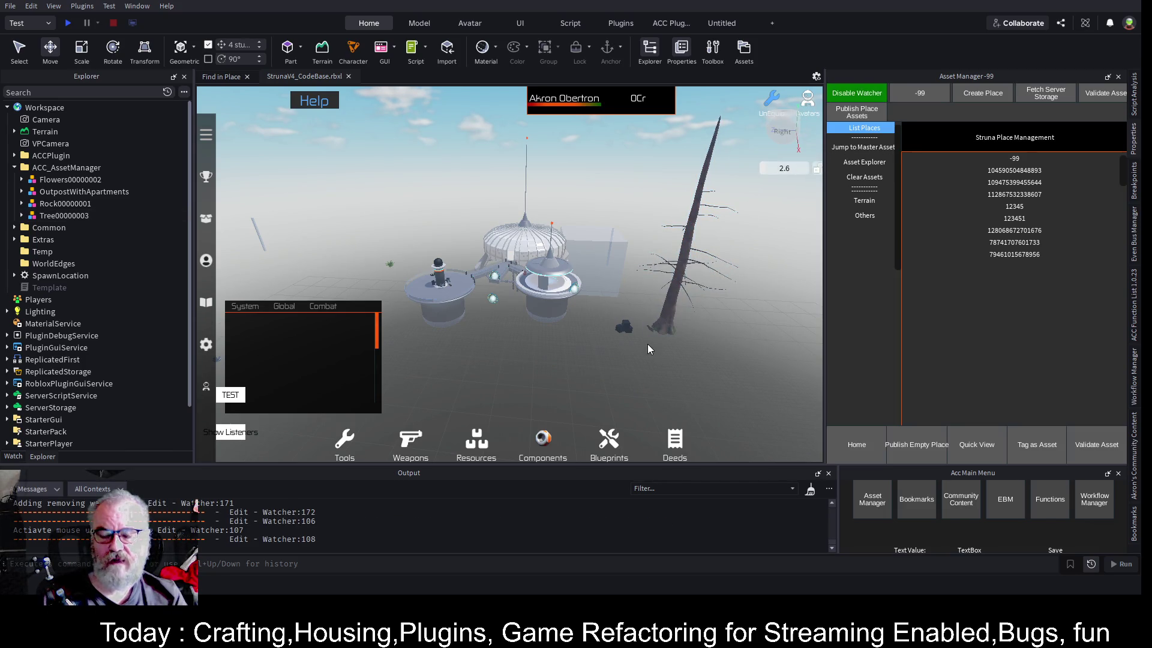
pyautogui.click(675, 303)
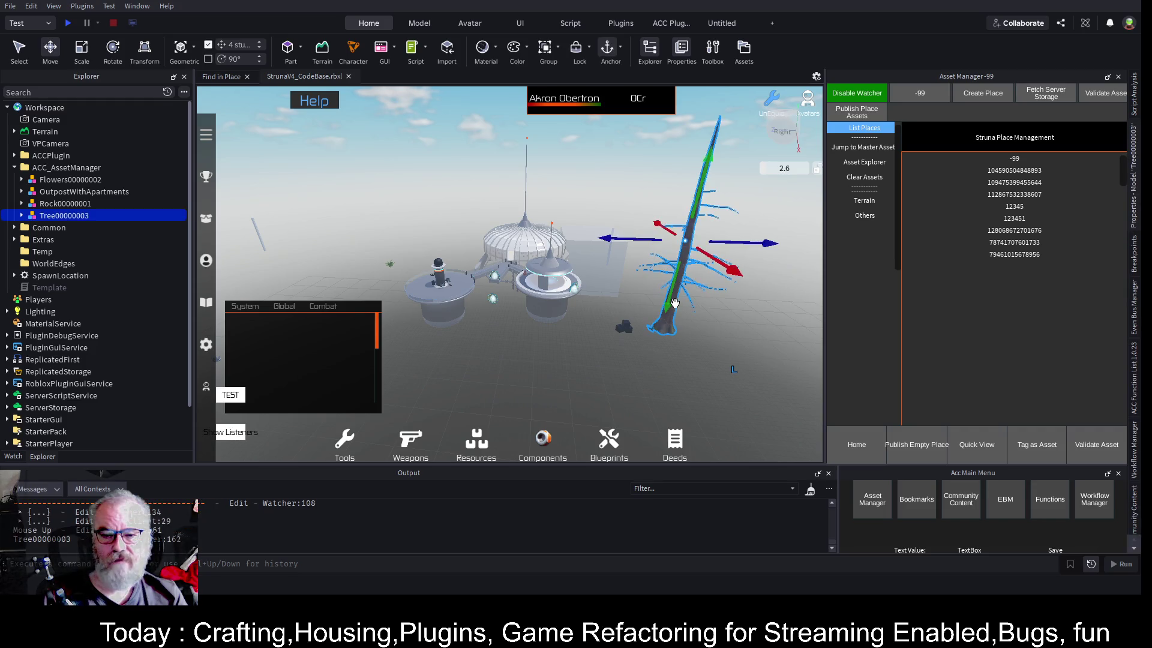
pyautogui.moveTo(703, 182); pyautogui.dragTo(696, 240)
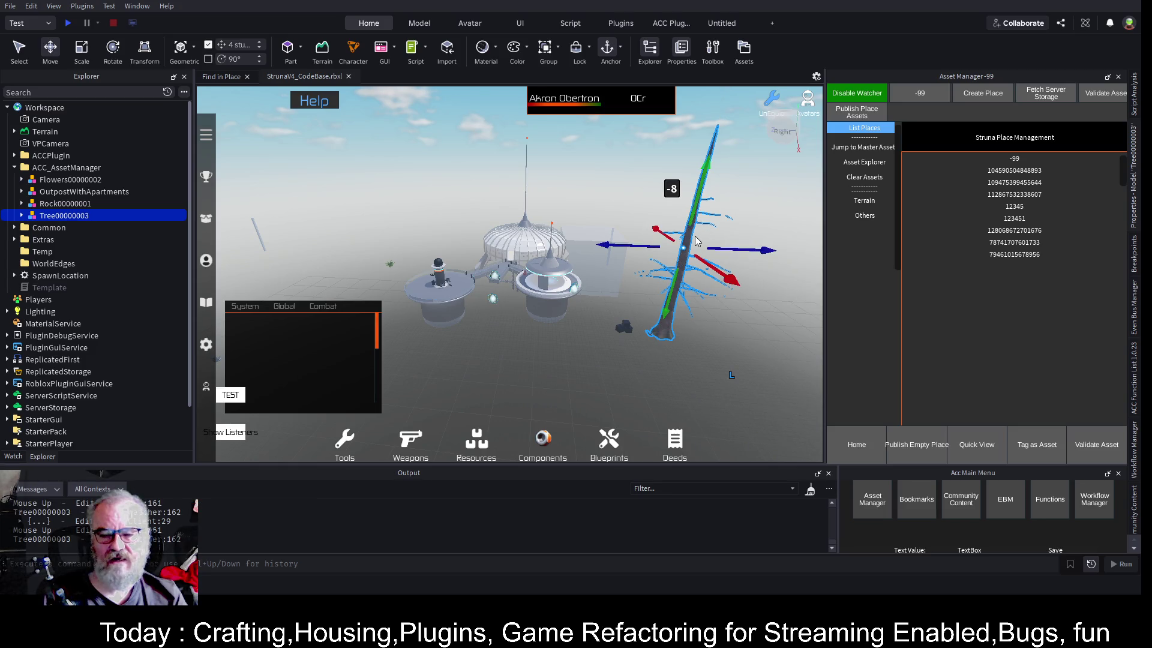
# Disable the watcher, publish the place assets, then clear the asset models from the place
pyautogui.click(858, 93)
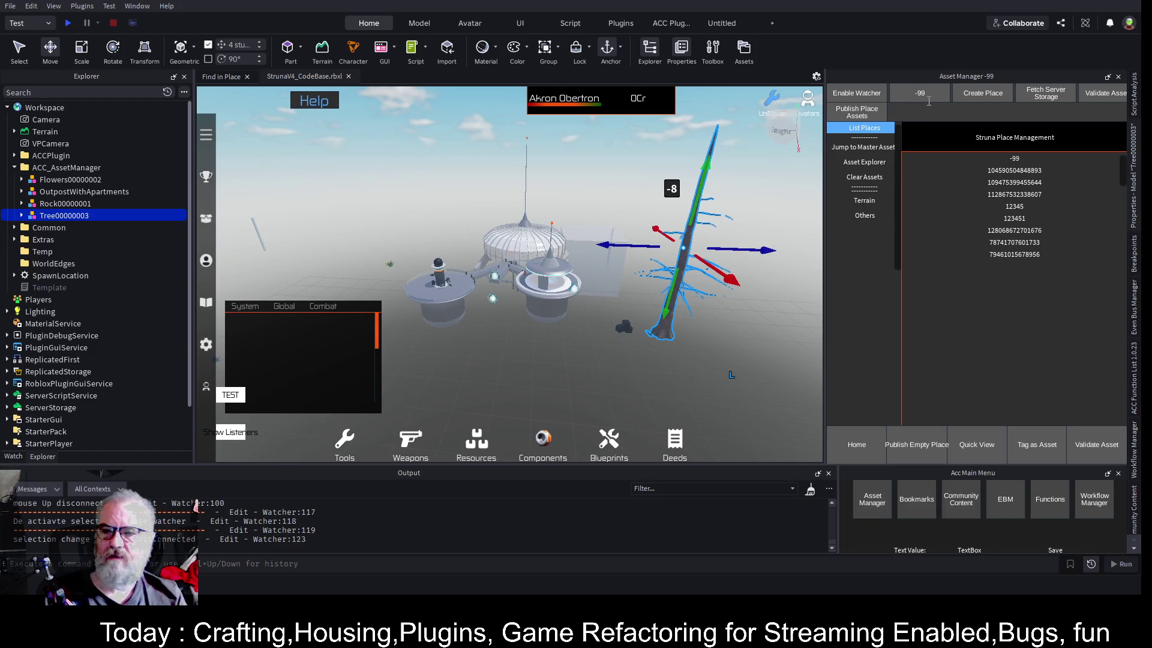
pyautogui.click(874, 114)
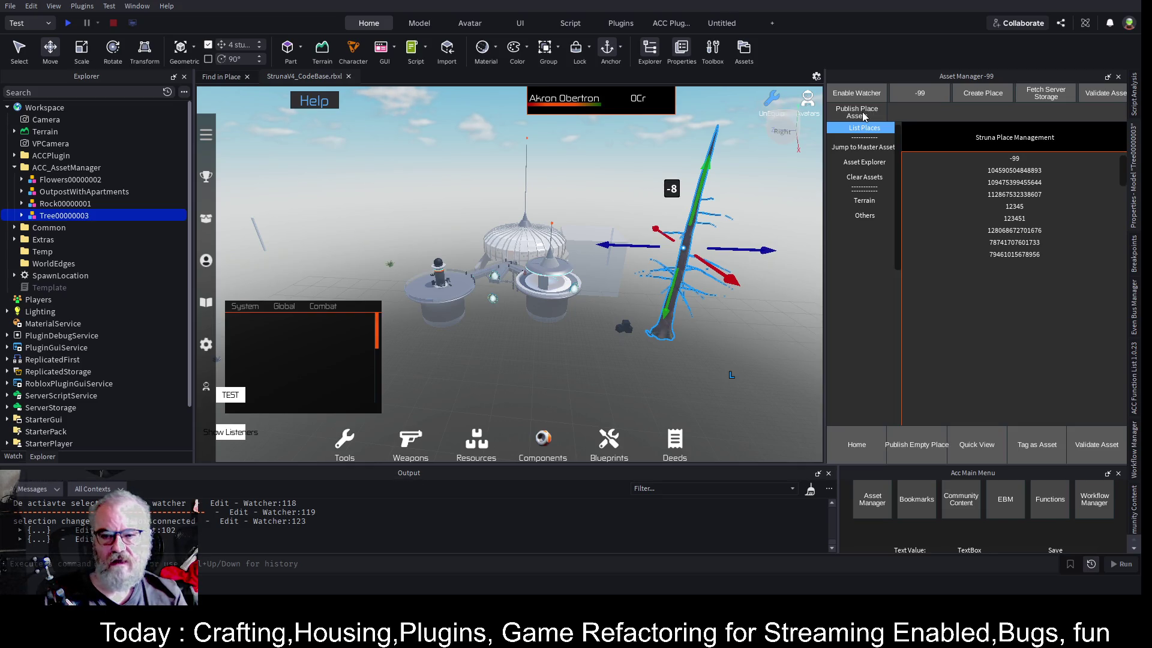
pyautogui.click(878, 177)
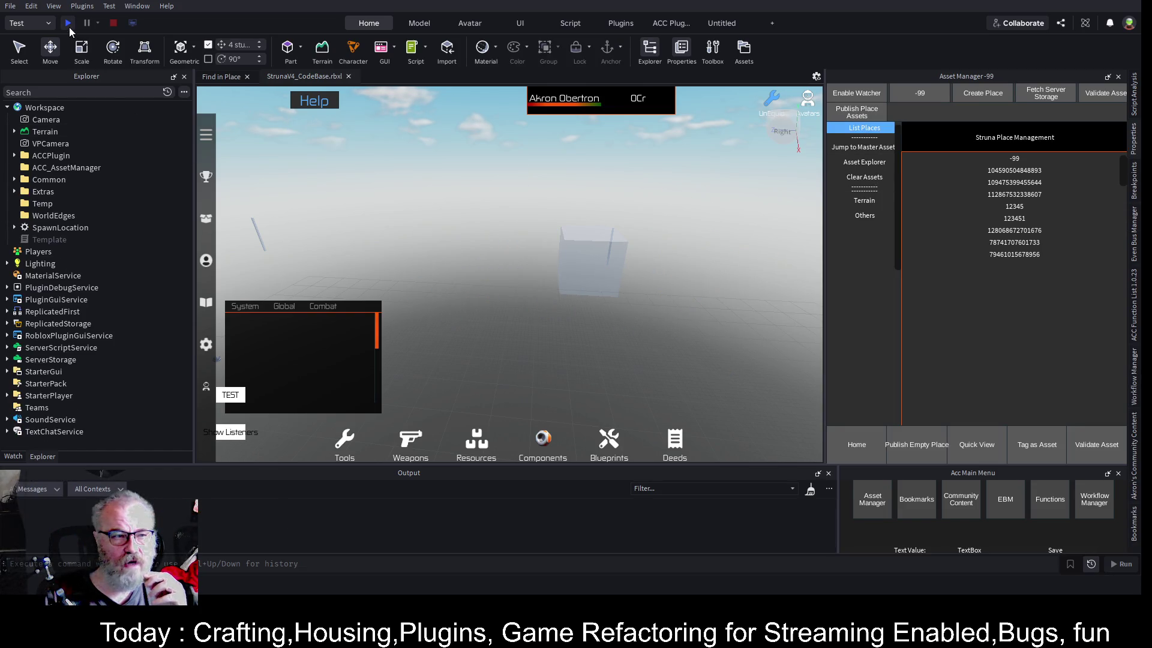
pyautogui.click(69, 26)
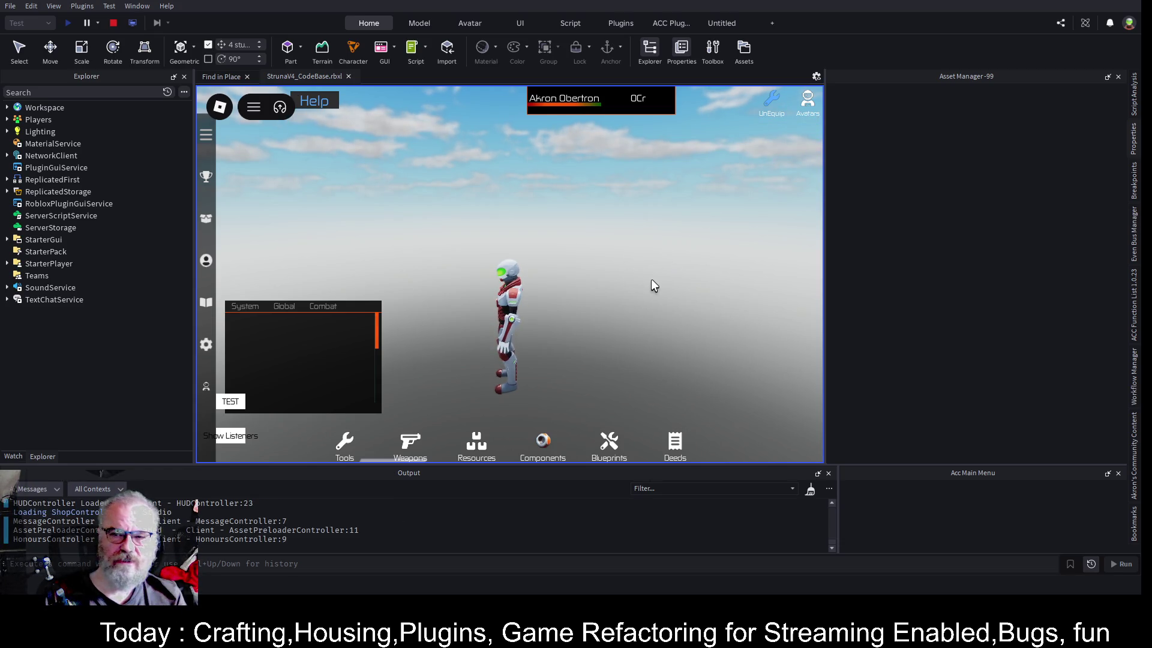
pyautogui.click(114, 23)
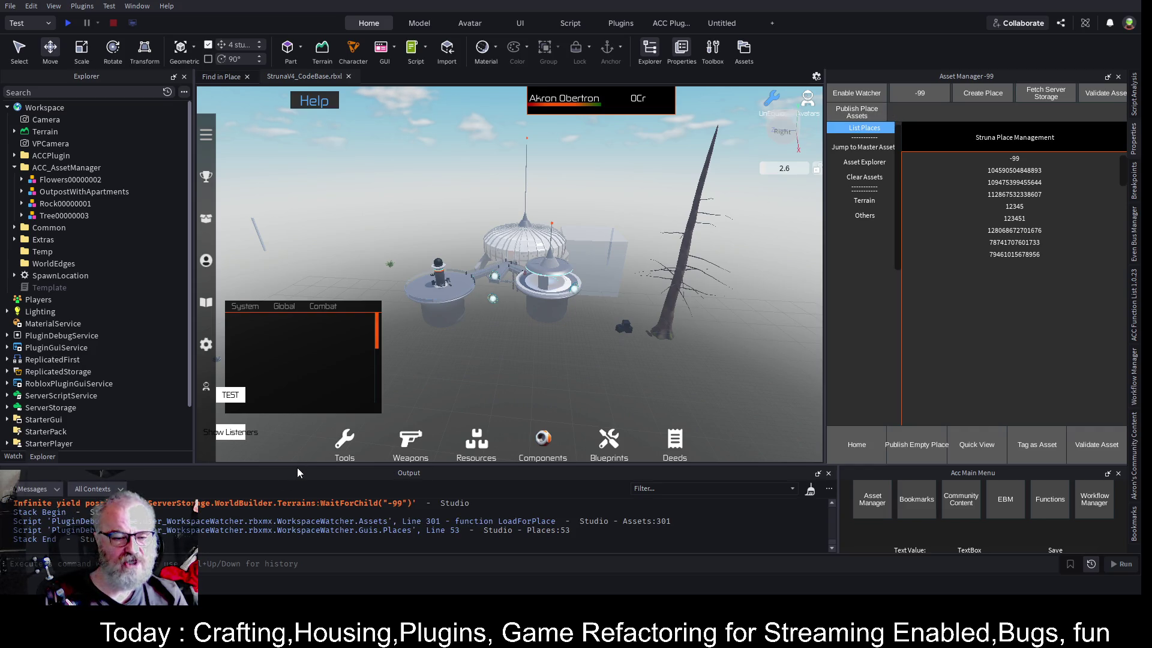
# Enlarge and clear the Output log, then publish the place assets again
pyautogui.moveTo(300, 466); pyautogui.dragTo(300, 365)
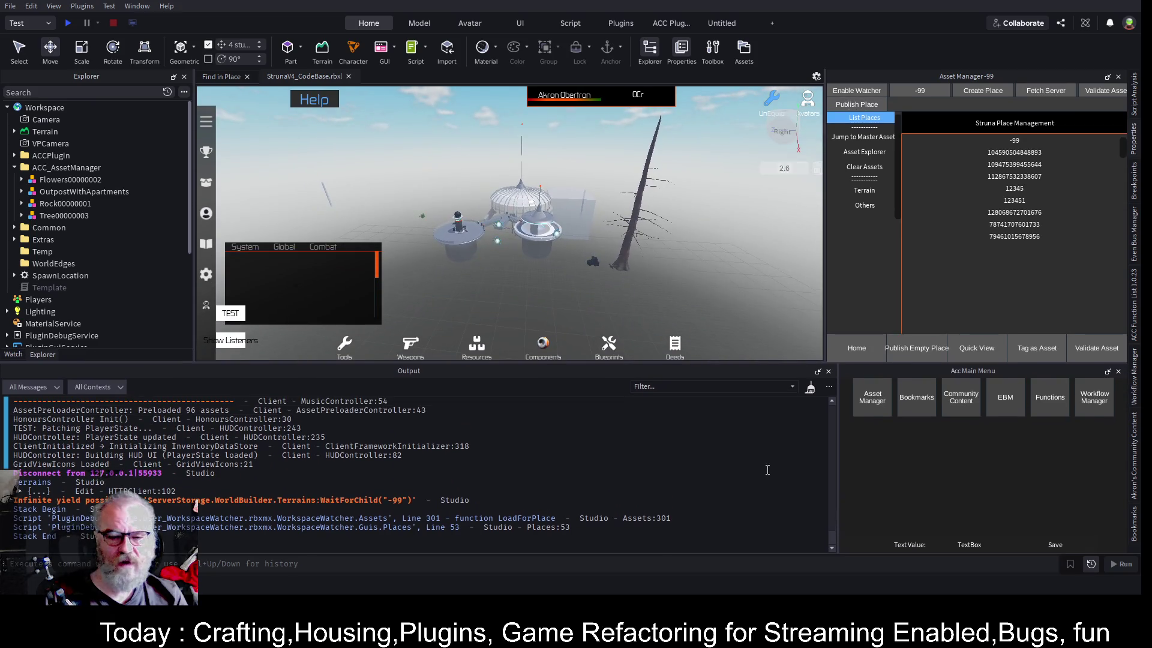
pyautogui.click(810, 387)
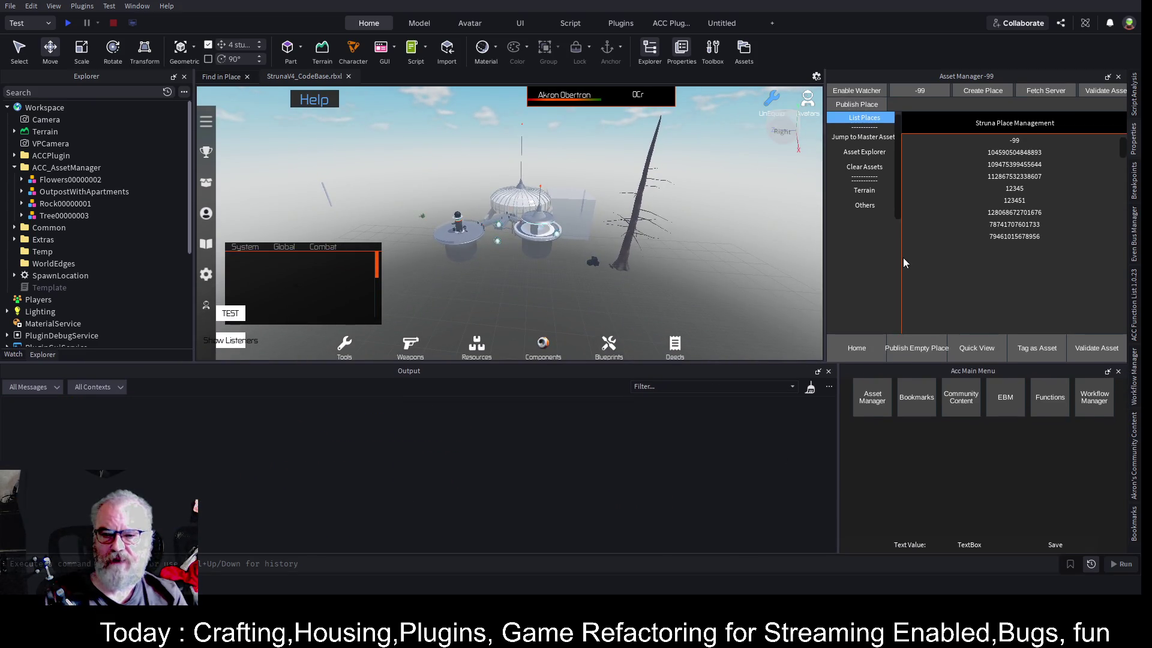
pyautogui.click(868, 106)
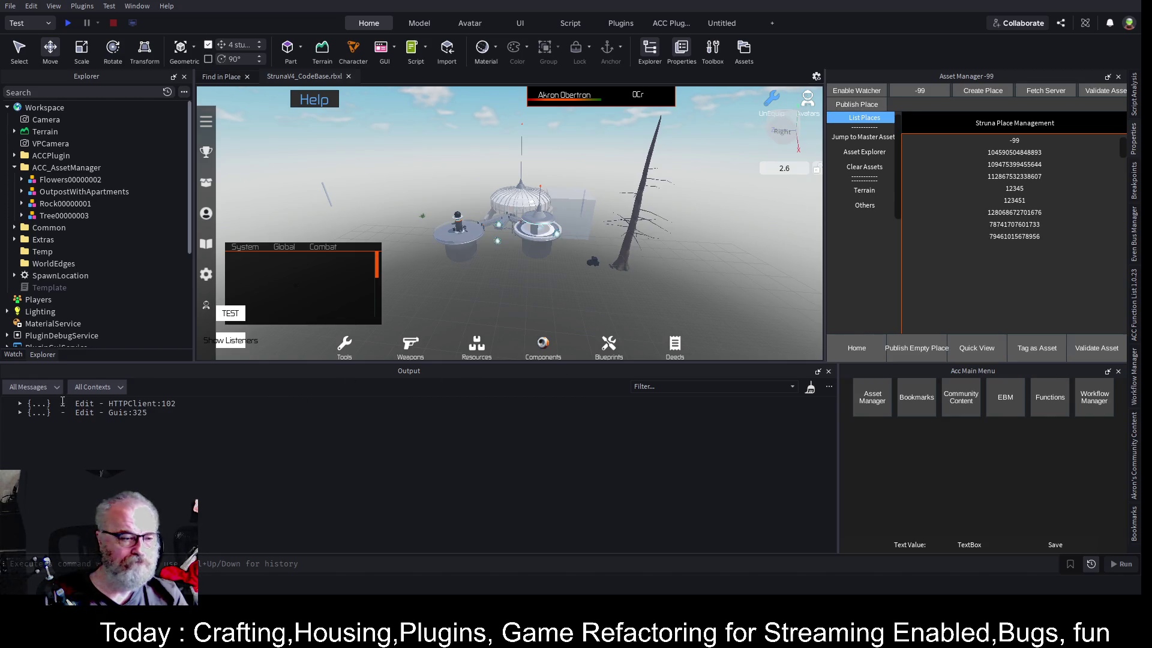
# Inspect the logged result and payload tables, then jump to Guis line 325 that printed the payload
pyautogui.click(20, 404)
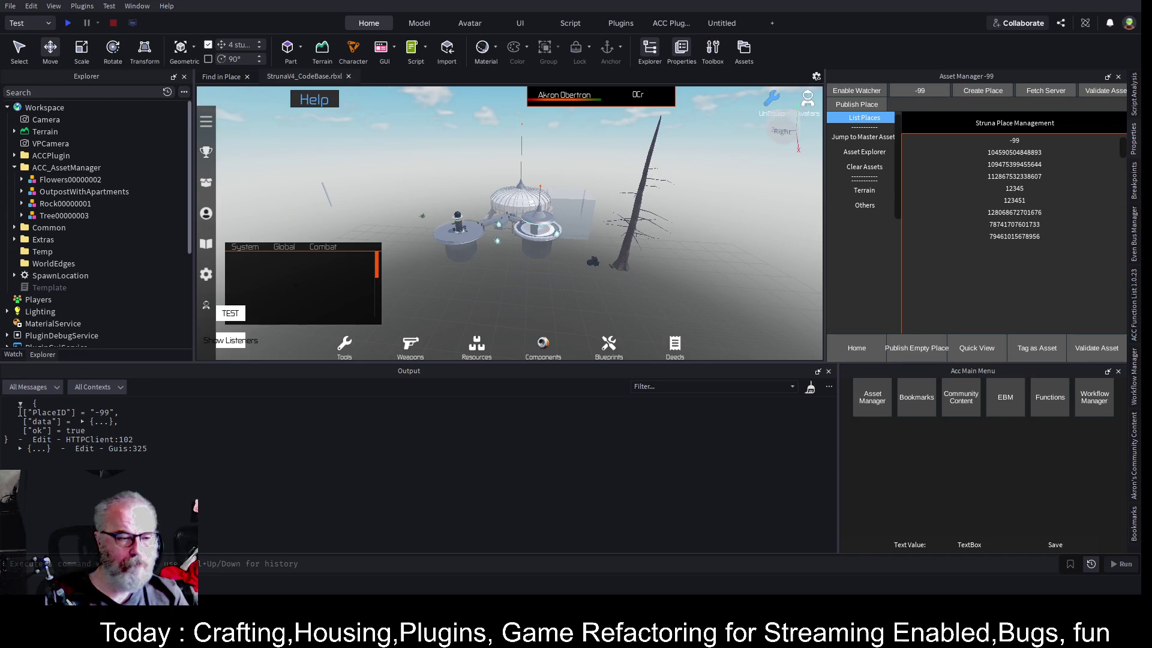
pyautogui.click(83, 421)
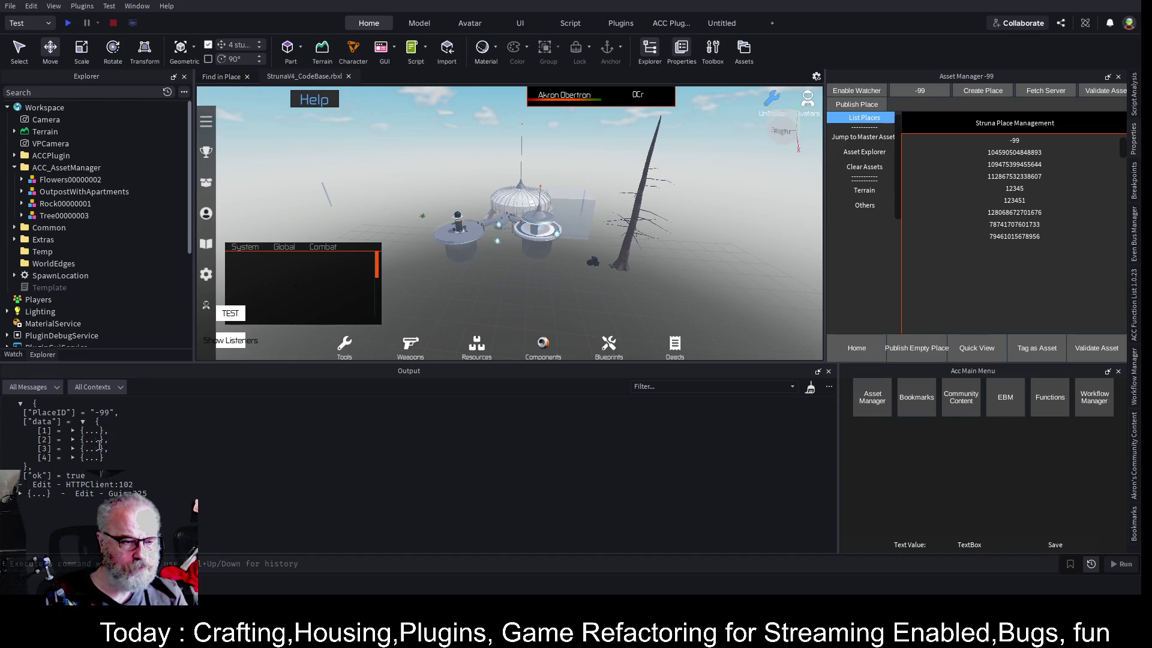
pyautogui.click(73, 431)
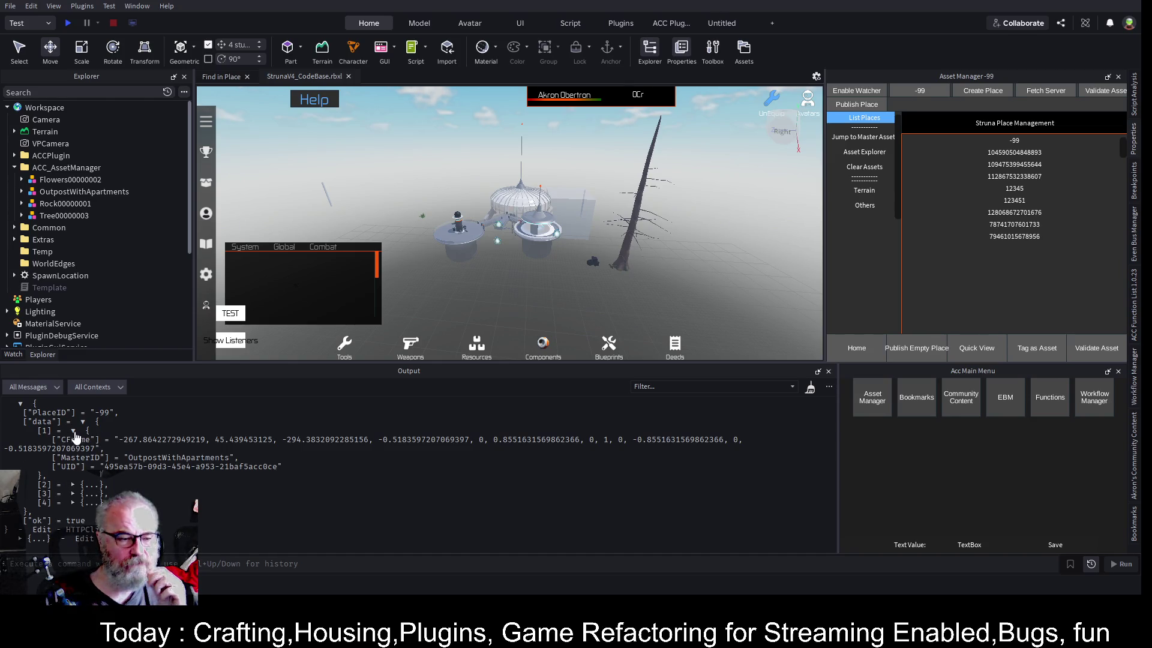
pyautogui.click(73, 431)
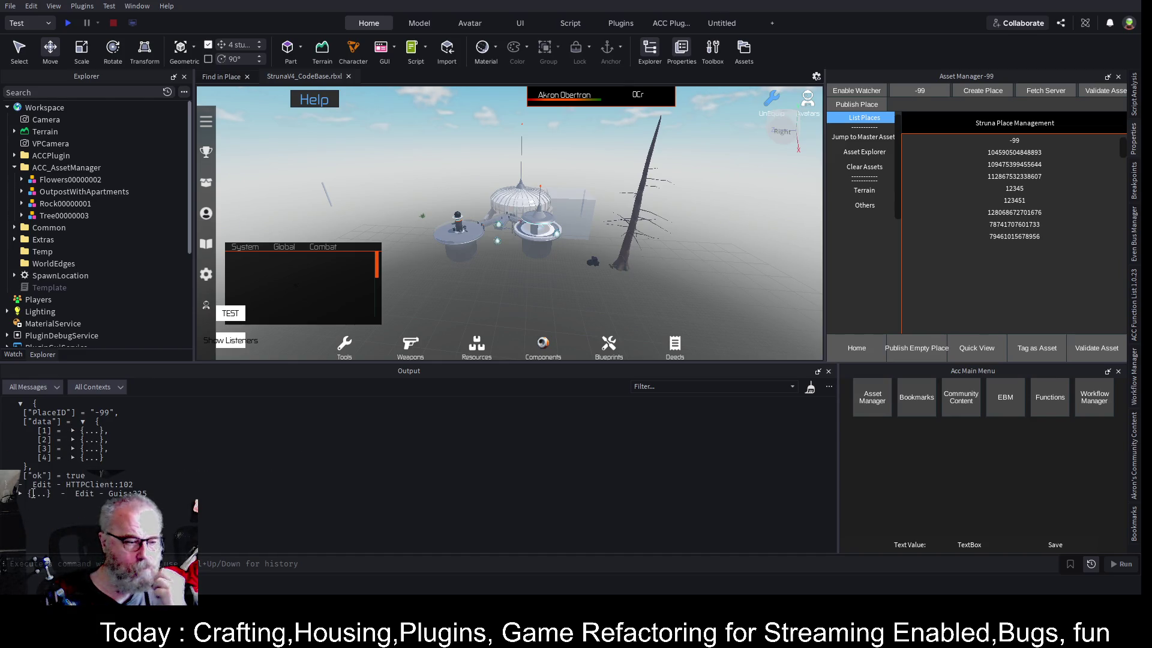
pyautogui.click(20, 404)
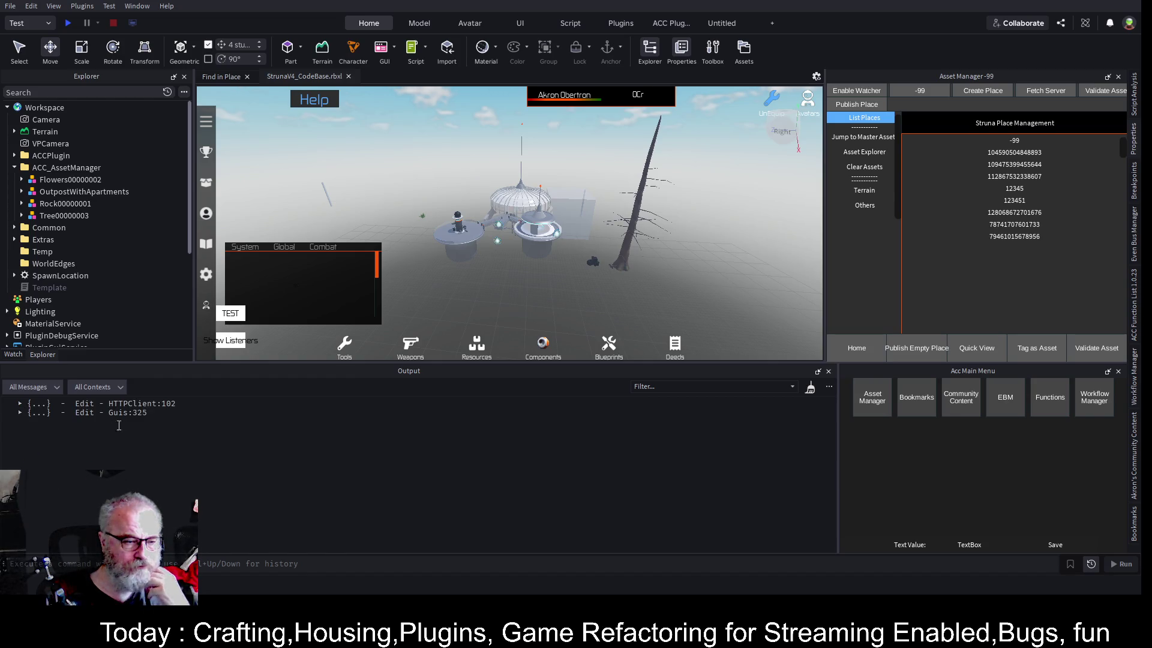
pyautogui.click(20, 412)
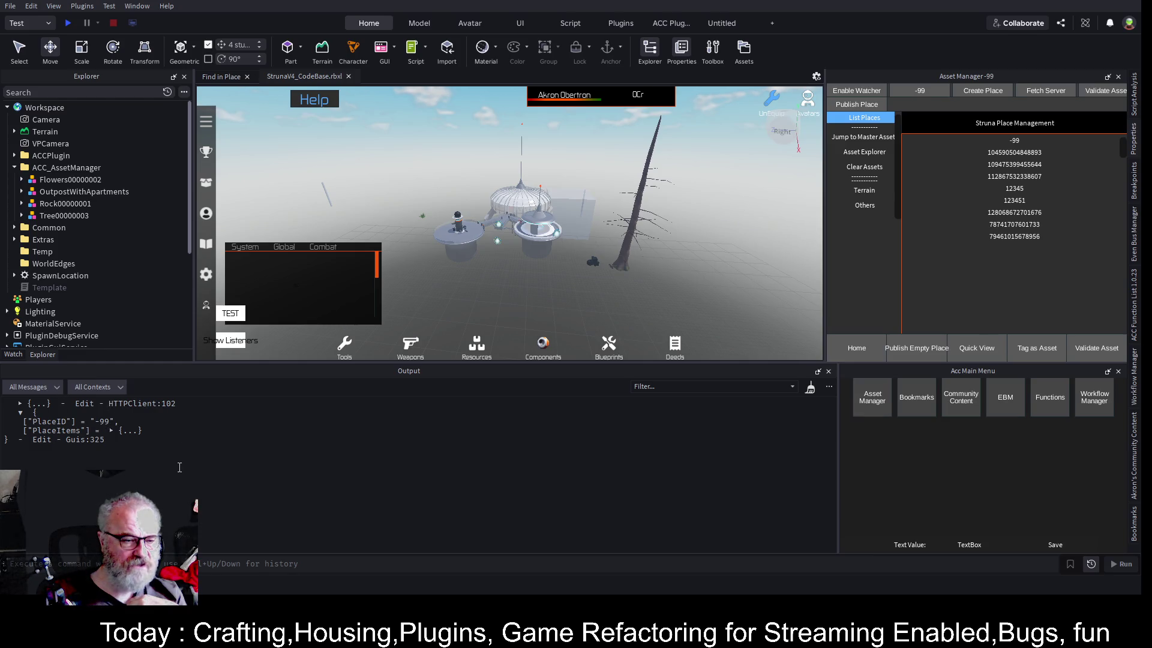
pyautogui.click(84, 440)
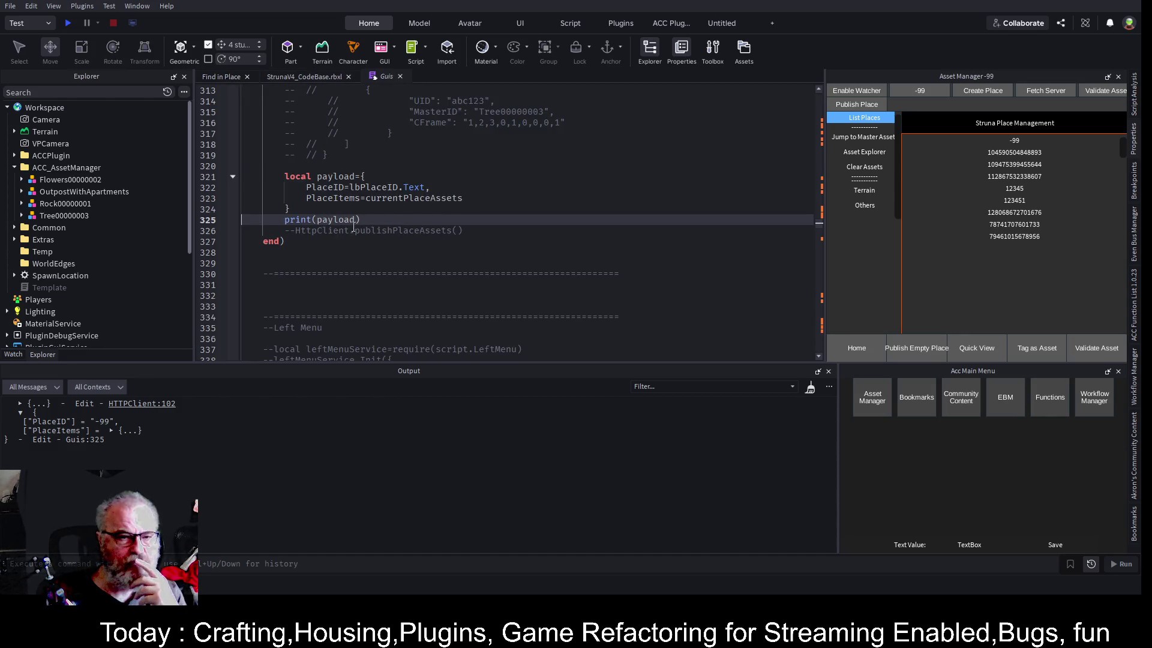
pyautogui.doubleClick(432, 232)
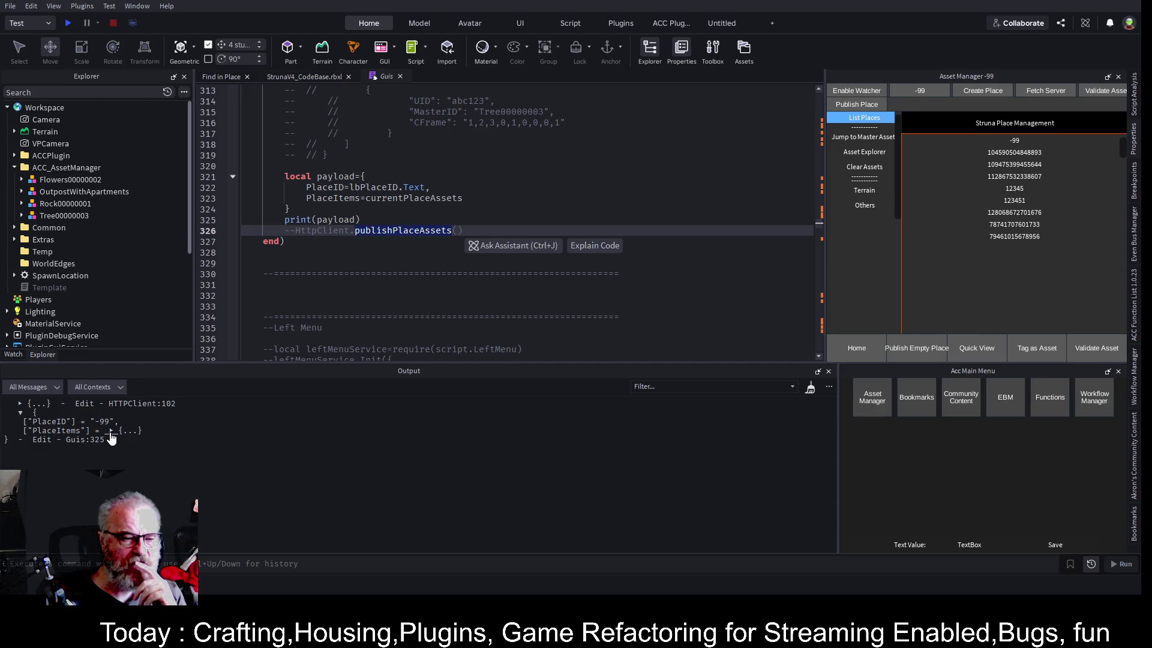
pyautogui.scroll(2, 444, 194)
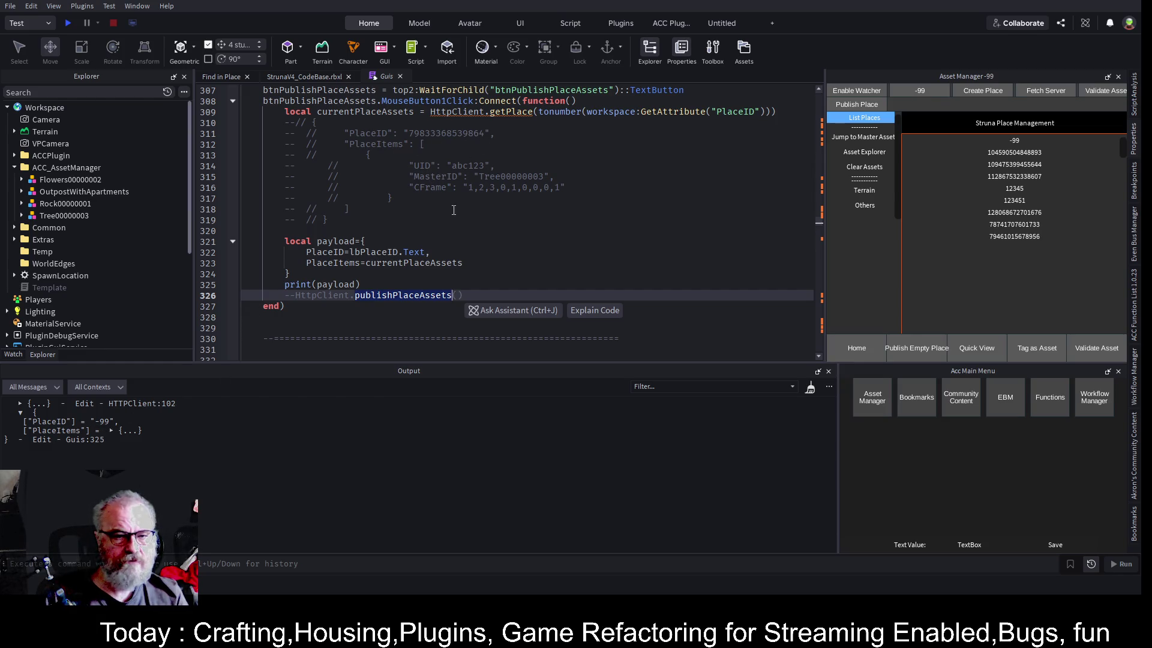
pyautogui.moveTo(410, 165); pyautogui.dragTo(565, 187)
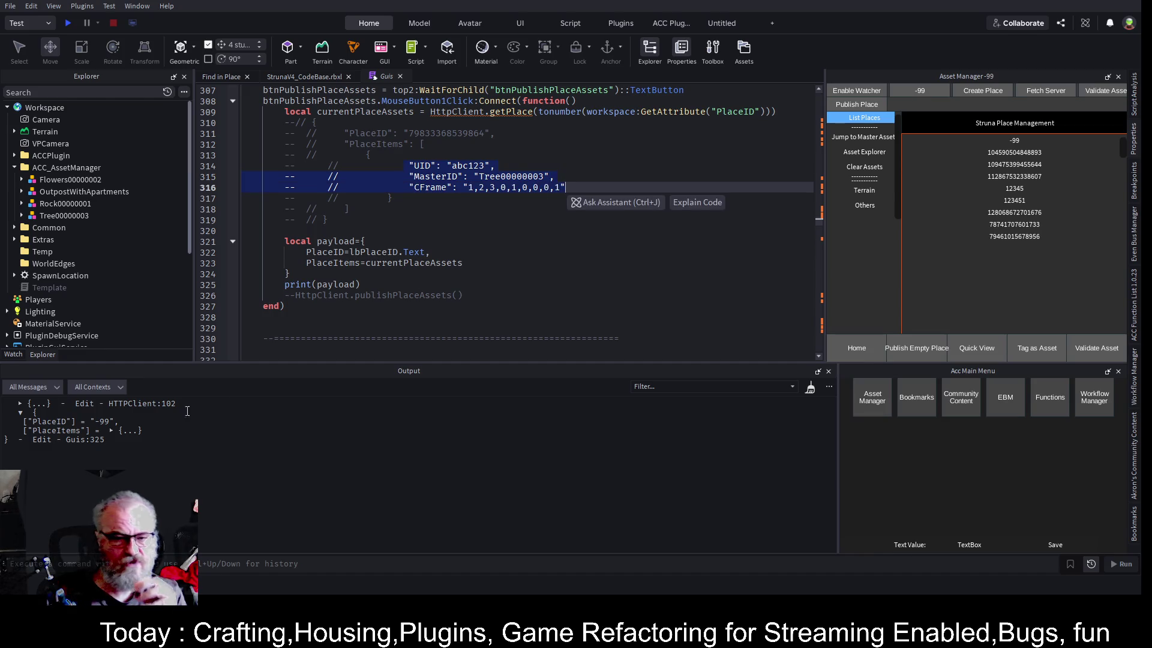
pyautogui.click(112, 431)
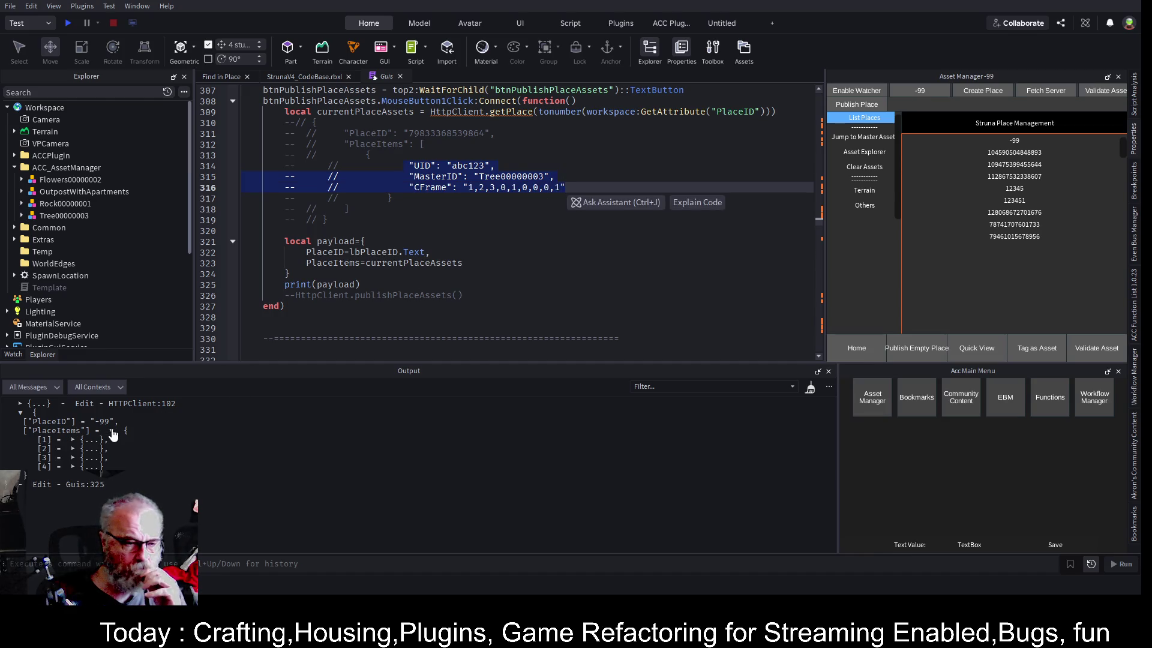
pyautogui.click(73, 441)
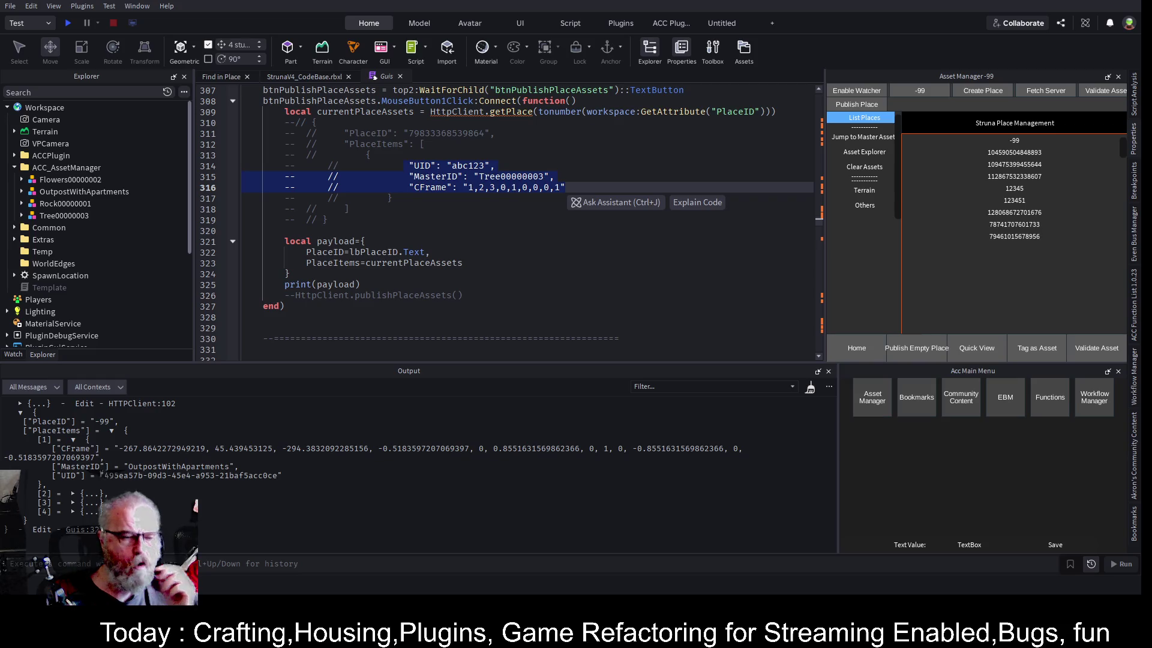
pyautogui.click(534, 252)
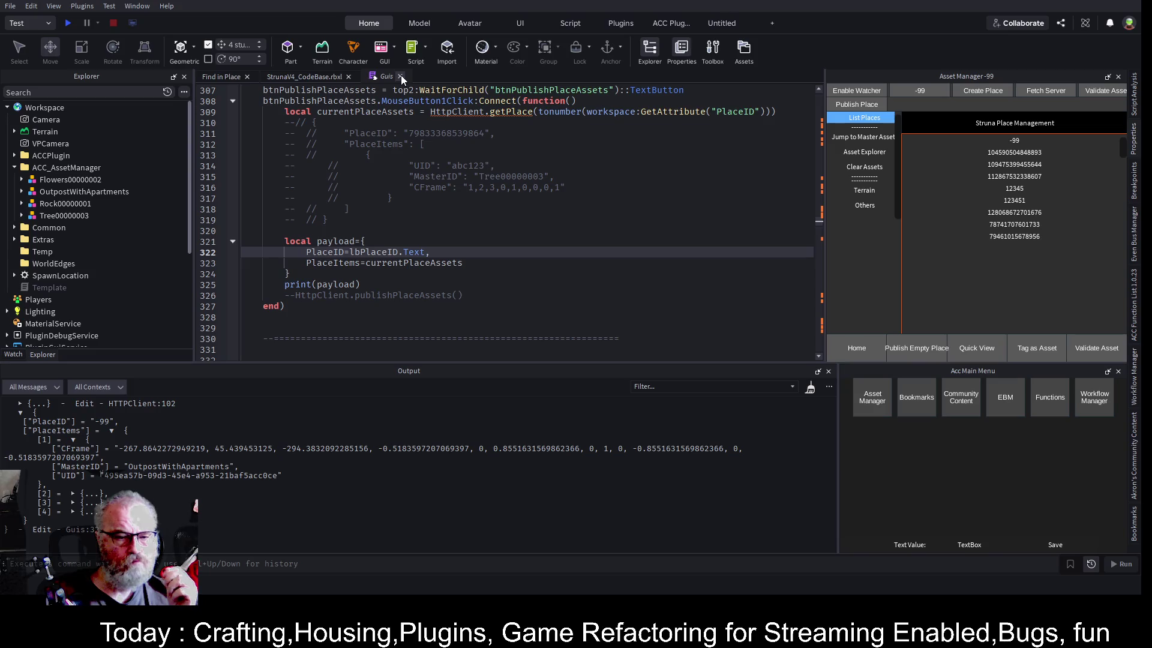
pyautogui.moveTo(463, 295); pyautogui.dragTo(285, 296)
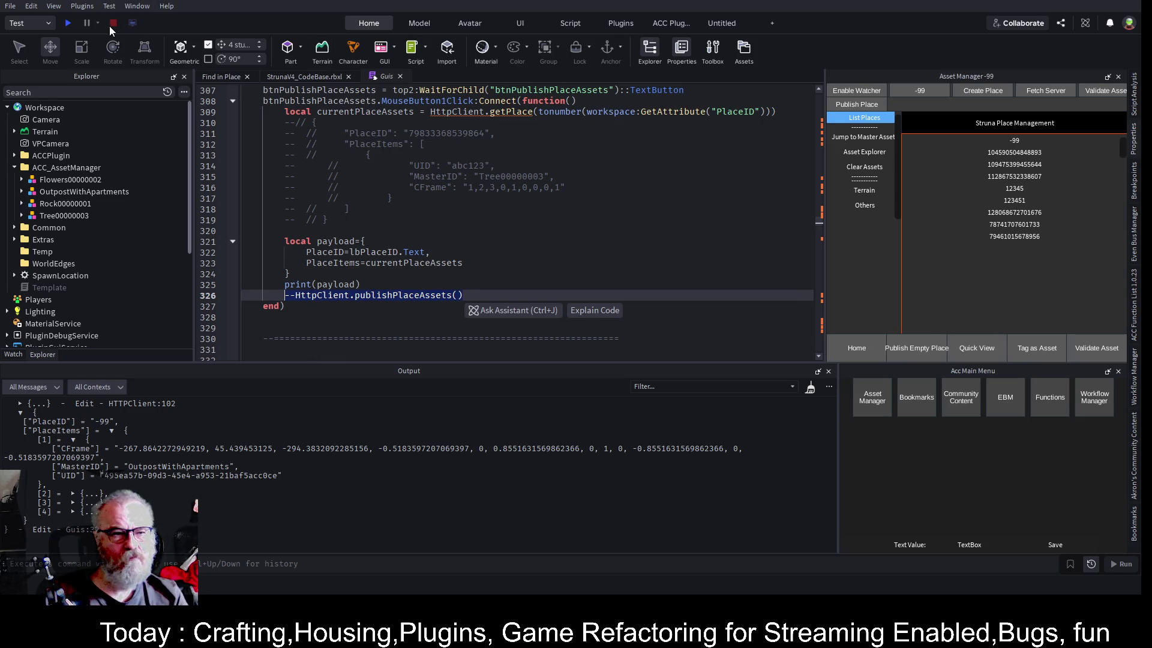
pyautogui.click(489, 189)
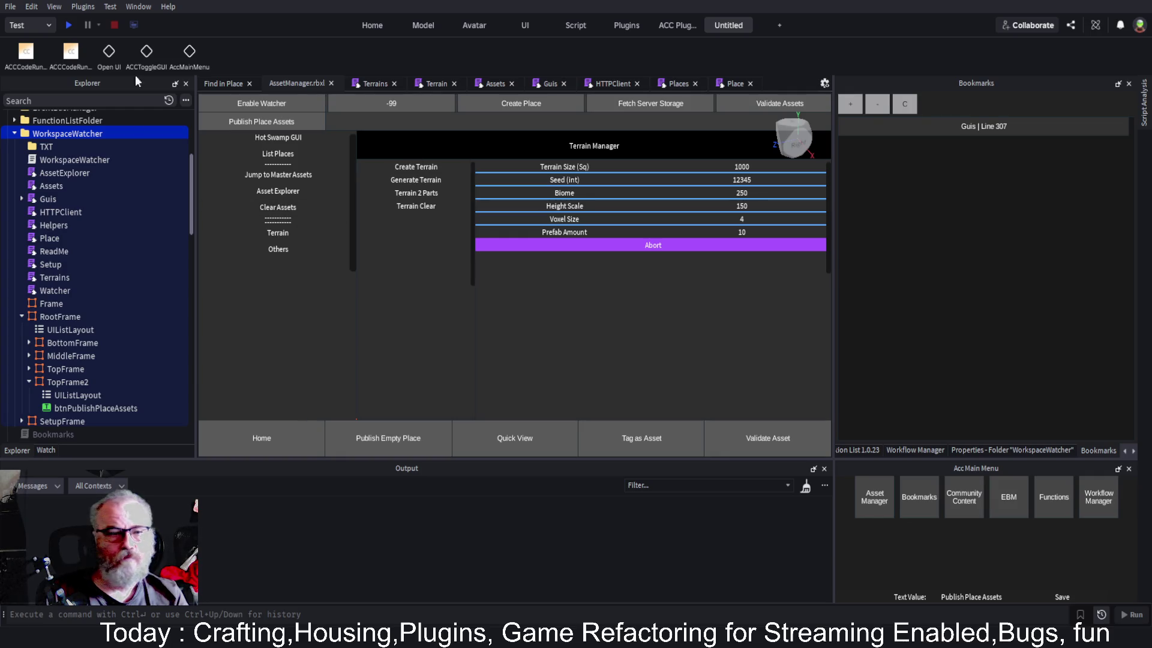
# Uncomment line 326 as HttpClient.publishPlaceAssets(payload) and save the place
pyautogui.click(546, 83)
pyautogui.click(288, 345)
pyautogui.press('Delete')
pyautogui.press('Delete')
pyautogui.press('End')
pyautogui.press('Left')
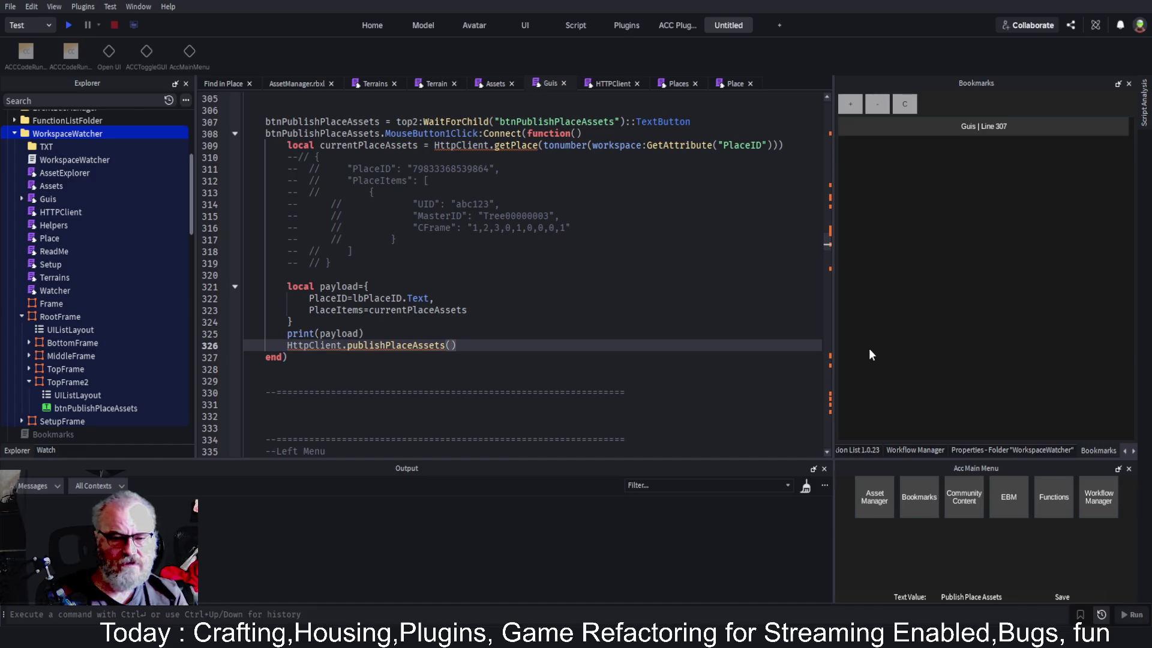
pyautogui.write('payload')
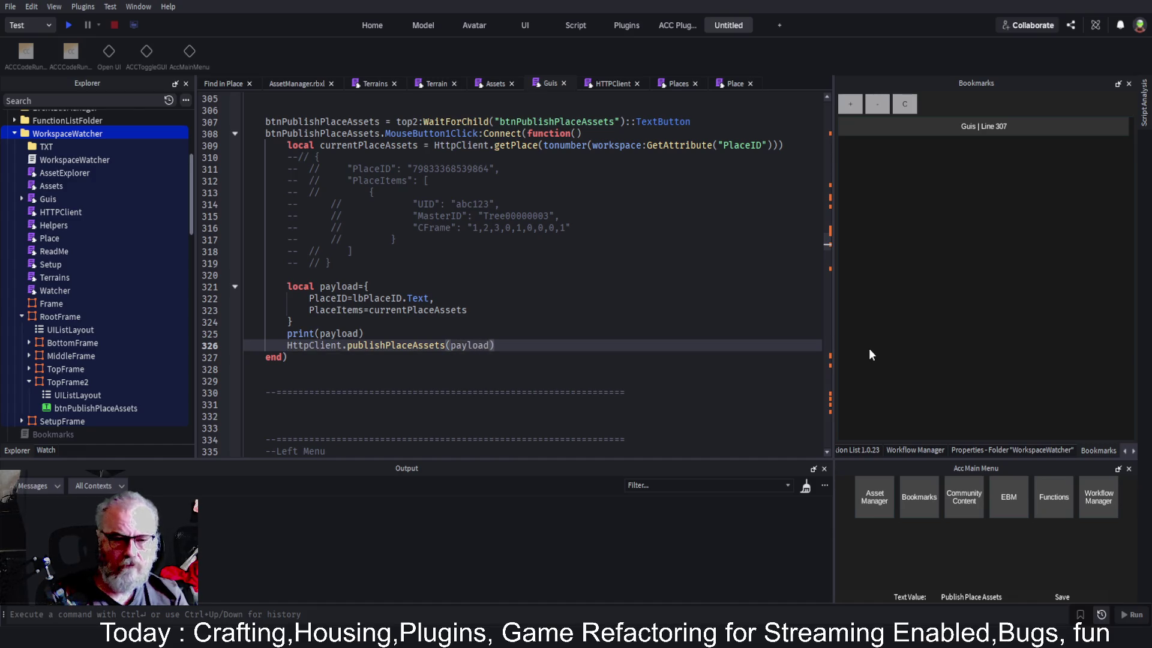
pyautogui.hotkey('ctrl', 's')
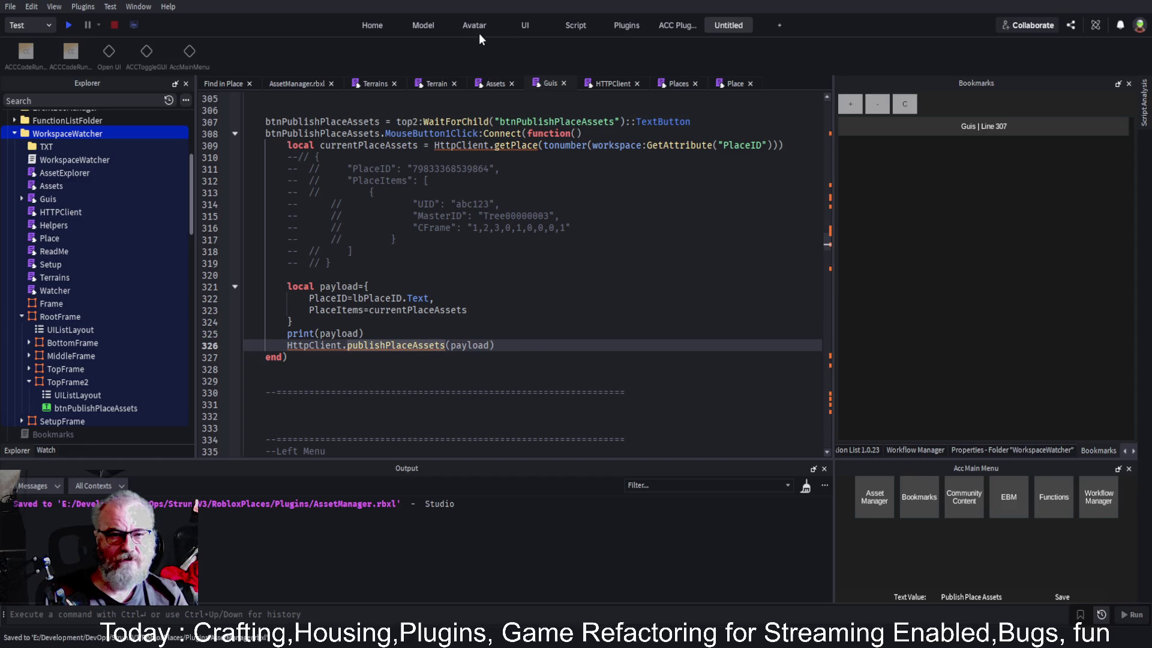
# Open the HTTPClient module at its publishPlaceAssets function
pyautogui.click(587, 277)
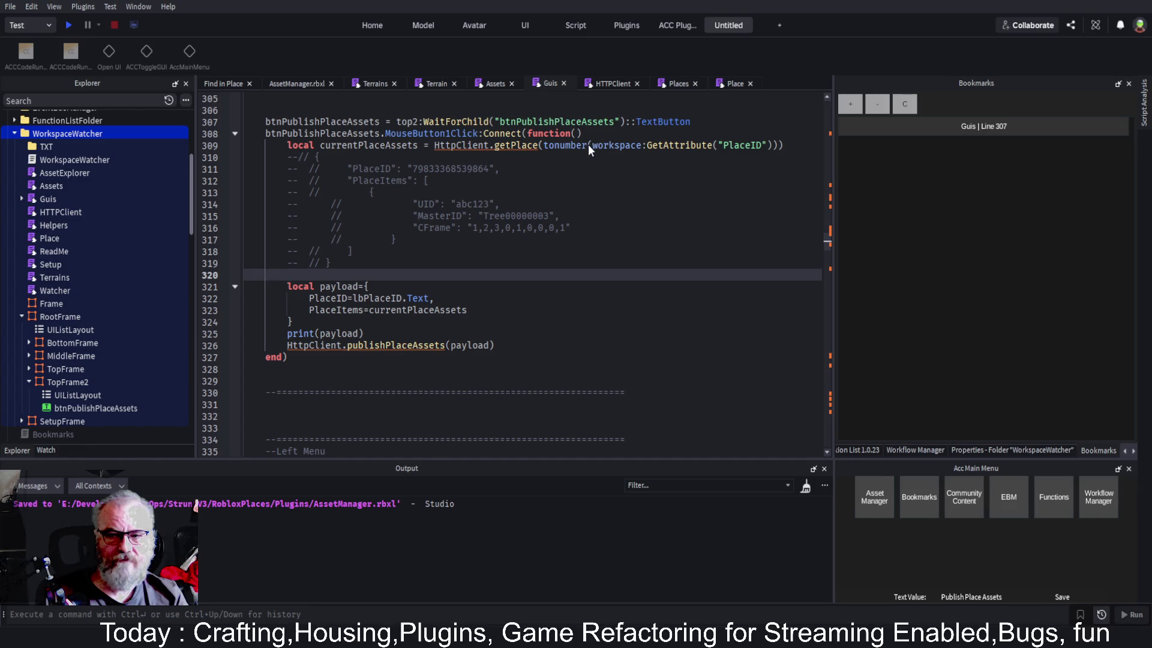
pyautogui.click(993, 124)
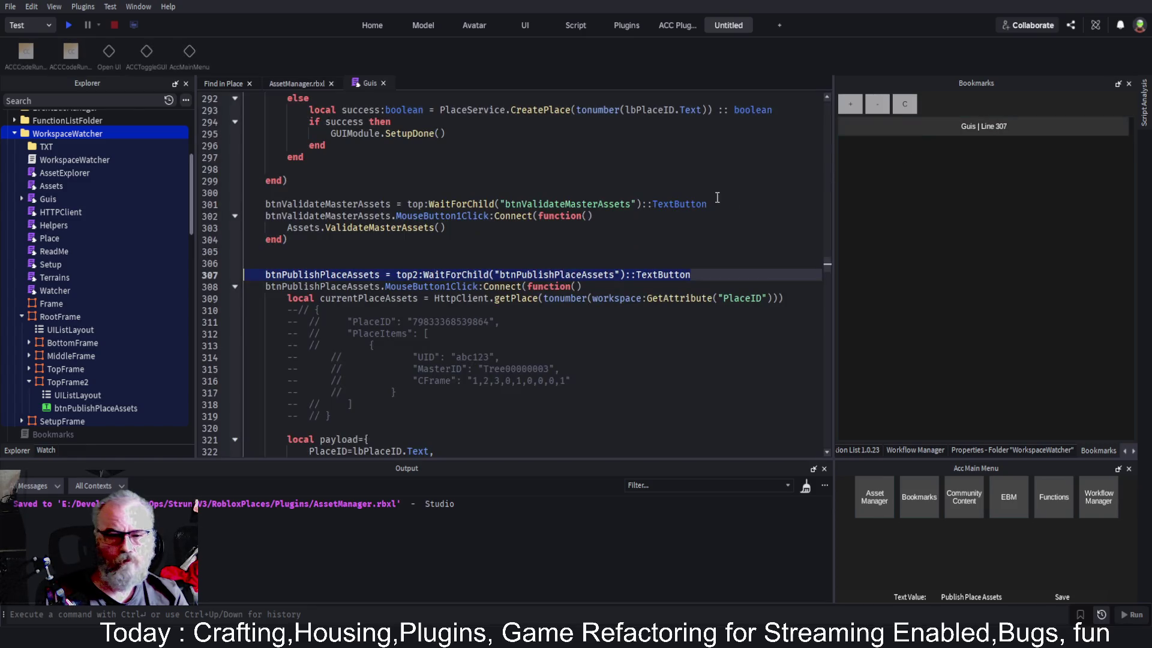
pyautogui.scroll(-3, 517, 366)
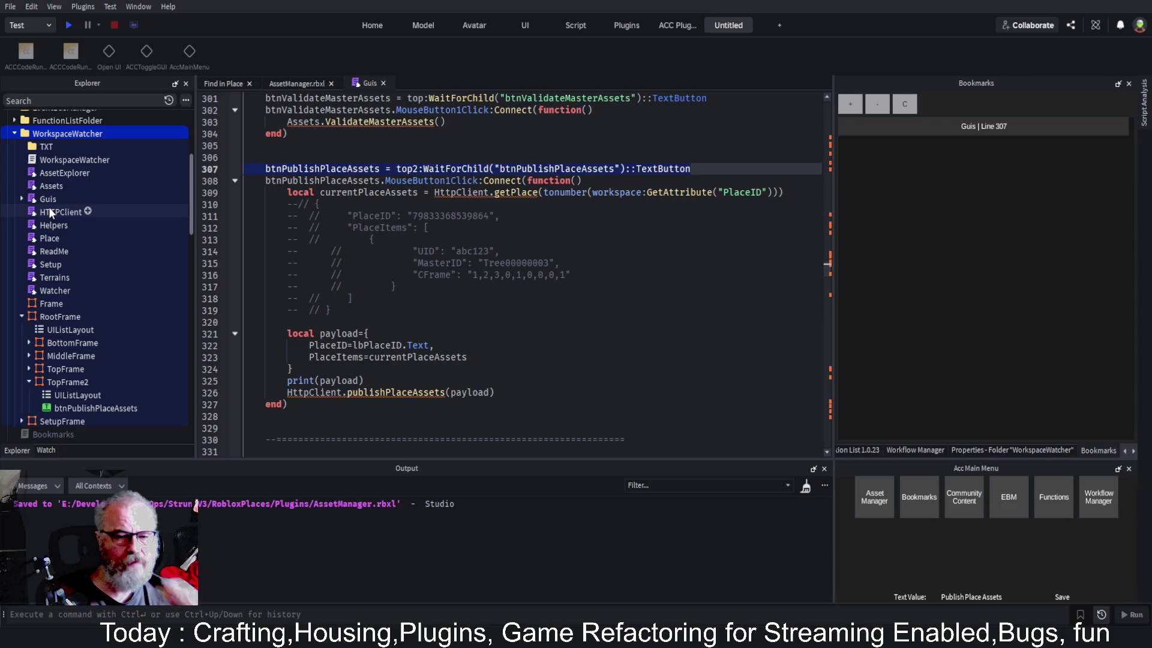
pyautogui.doubleClick(411, 394)
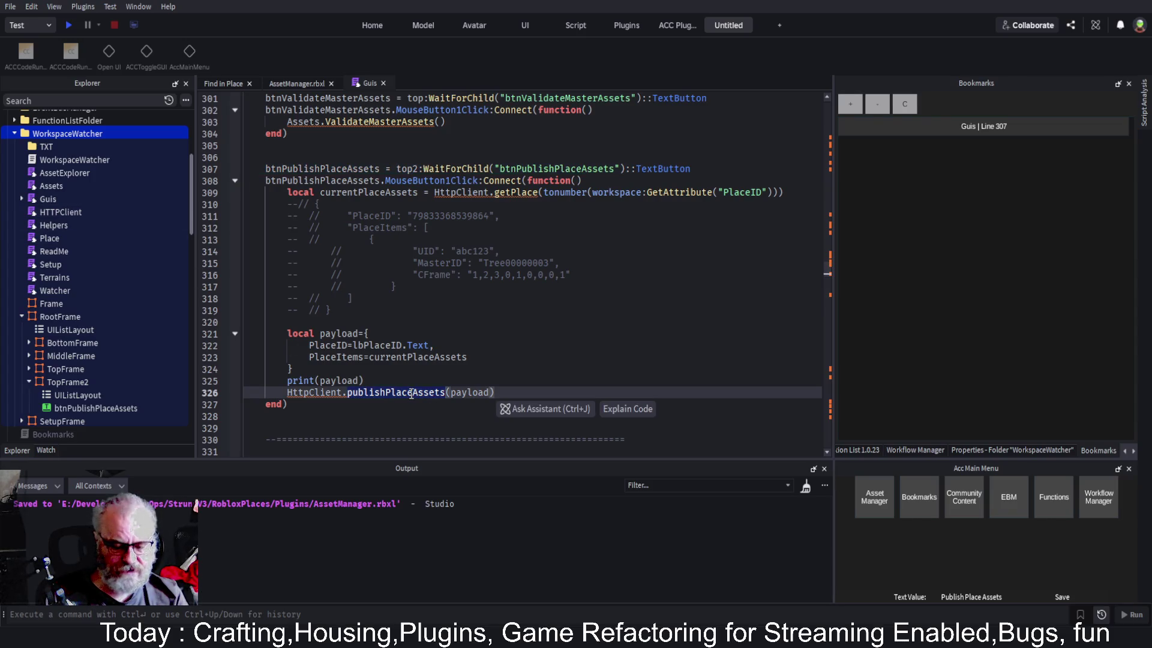
pyautogui.doubleClick(61, 211)
pyautogui.hotkey('ctrl', 'f')
pyautogui.click(589, 359)
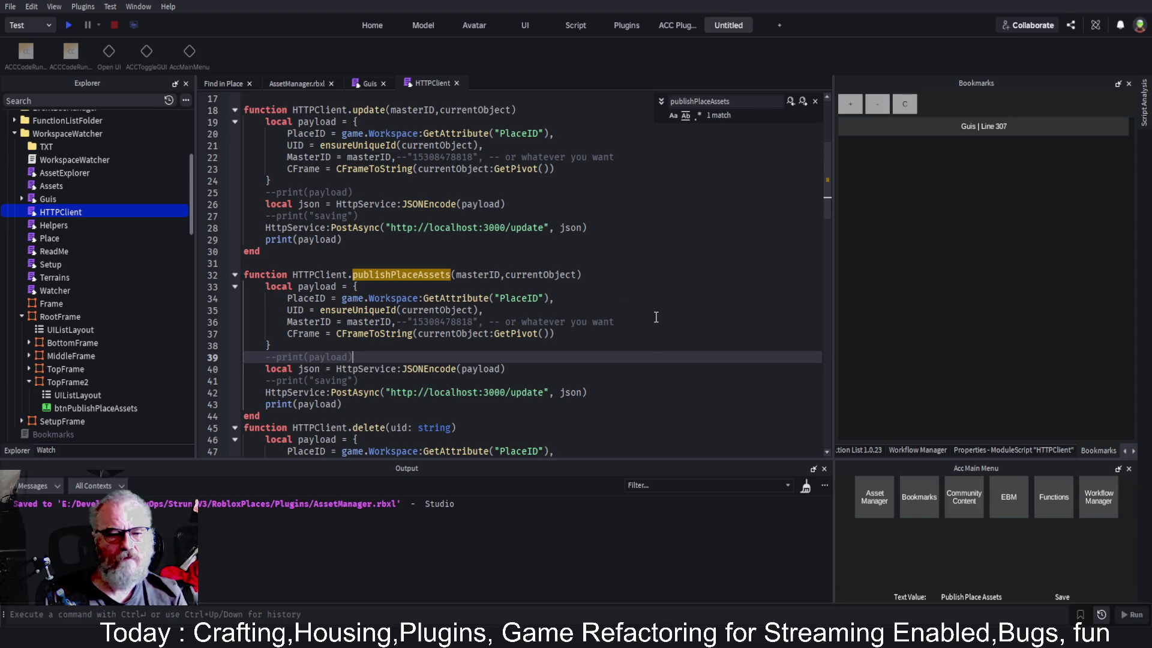
# Delete publishPlaceAssets' own payload table and replace its masterID, currentObject parameters with payload
pyautogui.scroll(-2, 404, 269)
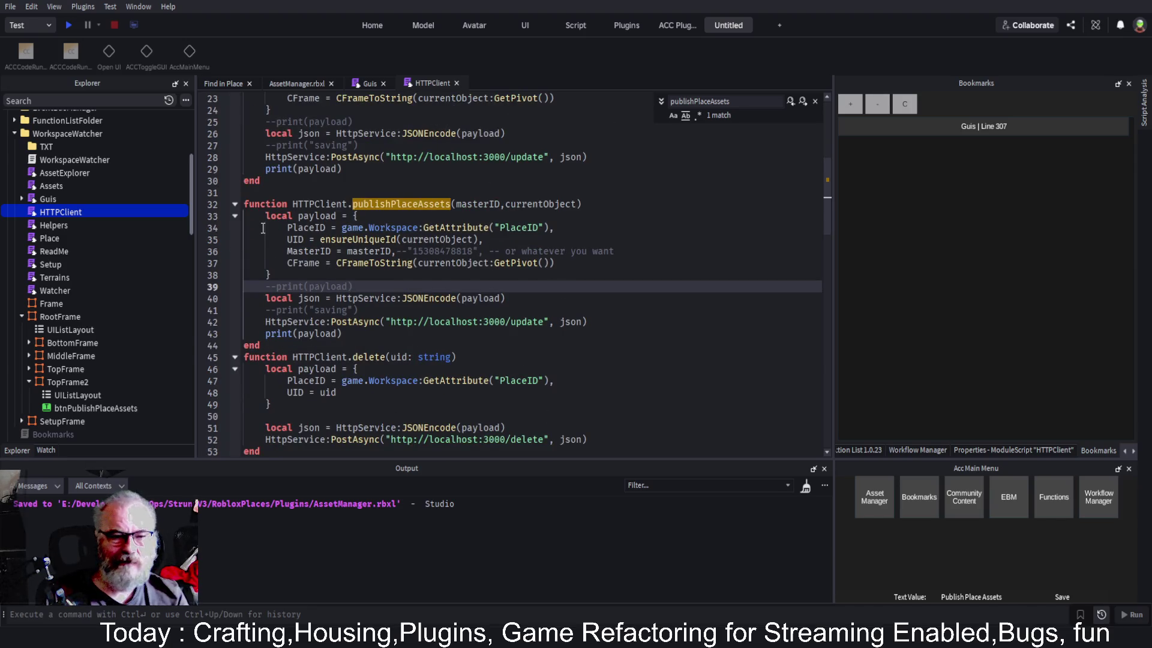
pyautogui.moveTo(261, 219)
pyautogui.mouseDown()
pyautogui.moveTo(267, 334)
pyautogui.moveTo(271, 274)
pyautogui.mouseUp()
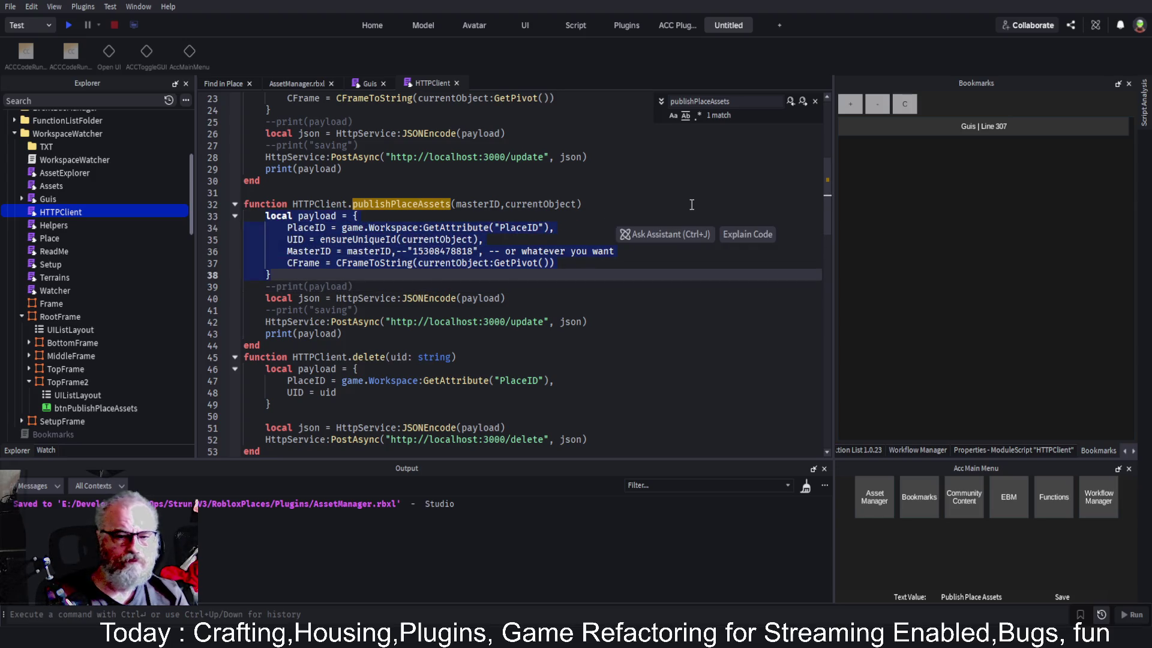
pyautogui.press('BackSpace')
pyautogui.press('Up')
pyautogui.hotkey('ctrl', 'Left')
pyautogui.hotkey('ctrl', 'Left')
pyautogui.hotkey('ctrl', 'Left')
pyautogui.hotkey('ctrl', 'shift', 'Right')
pyautogui.hotkey('ctrl', 'shift', 'Right')
pyautogui.hotkey('ctrl', 'shift', 'Right')
pyautogui.press('BackSpace')
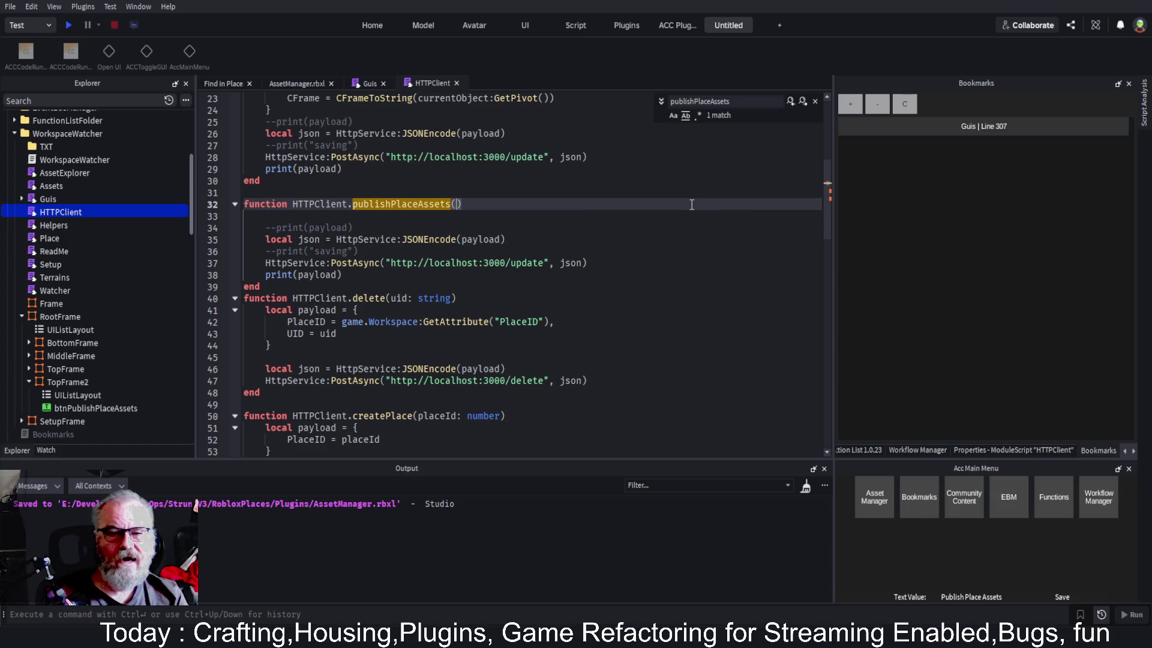
pyautogui.write('payload')
# Change the PostAsync URL endpoint from update to UpdatePlaceItems, adding blank lines after the function
pyautogui.press('Escape')
pyautogui.press('Down')
pyautogui.press('Down')
pyautogui.press('Down')
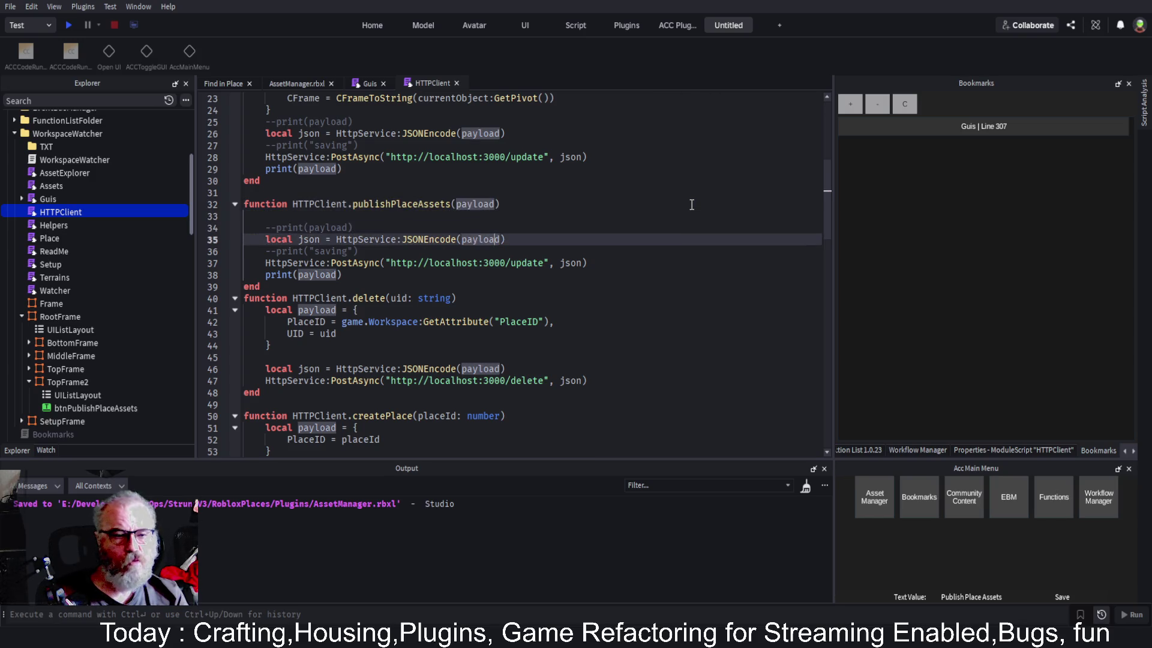
pyautogui.press('Down')
pyautogui.press('Down')
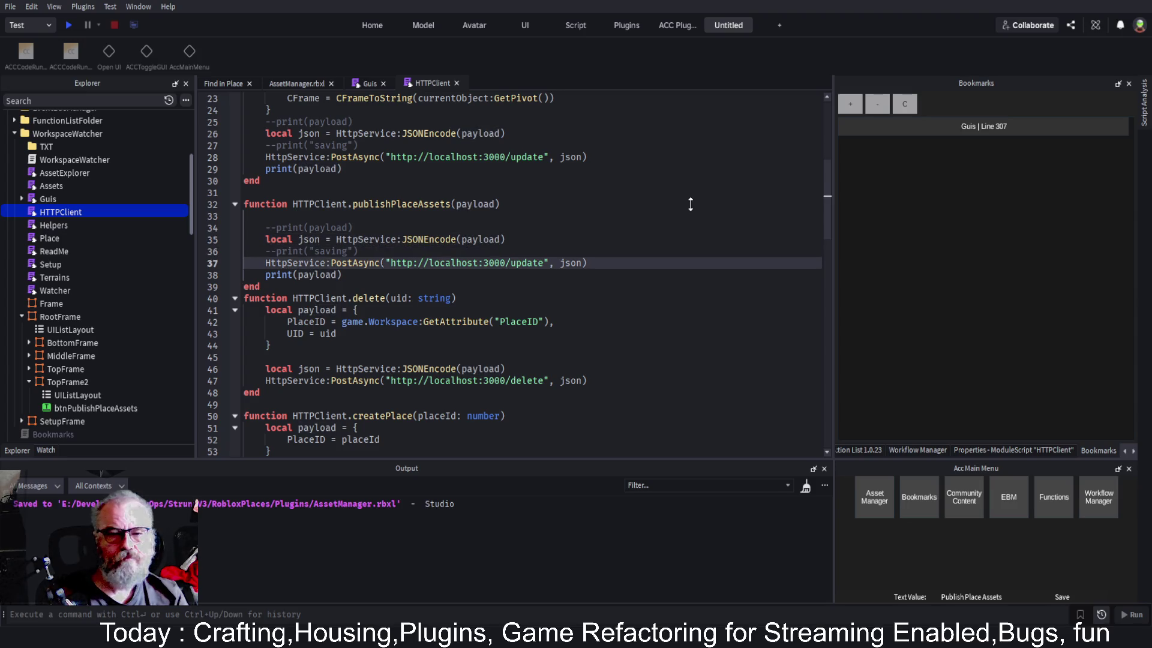
pyautogui.doubleClick(522, 264)
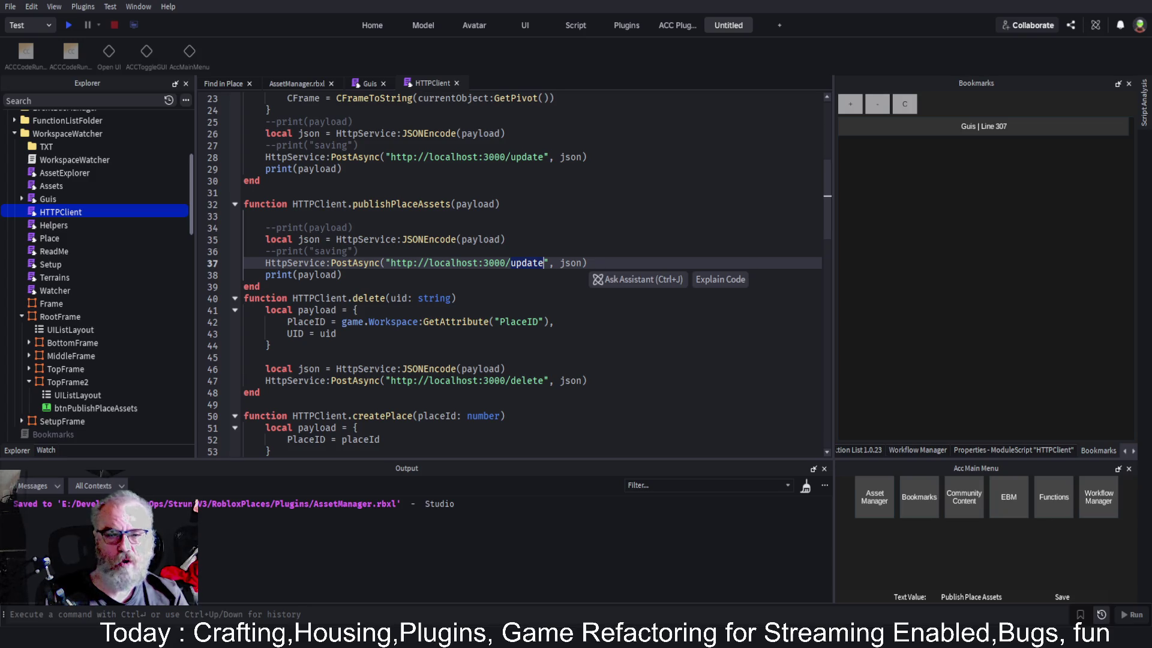
pyautogui.write('UpdatePlaceItems')
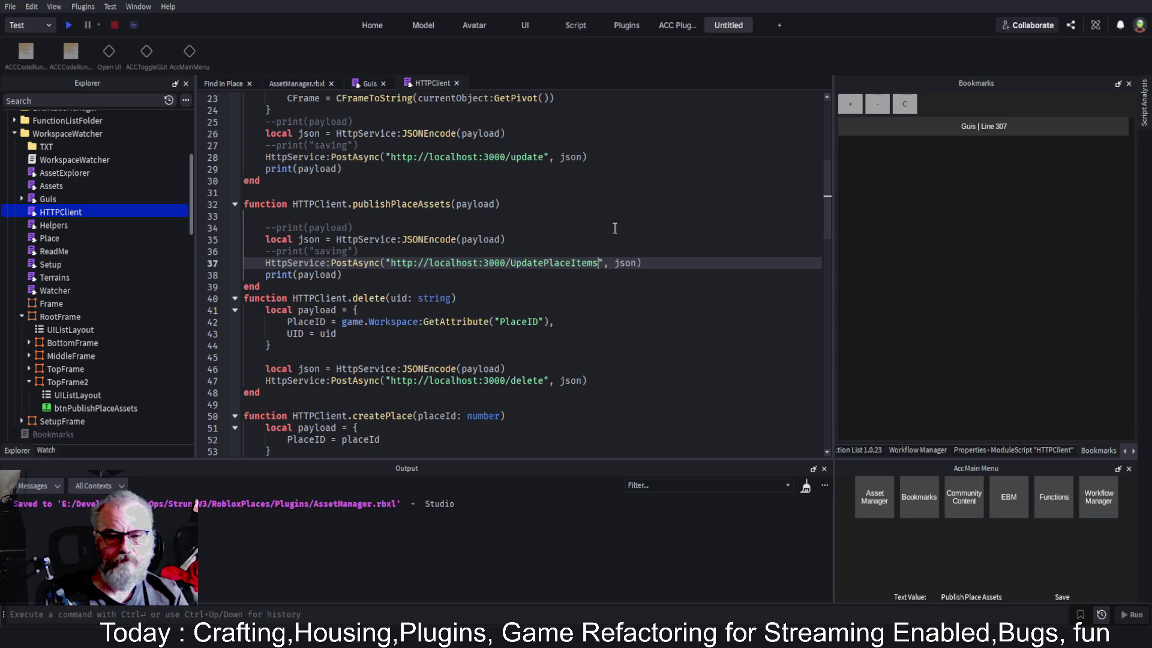
pyautogui.click(606, 228)
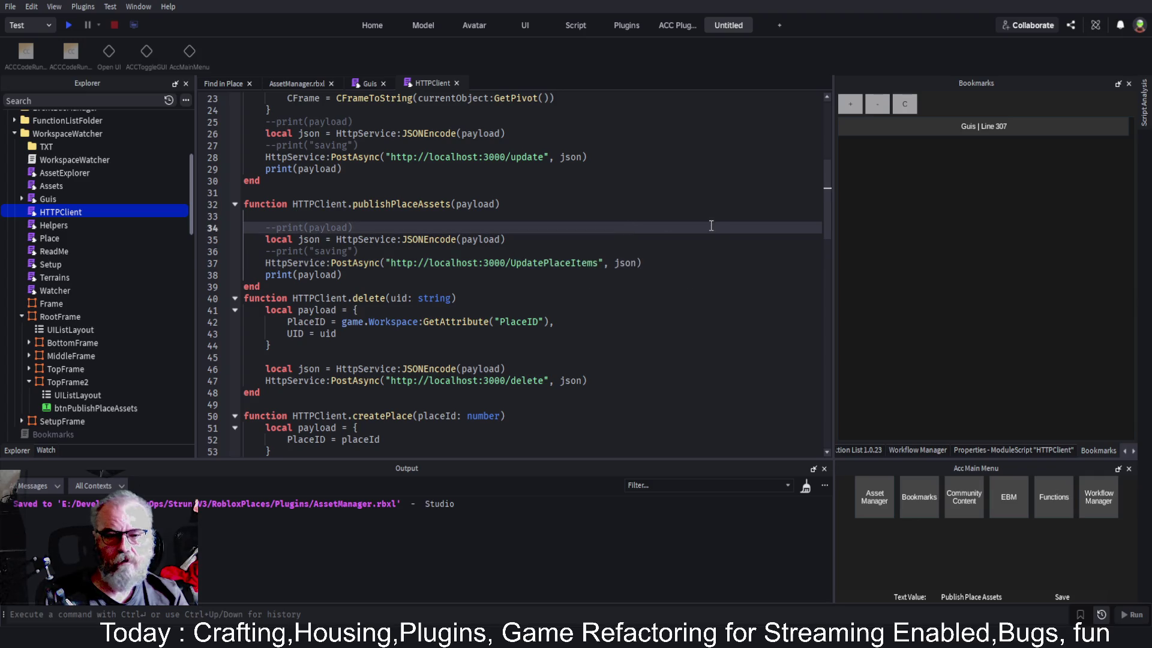
pyautogui.click(336, 287)
pyautogui.press('Return')
pyautogui.press('Return')
pyautogui.press('Return')
pyautogui.press('Up')
pyautogui.press('Up')
pyautogui.press('Up')
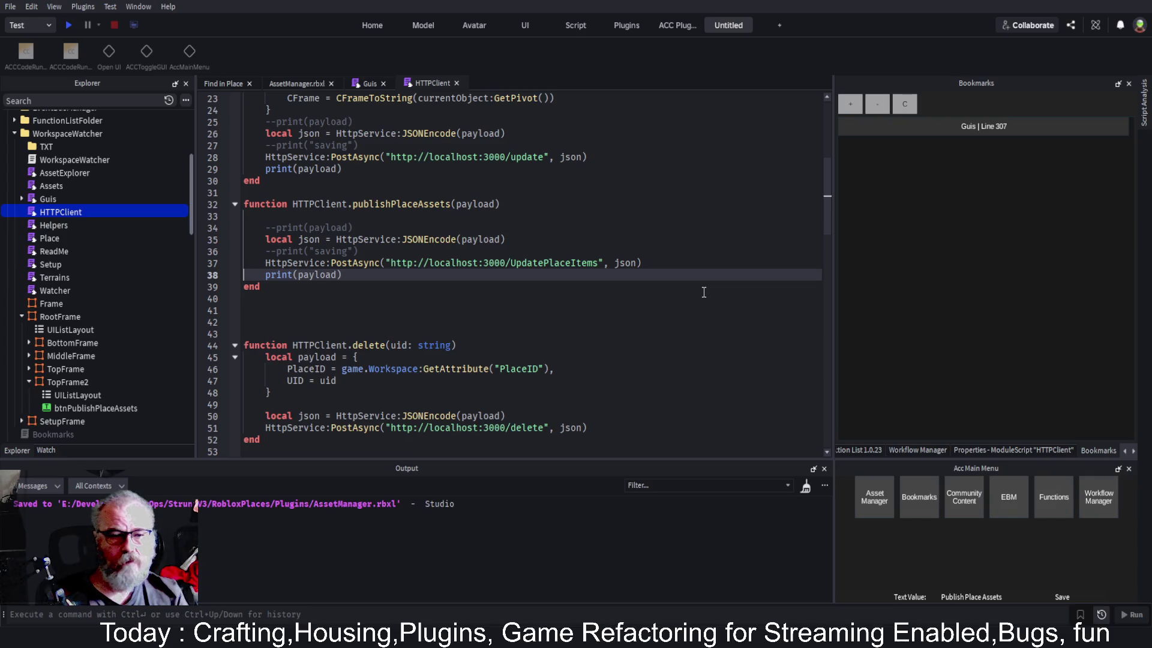
pyautogui.press('Up')
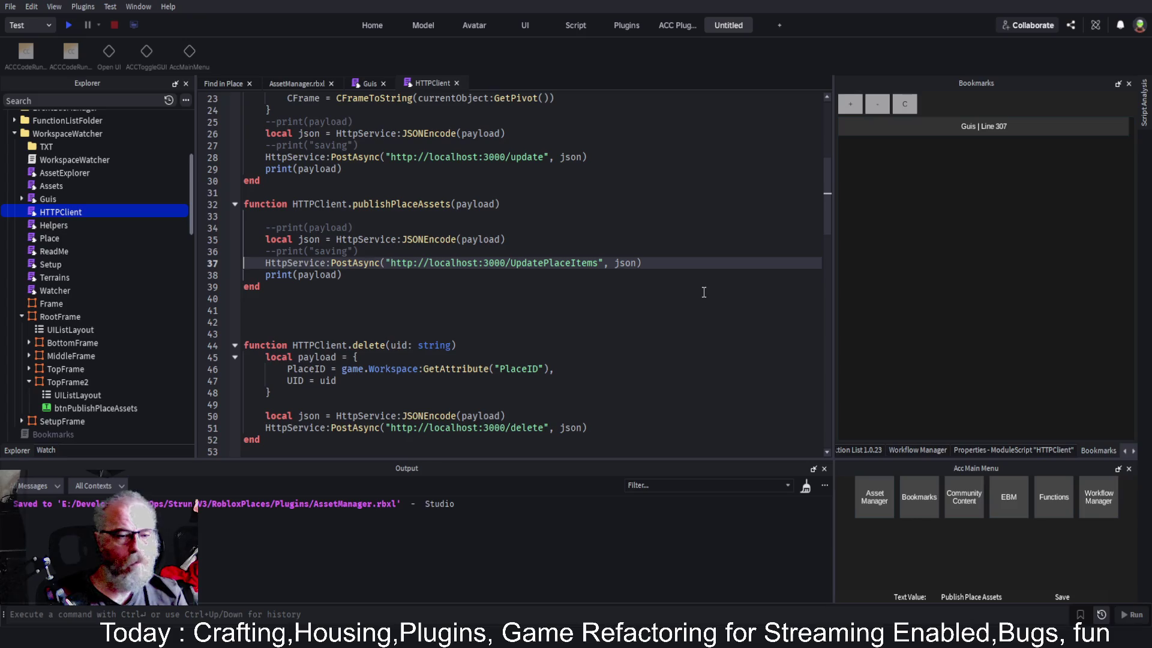
pyautogui.press('Down')
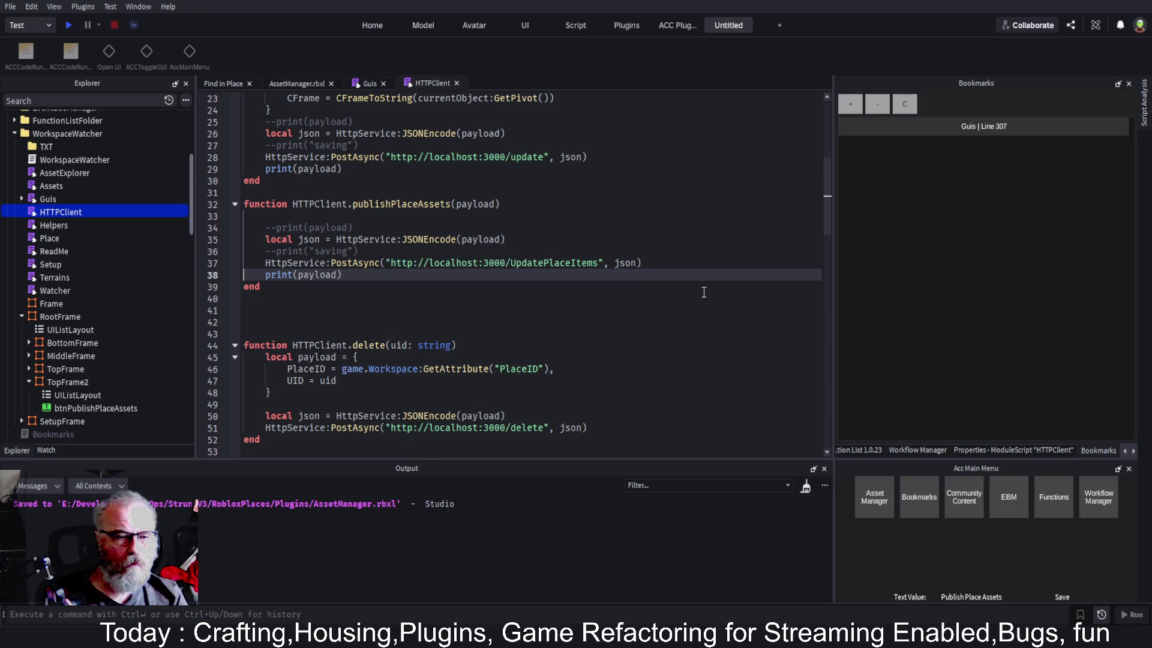
# Store the PostAsync response by prefixing the line with 'local decoded ='
pyautogui.scroll(-3, 406, 244)
pyautogui.scroll(-5, 406, 244)
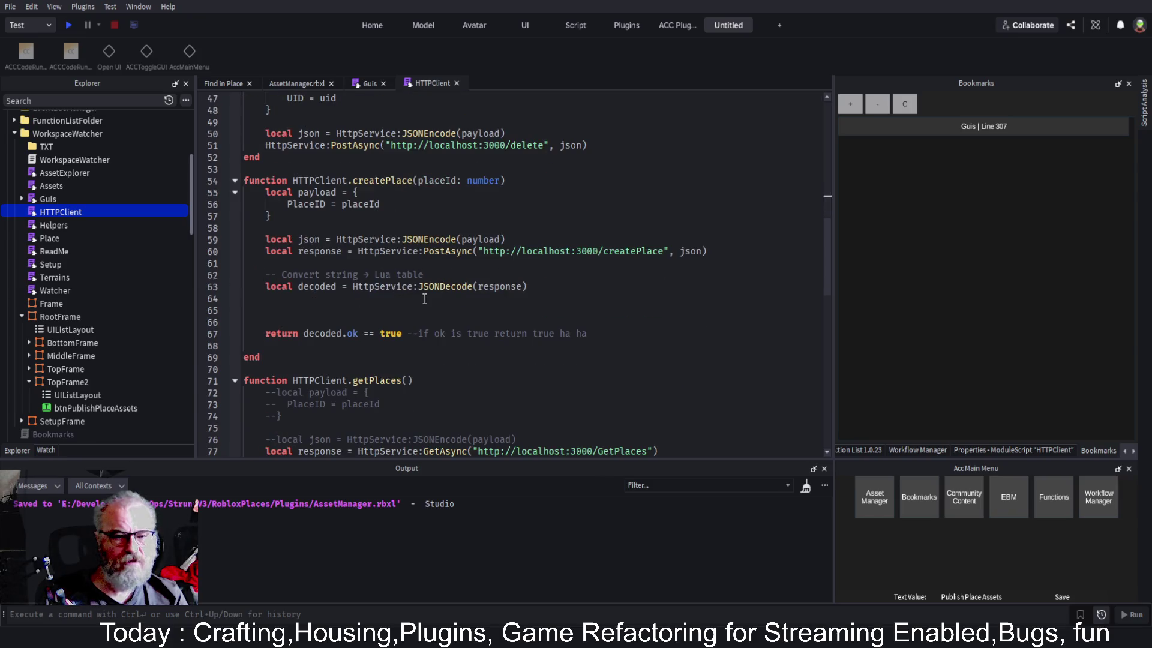
pyautogui.click(322, 287)
pyautogui.doubleClick(322, 287)
pyautogui.hotkey('ctrl', 'c')
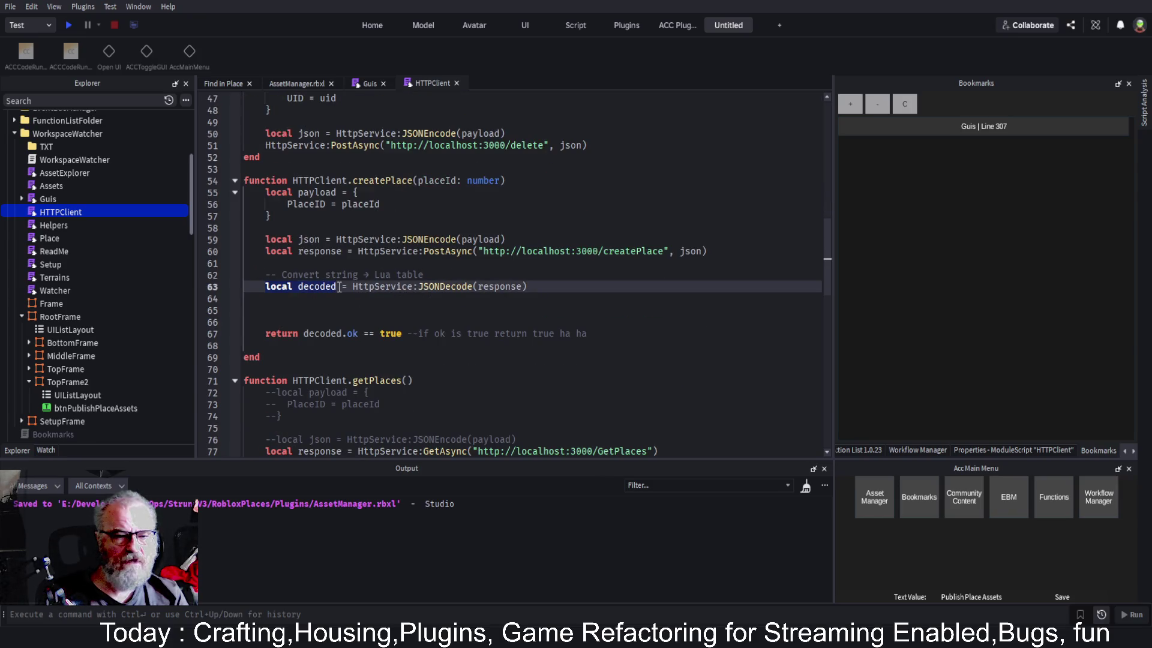
pyautogui.scroll(6, 465, 223)
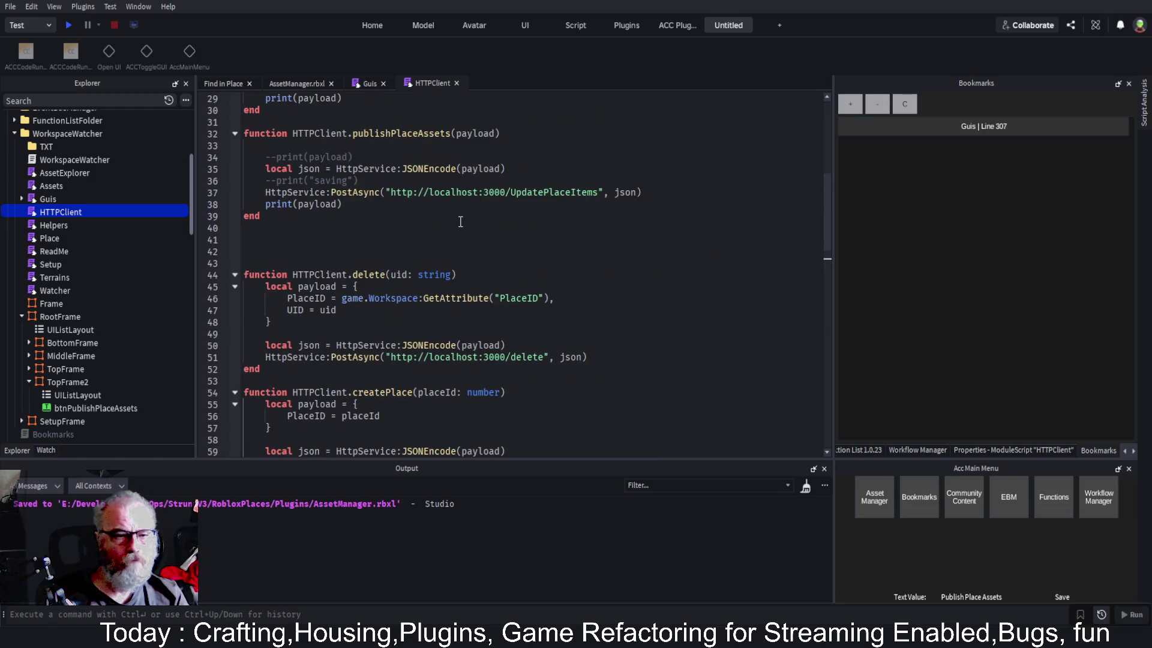
pyautogui.click(266, 192)
pyautogui.write('local')
pyautogui.hotkey('ctrl', 'v')
pyautogui.write('=')
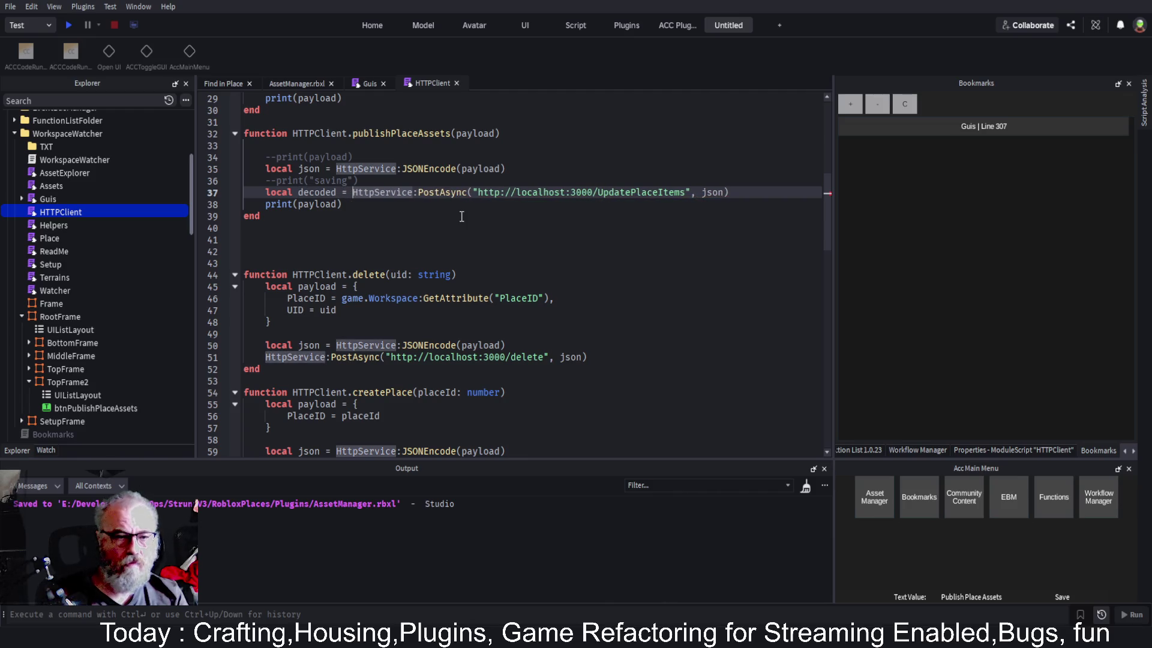
# Change print(payload) to print(decoded) and save the place
pyautogui.press('Down')
pyautogui.scroll(-3, 432, 240)
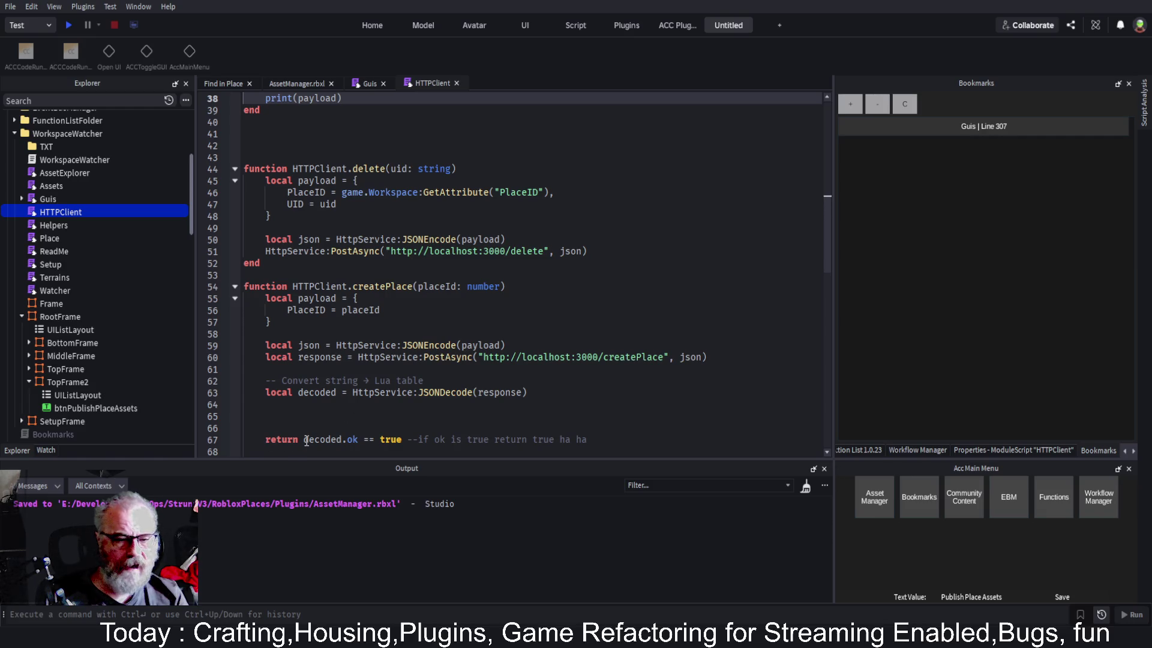
pyautogui.scroll(5, 315, 267)
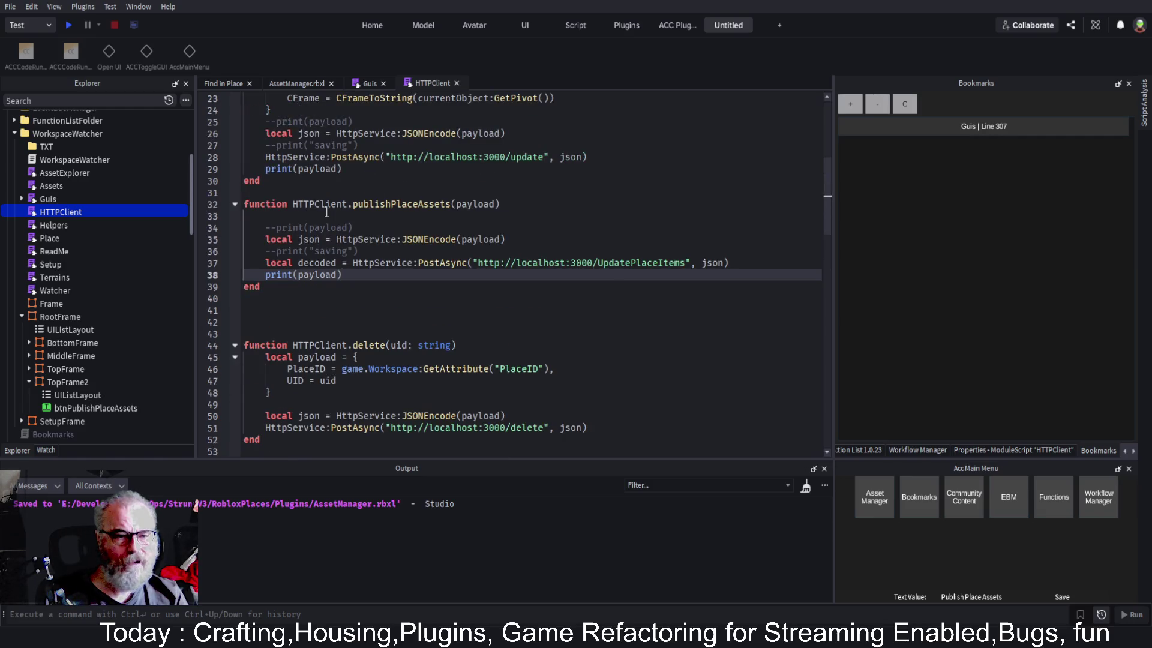
pyautogui.doubleClick(315, 267)
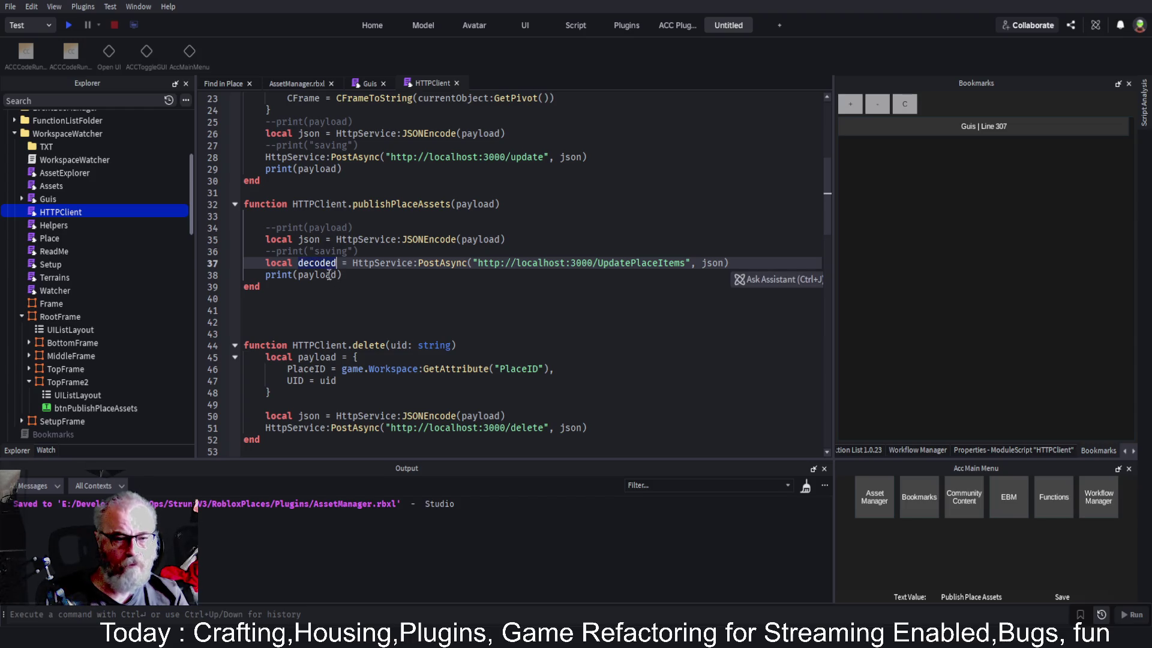
pyautogui.doubleClick(324, 276)
pyautogui.hotkey('ctrl', 'v')
pyautogui.click(366, 312)
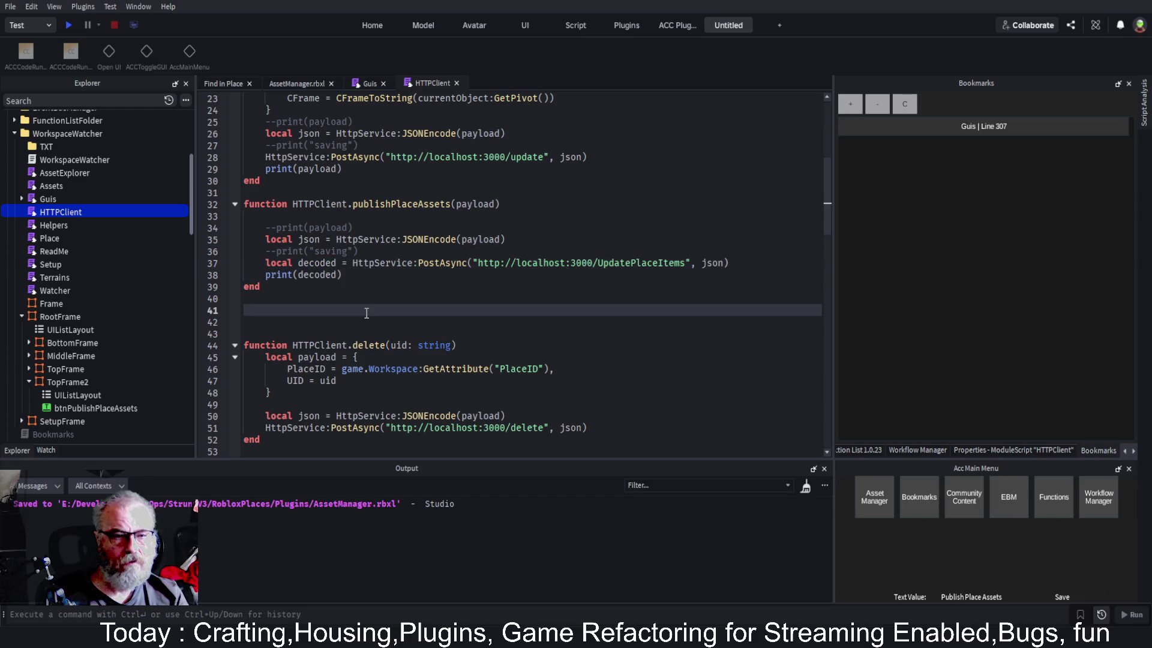
pyautogui.hotkey('ctrl', 's')
pyautogui.click(81, 132)
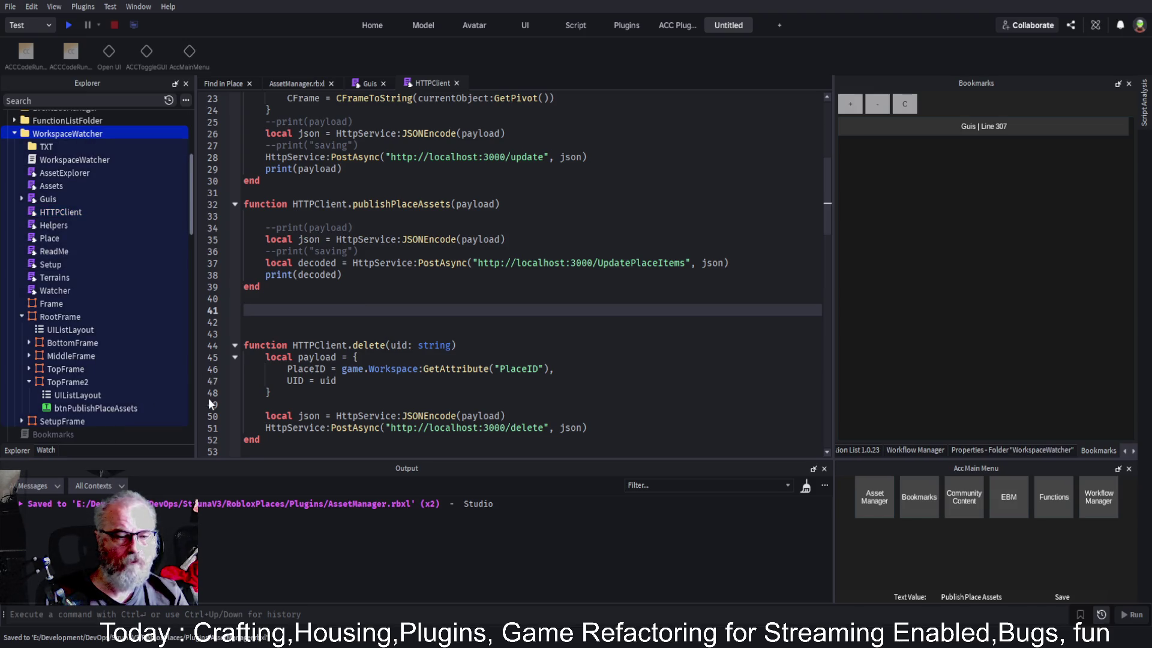
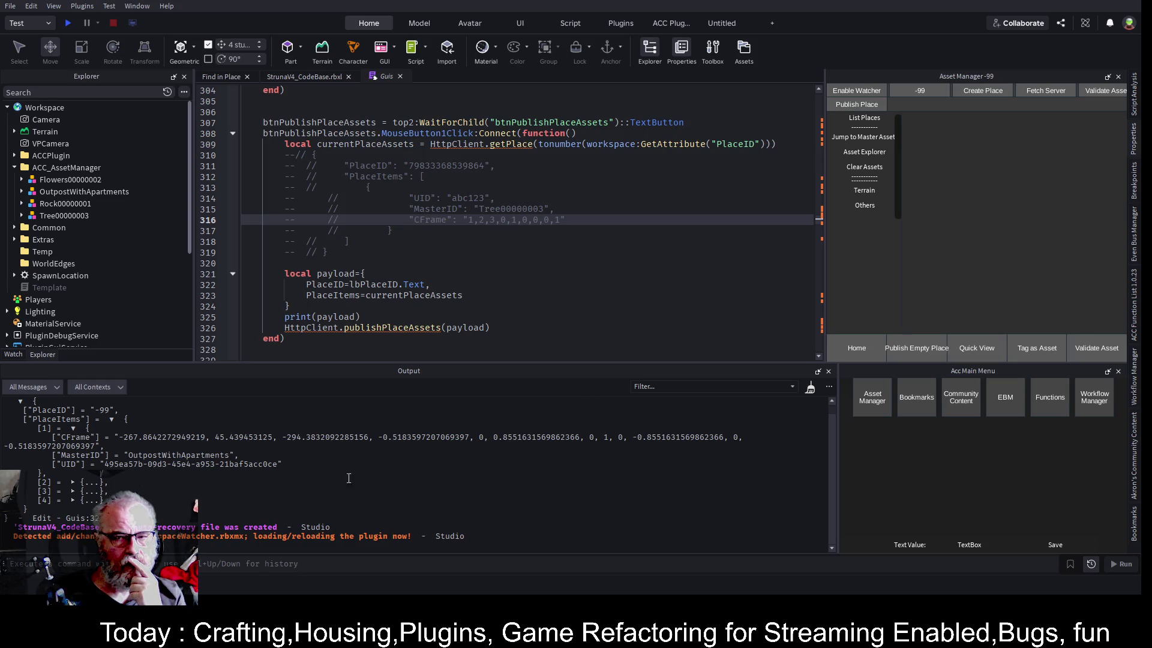
# Close the Guis script, clear the loaded assets and list the Struna places
pyautogui.click(399, 76)
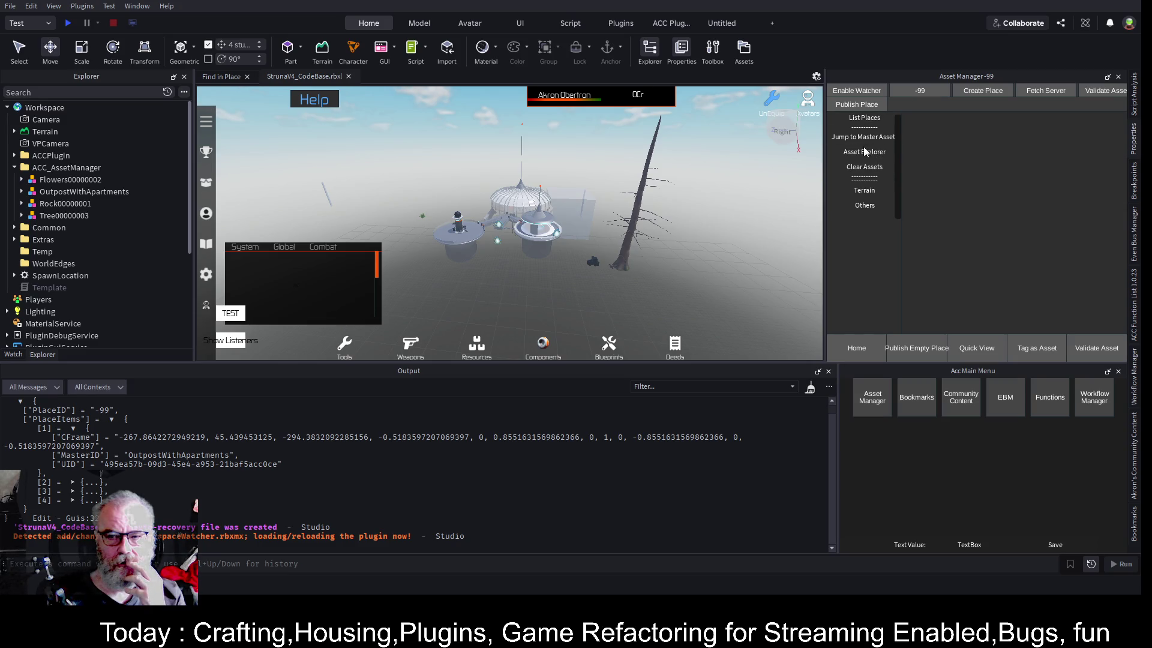
pyautogui.click(867, 168)
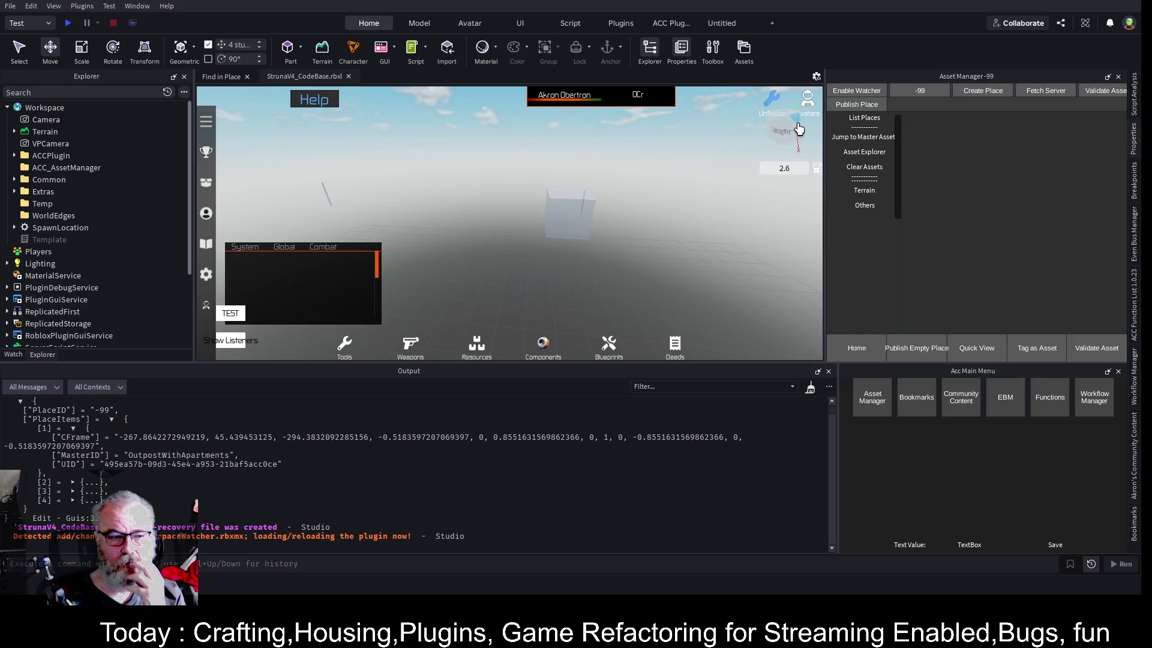
pyautogui.click(871, 120)
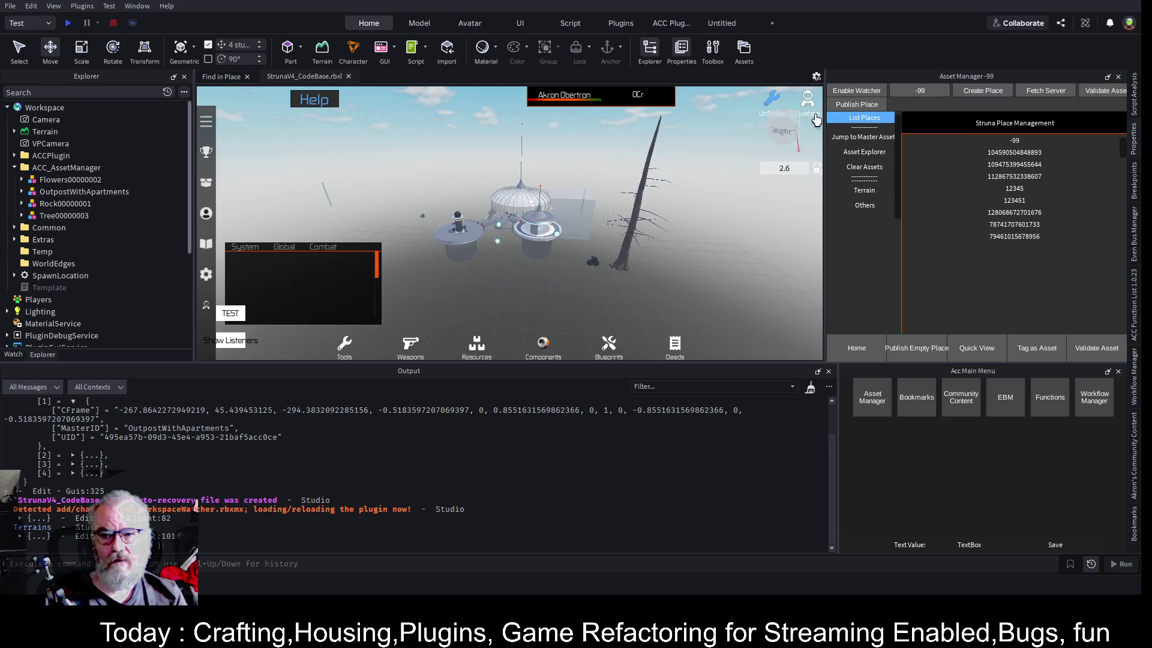
# With the asset watcher enabled, move Tree00000003 further to the right
pyautogui.click(873, 92)
pyautogui.click(636, 233)
pyautogui.moveTo(634, 233); pyautogui.dragTo(776, 205)
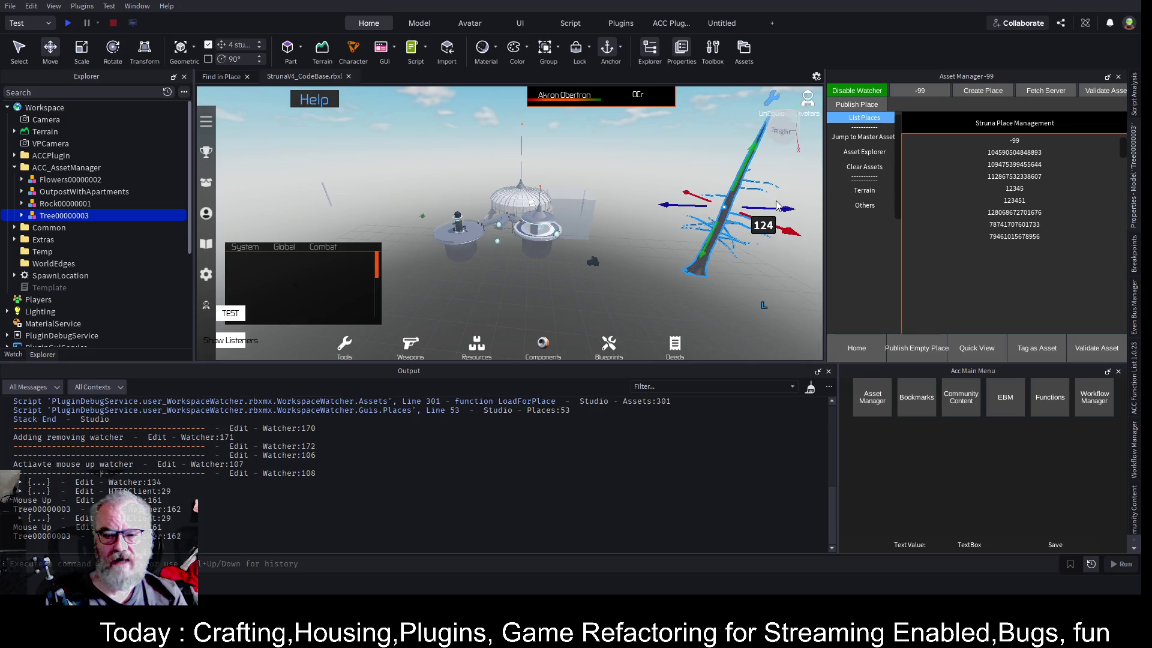
# Disable the watcher, clear the assets and publish place -99's items to the server
pyautogui.click(862, 94)
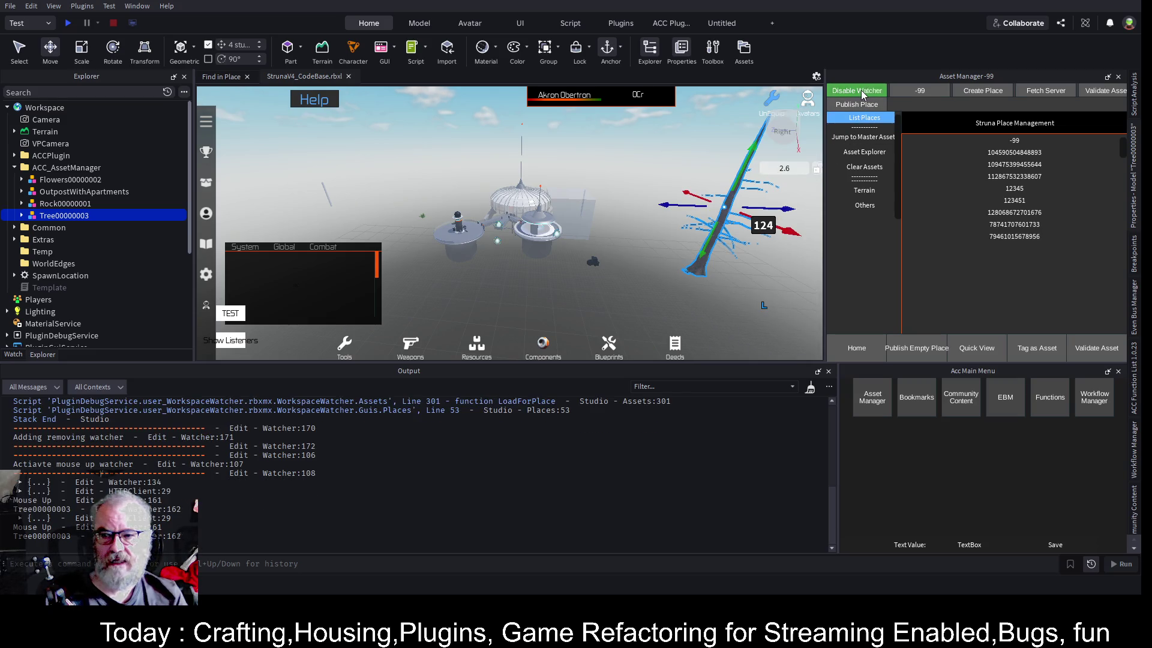
pyautogui.click(866, 170)
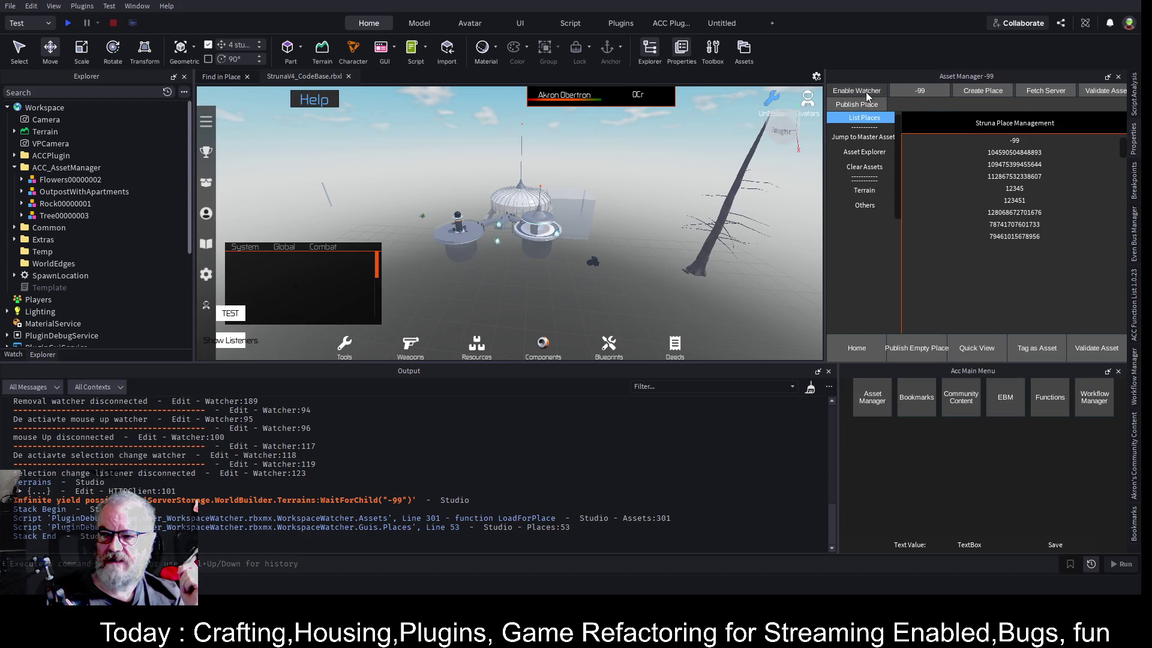
pyautogui.click(844, 108)
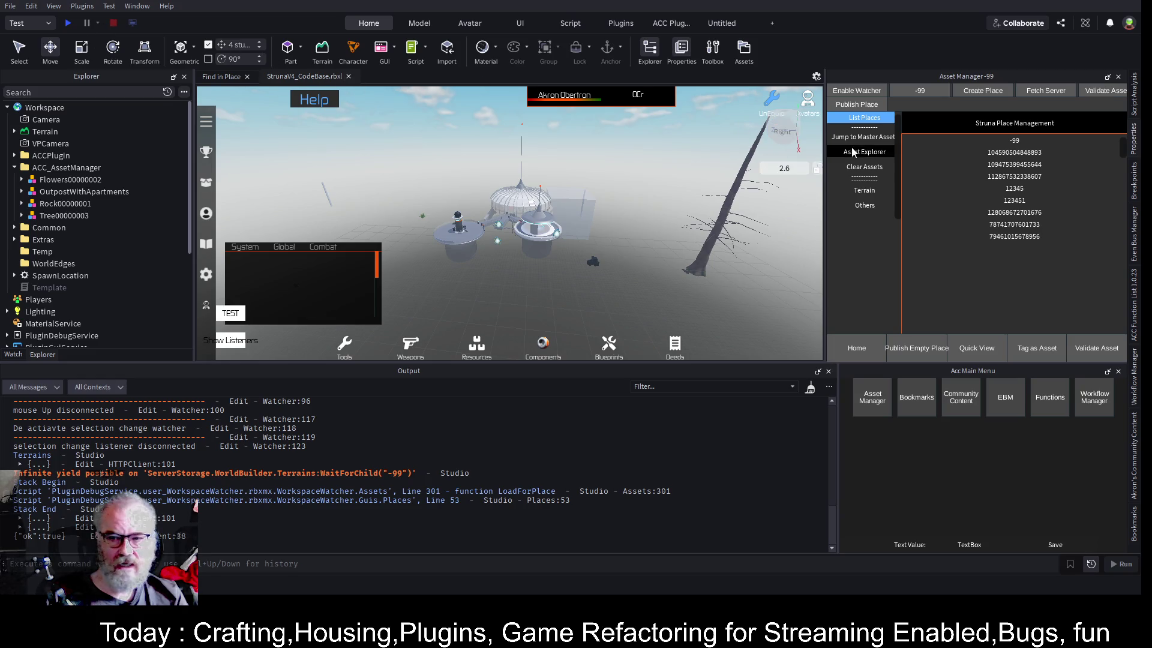
# Clear the place assets from the workspace and start a Play test
pyautogui.click(865, 166)
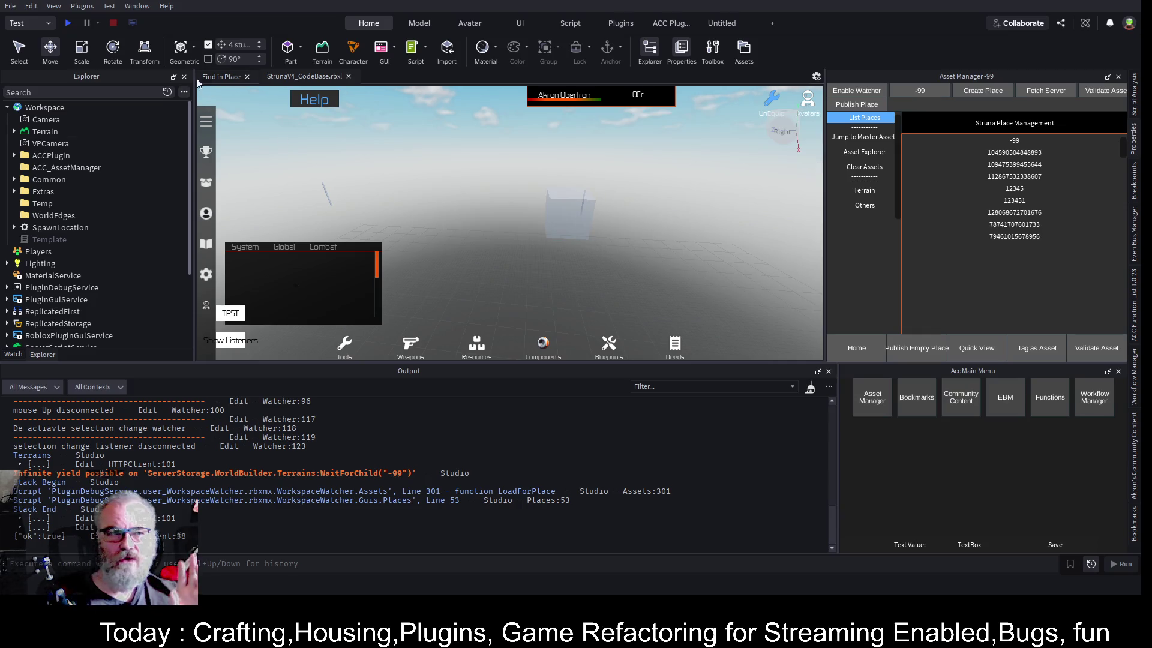
pyautogui.click(68, 23)
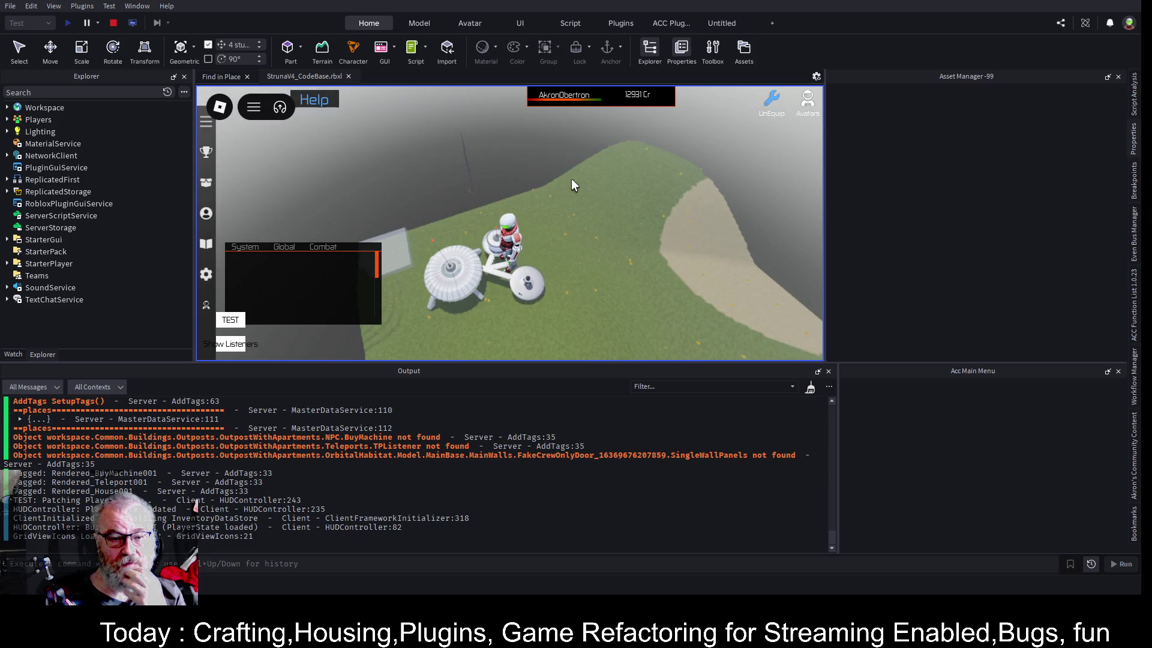
# Run and jump the test character across the grass to the outpost domes
pyautogui.press('space')
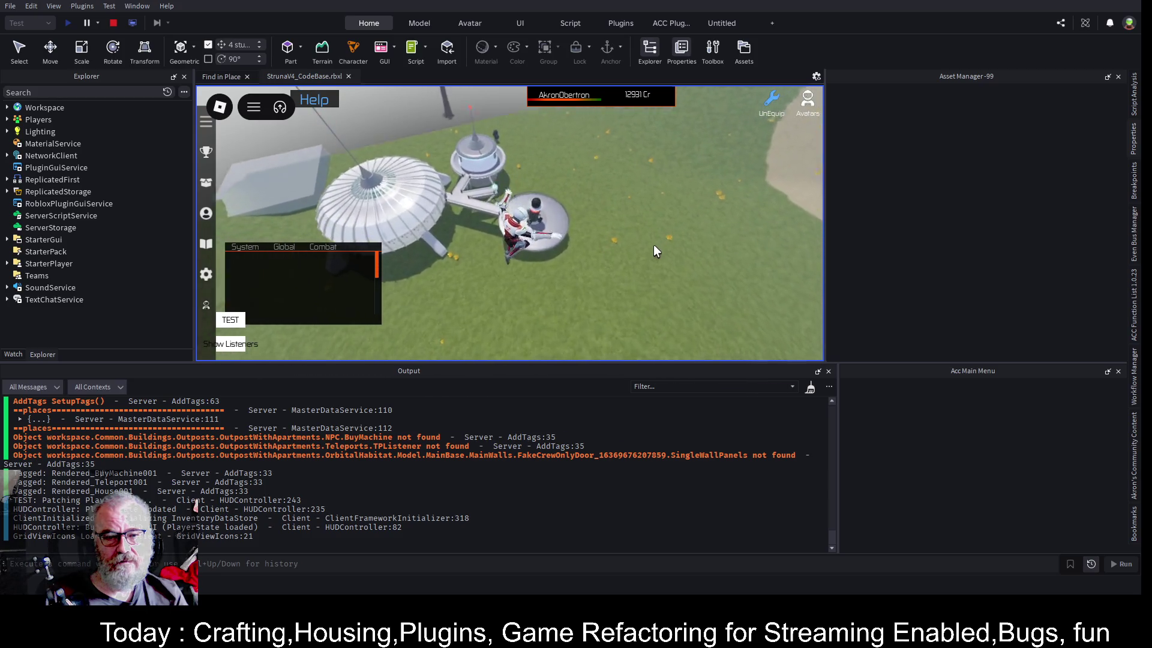
pyautogui.press('space')
pyautogui.press('w')
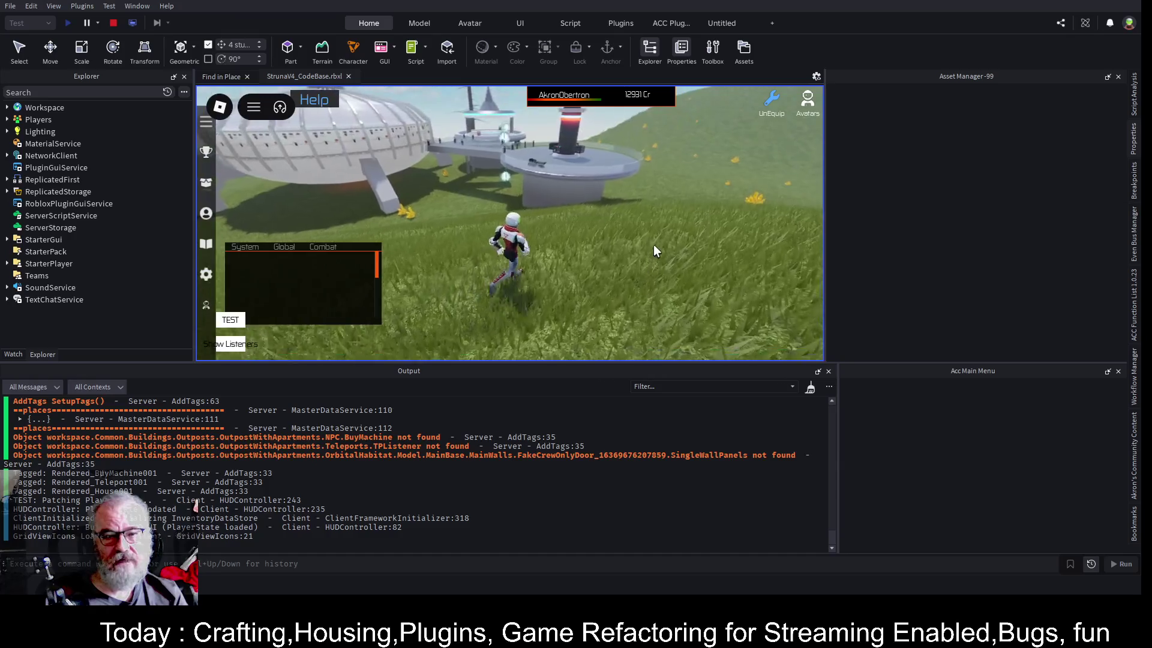
pyautogui.press('w')
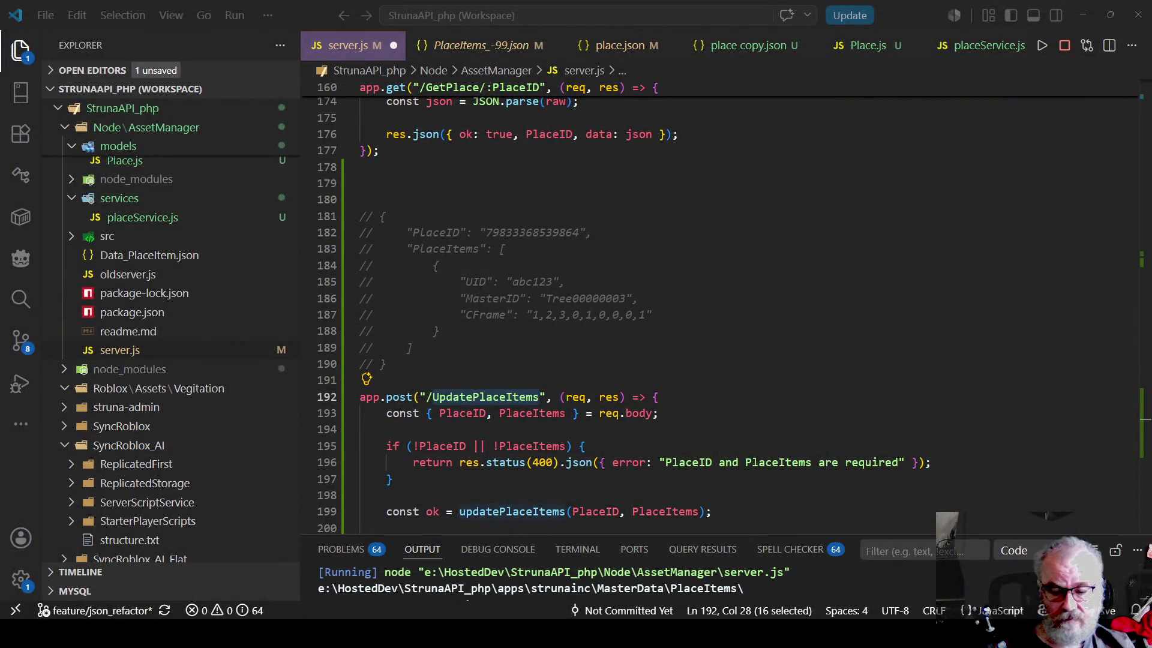
# In VS Code, open PlaceItems_-99.json and view the end of its item list
pyautogui.hotkey('alt', 'Tab')
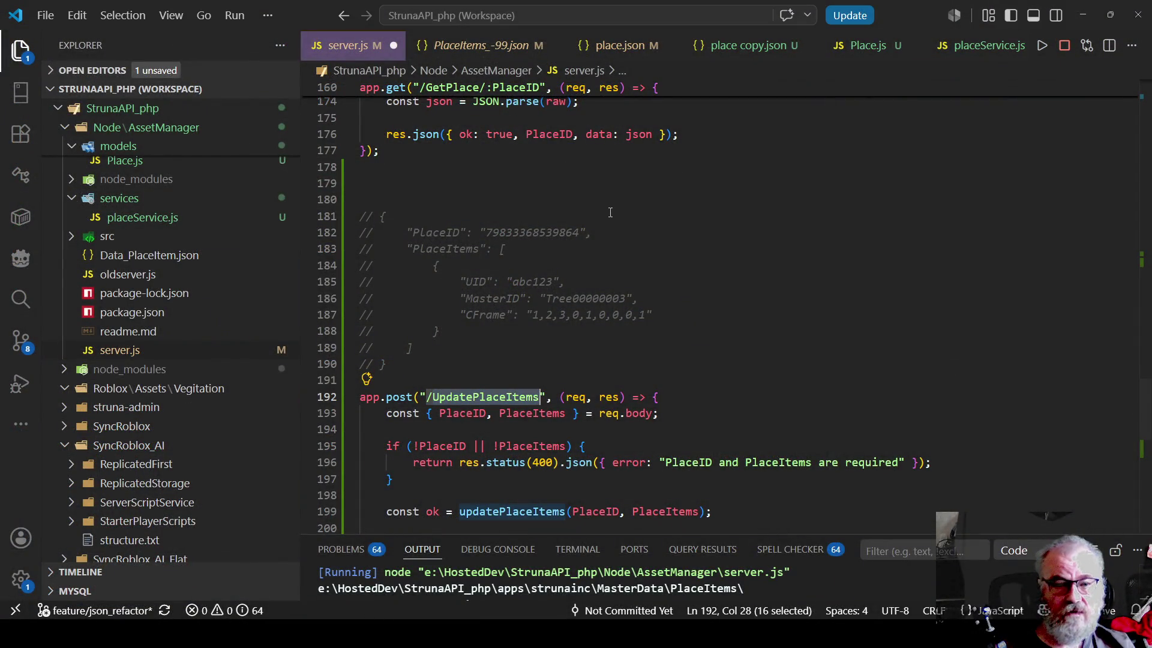
pyautogui.click(610, 212)
pyautogui.scroll(2, 193, 244)
pyautogui.scroll(15, 198, 240)
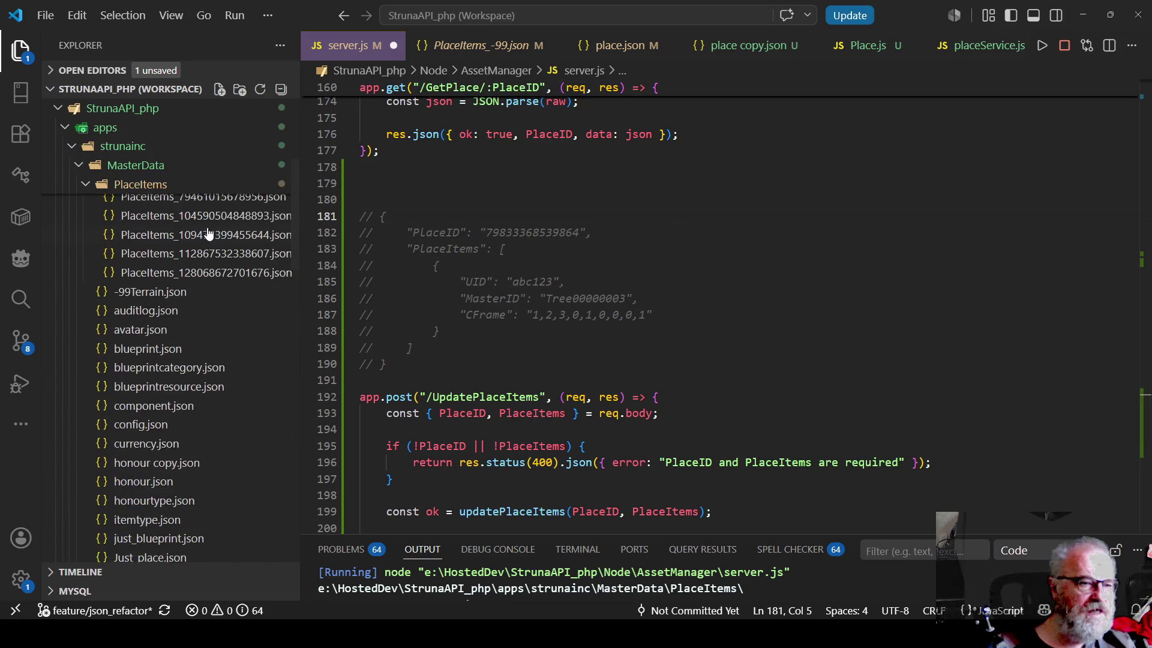
pyautogui.scroll(3, 209, 234)
pyautogui.click(192, 302)
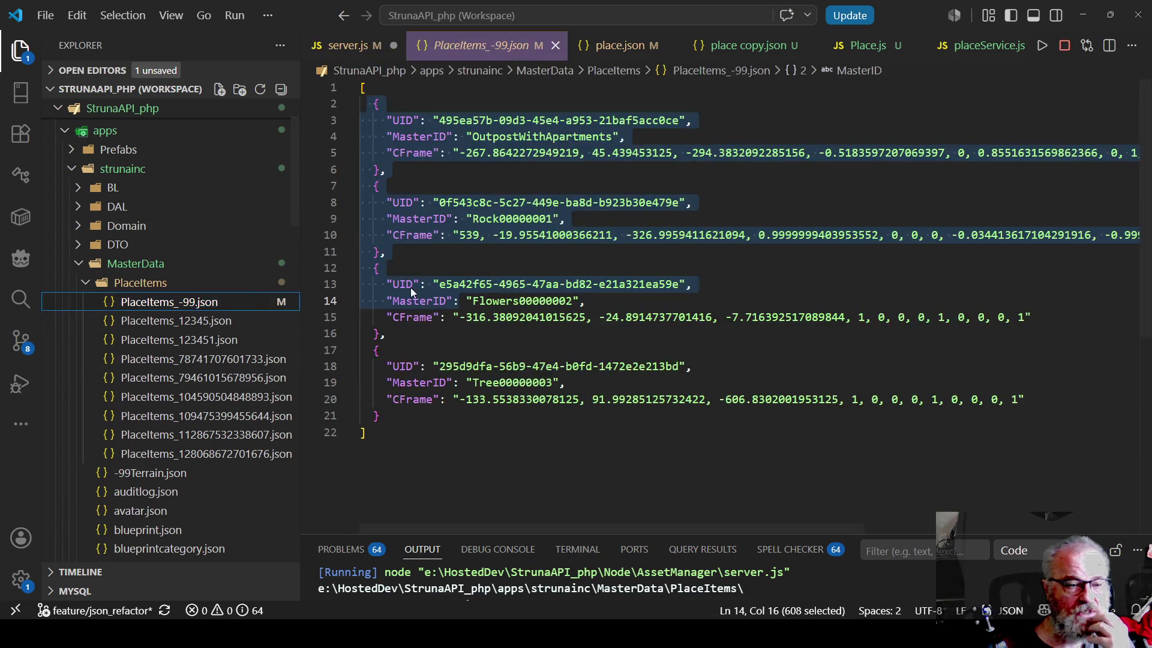
pyautogui.click(740, 207)
pyautogui.hotkey('ctrl', 'End')
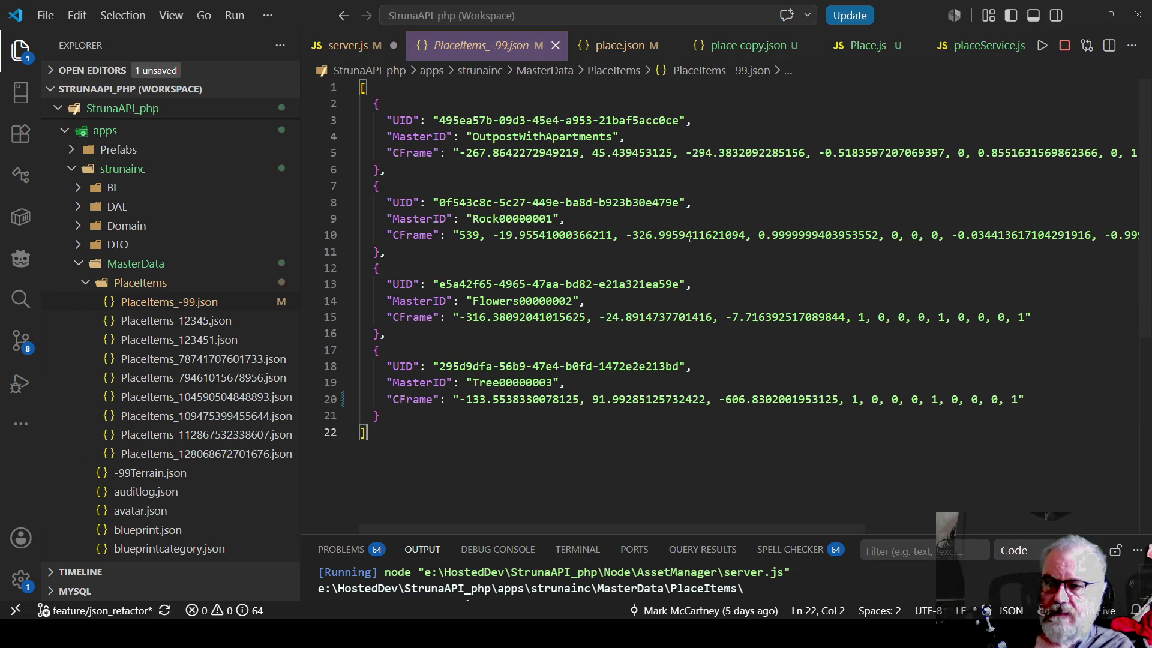
pyautogui.click(612, 48)
# Select the PlaceItems block in place.json, then return to the playtest and run forward
pyautogui.click(573, 201)
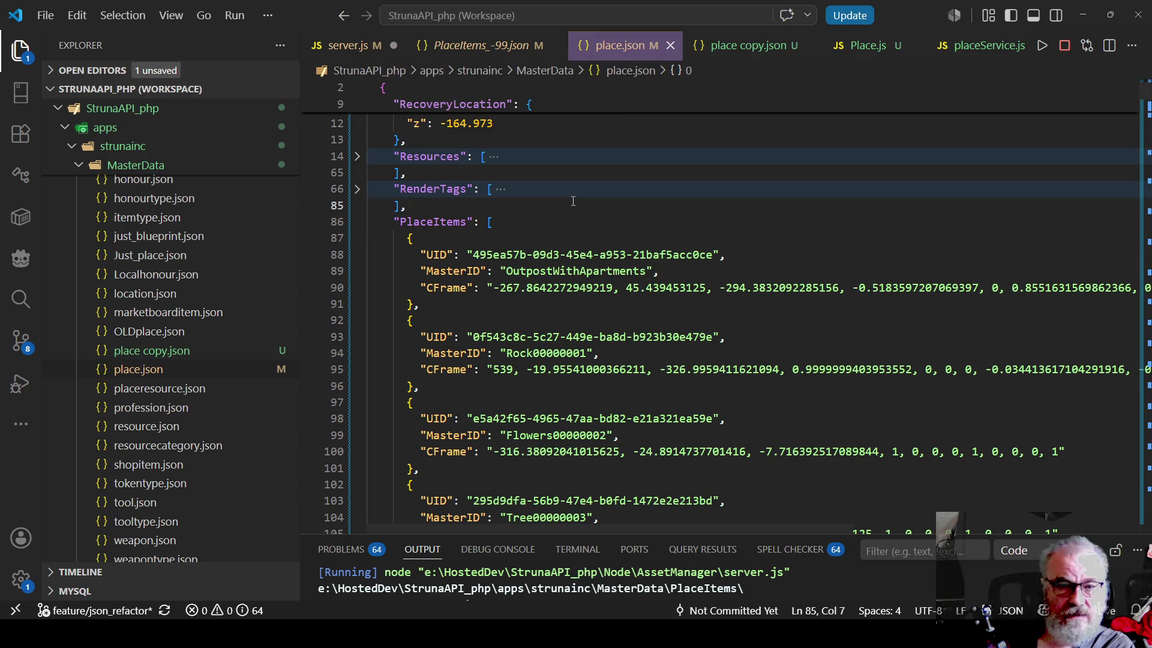
pyautogui.hotkey('ctrl', 'Home')
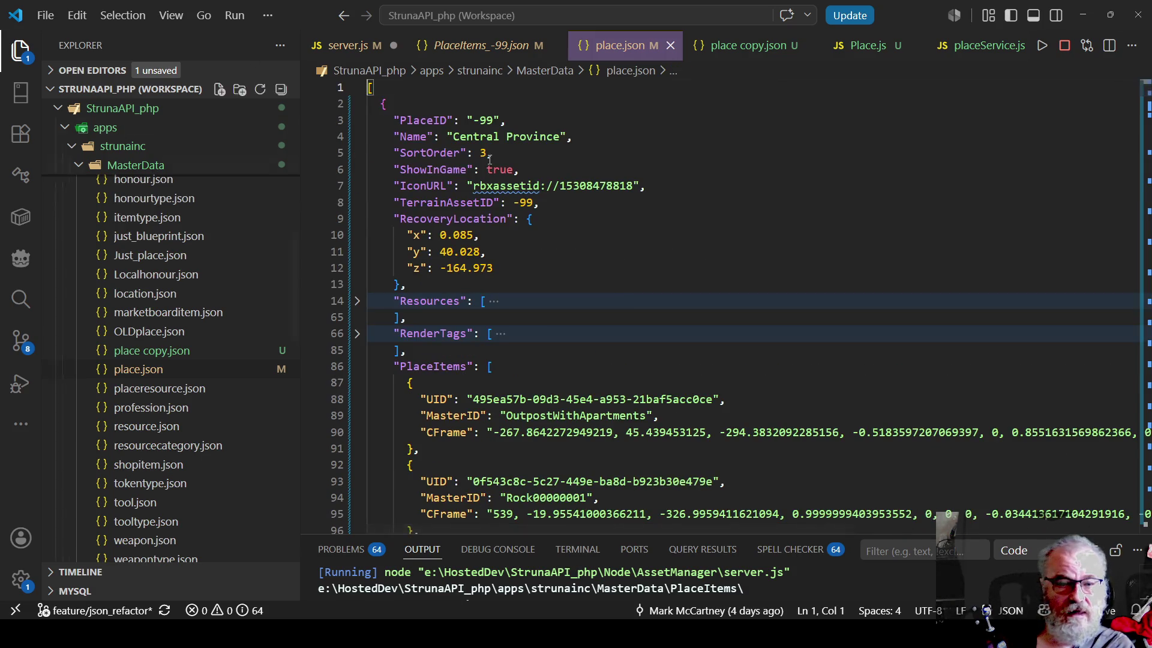
pyautogui.scroll(-2, 518, 342)
pyautogui.moveTo(394, 297)
pyautogui.mouseDown()
pyautogui.moveTo(468, 390)
pyautogui.moveTo(468, 322)
pyautogui.moveTo(468, 373)
pyautogui.moveTo(419, 424)
pyautogui.mouseUp()
pyautogui.hotkey('alt', 'Tab')
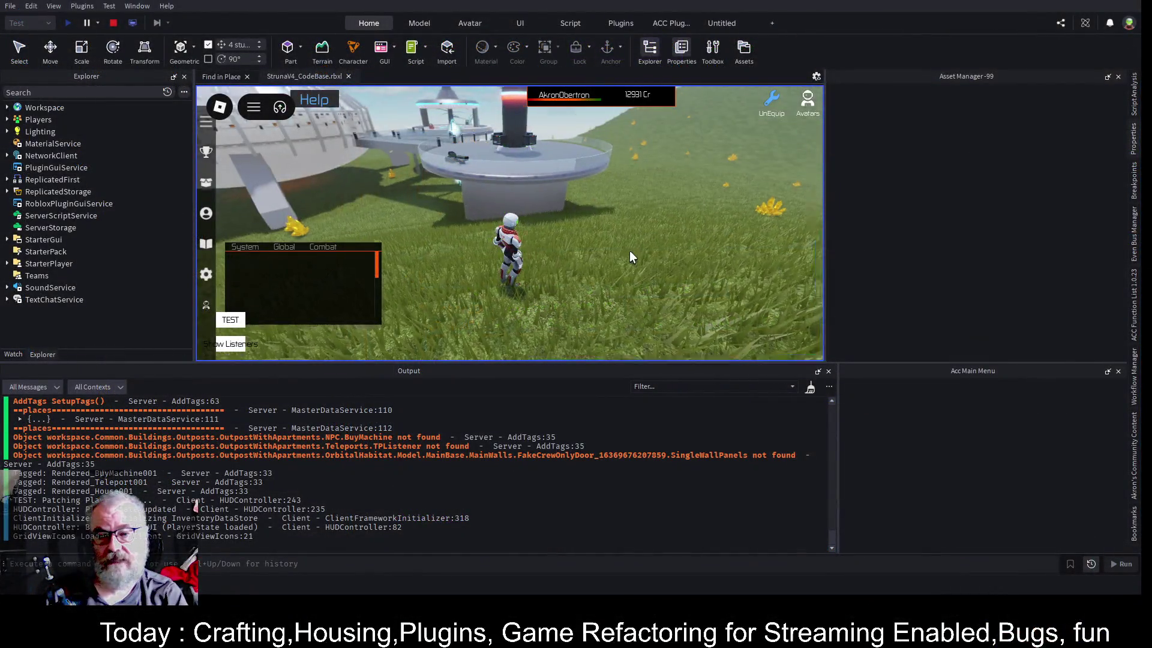
pyautogui.press('w')
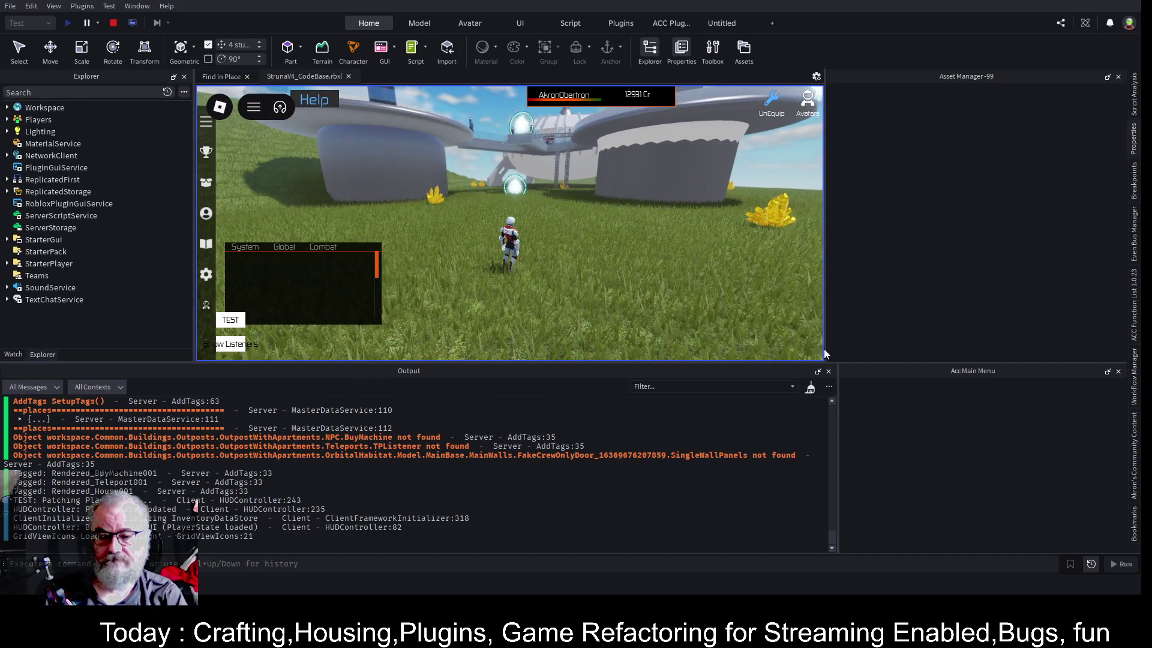
# Widen and heighten the game view and output log by dragging the panel splitters
pyautogui.moveTo(825, 333); pyautogui.dragTo(958, 328)
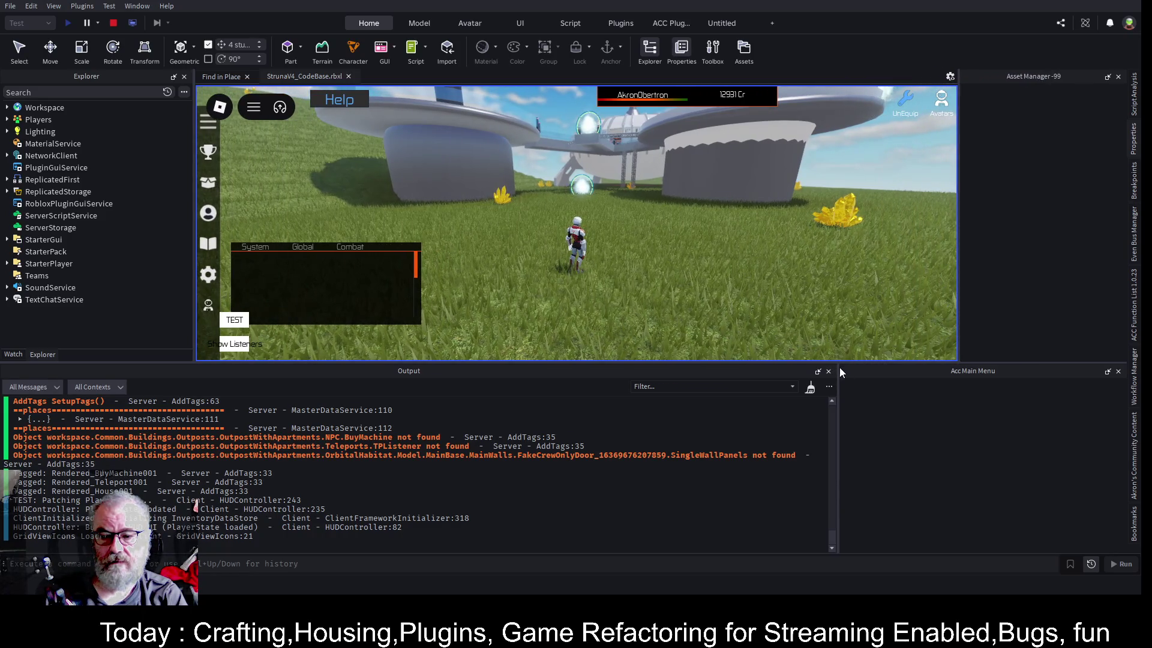
pyautogui.moveTo(838, 371); pyautogui.dragTo(963, 381)
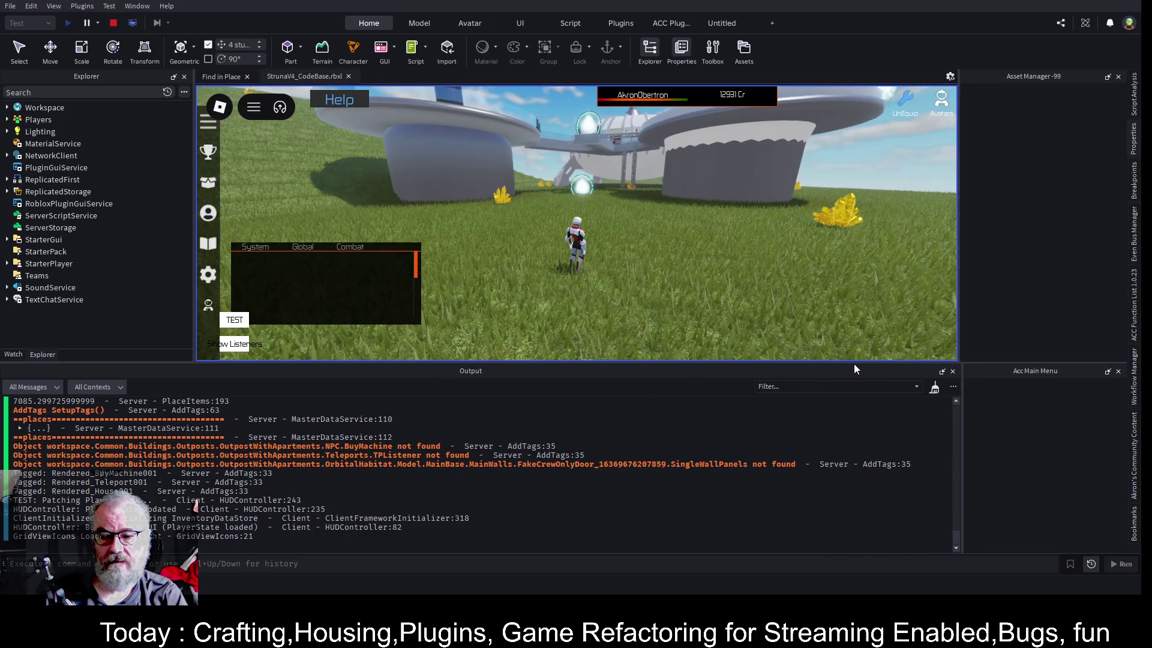
pyautogui.moveTo(857, 362); pyautogui.dragTo(861, 467)
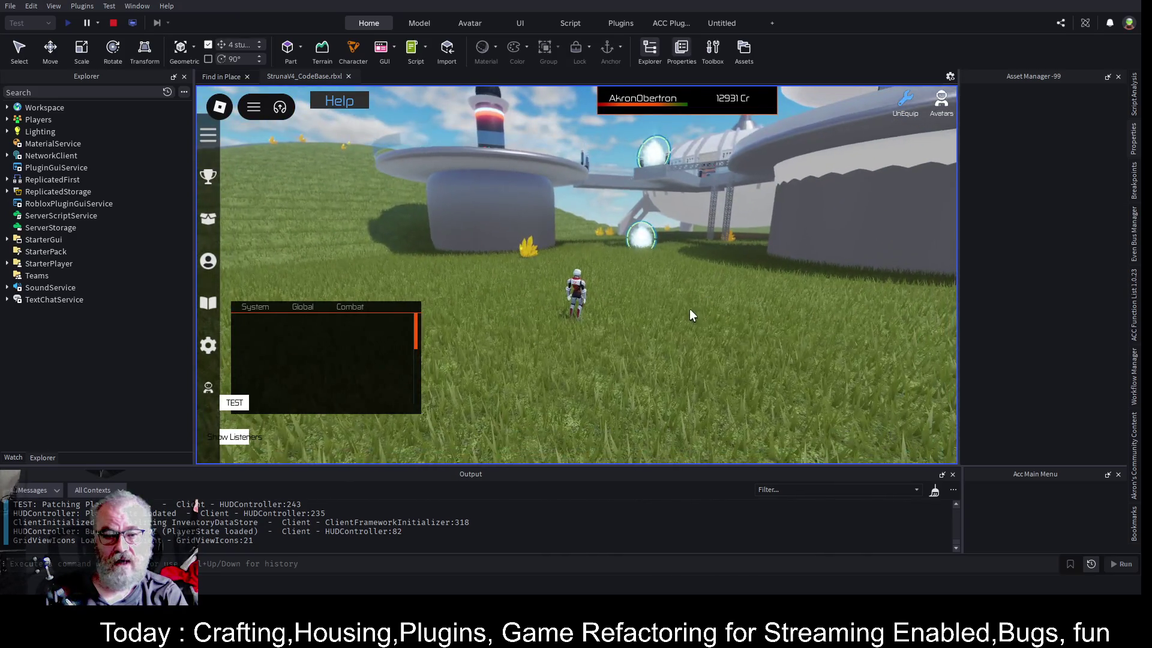
# Run to the teleporter and pick Central Province from its Destinations list
pyautogui.press('a')
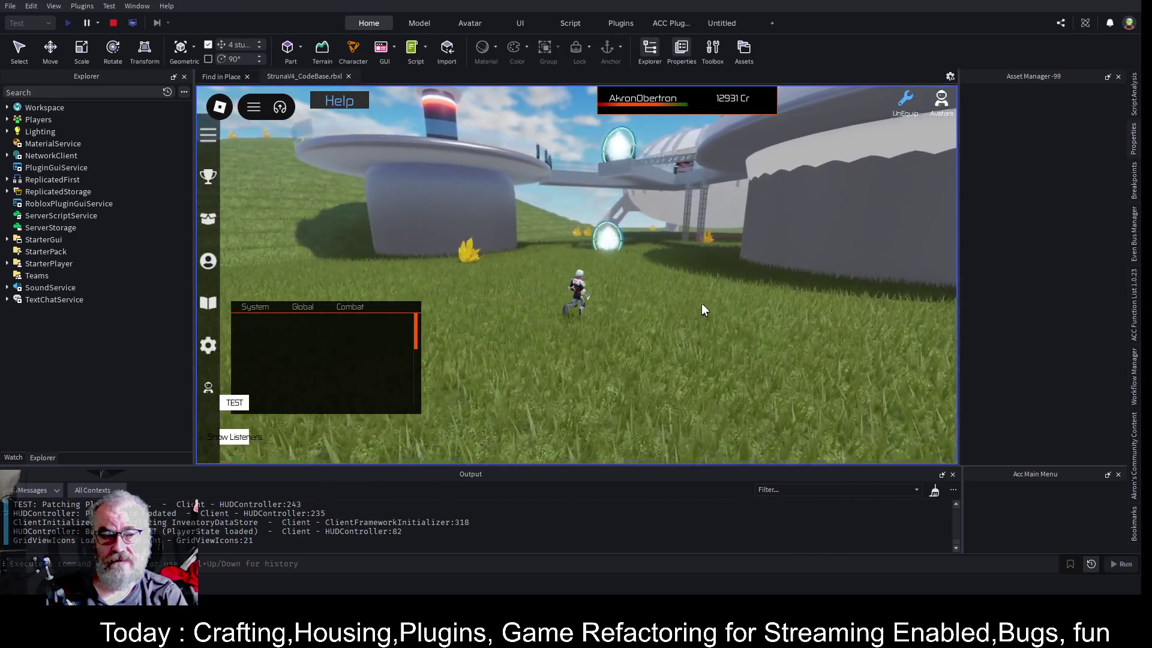
pyautogui.press('w')
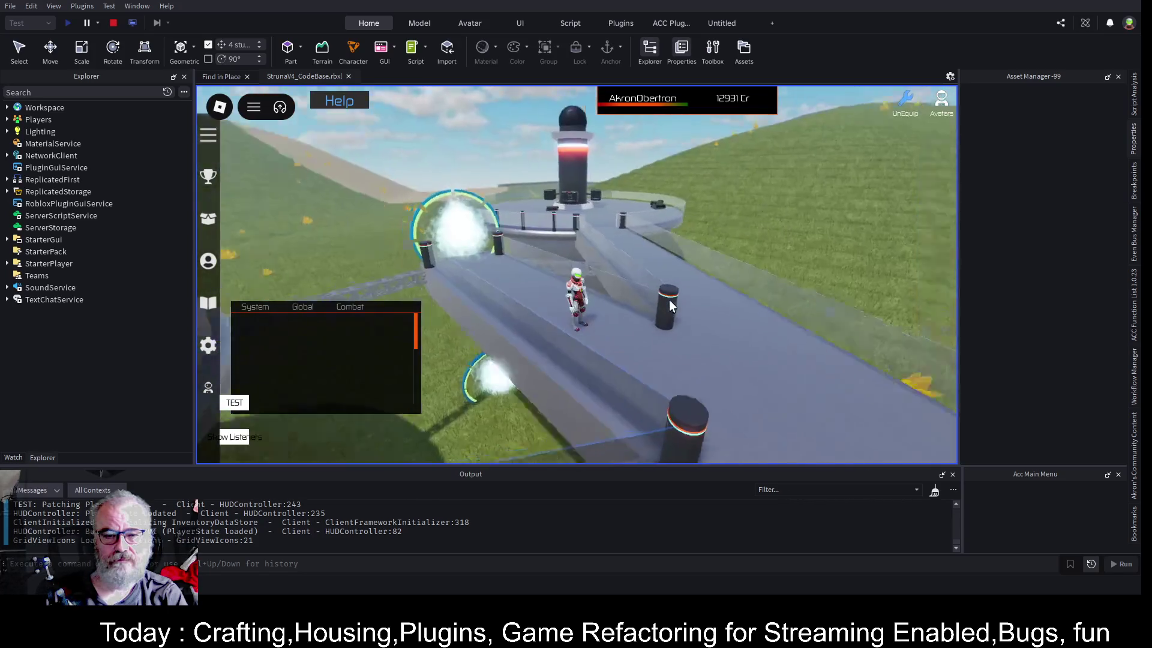
pyautogui.press('w')
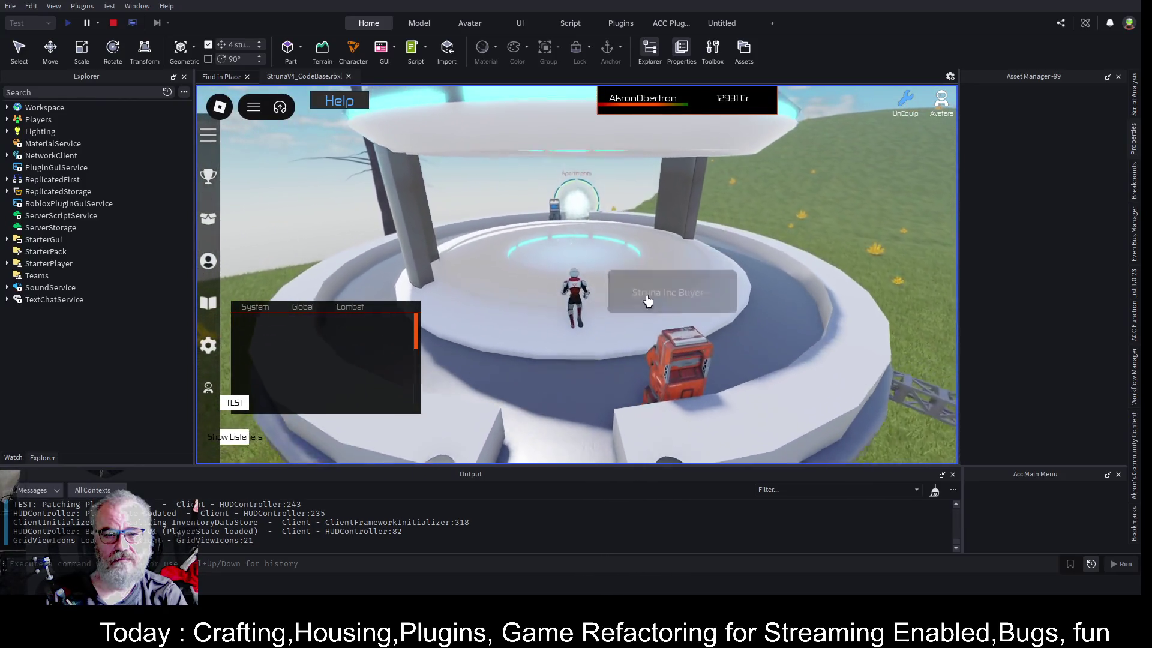
pyautogui.press('e')
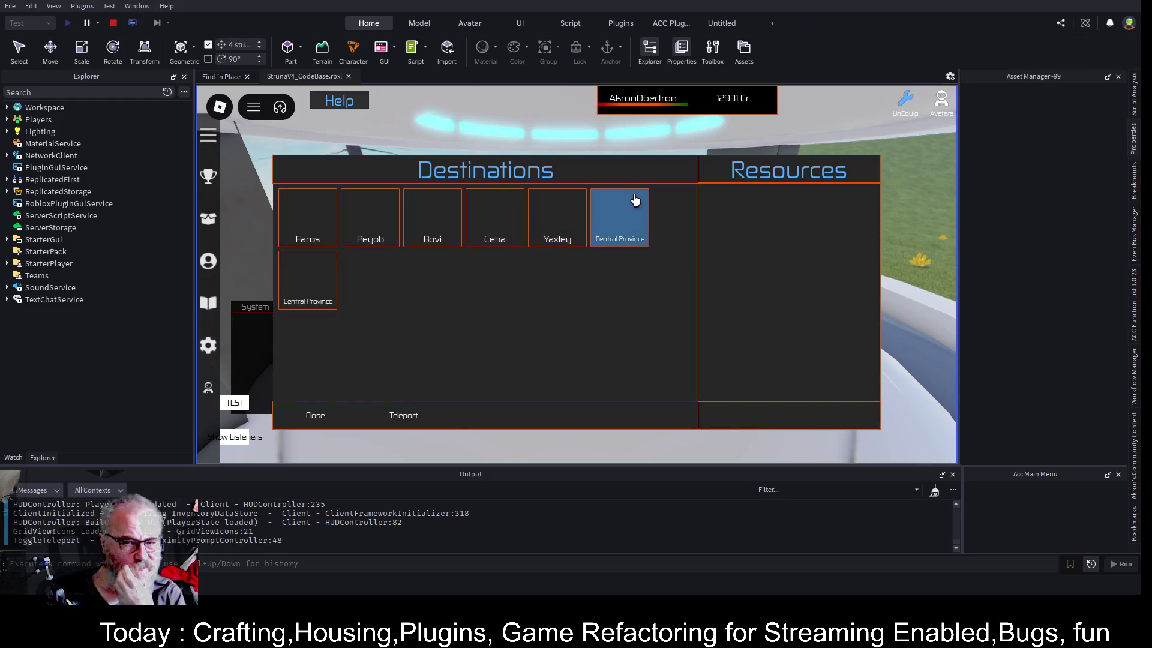
pyautogui.click(636, 241)
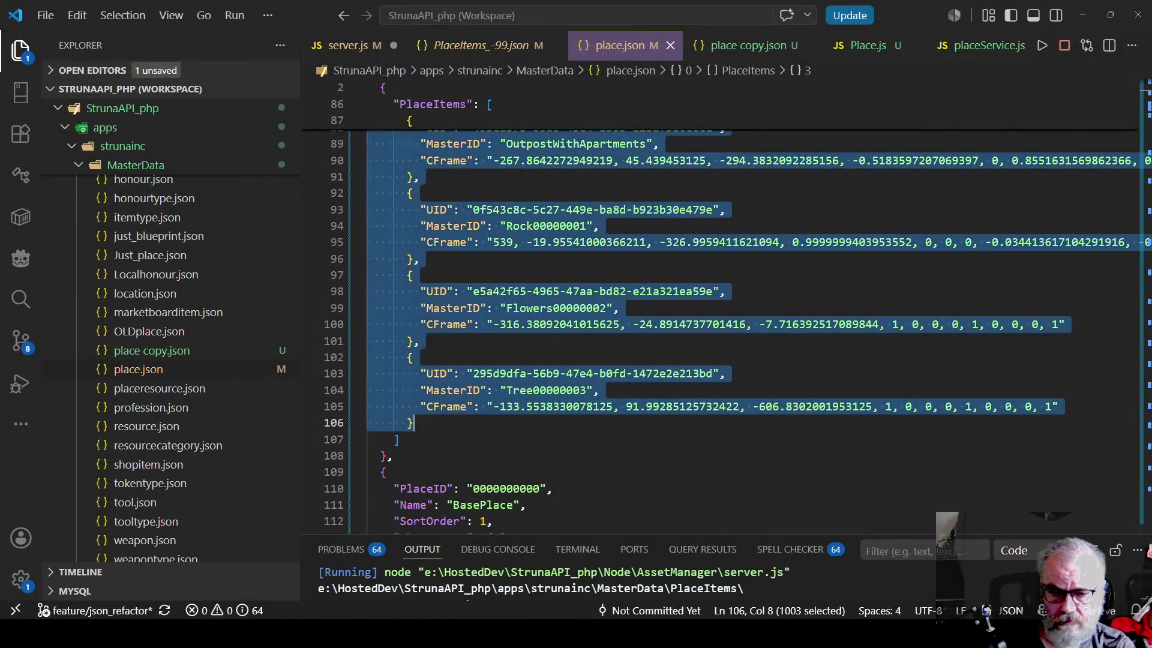
# Replace place -99's Name "Central Province" with "Alpha" in place.json and save
pyautogui.click(670, 276)
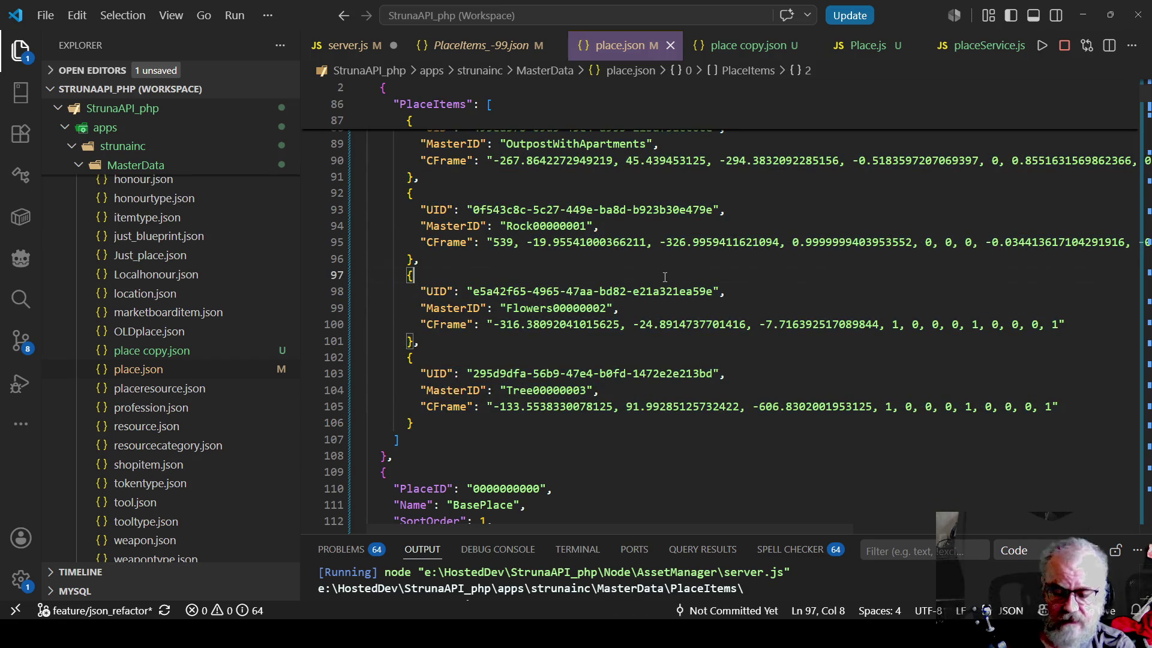
pyautogui.hotkey('ctrl', 'Home')
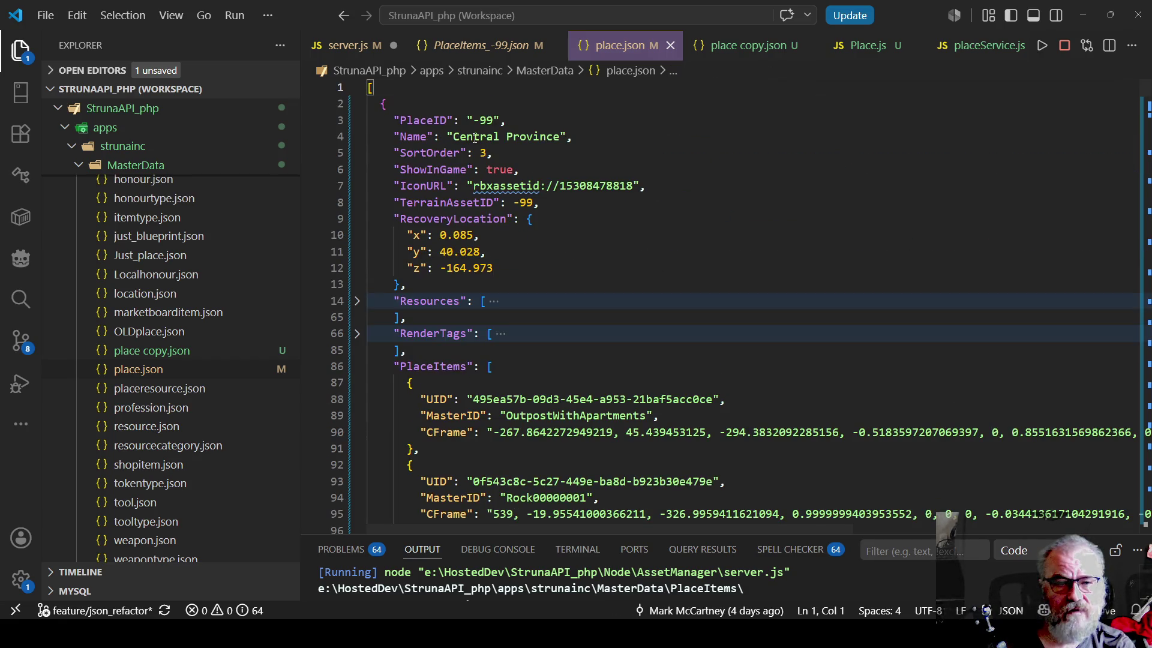
pyautogui.click(475, 137)
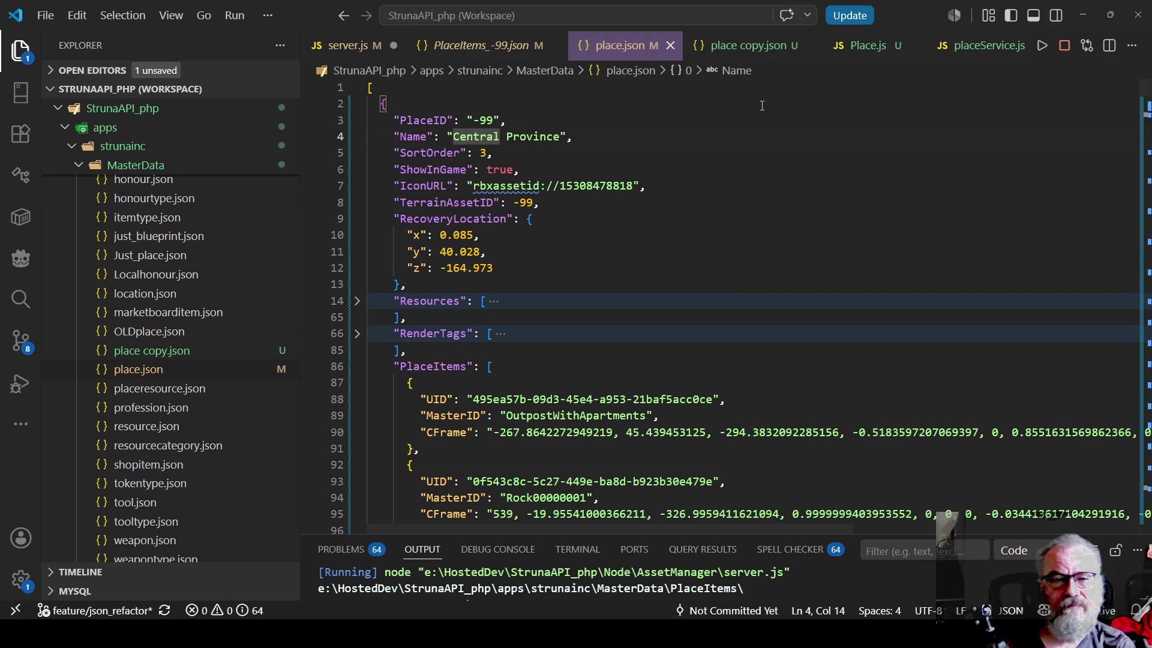
pyautogui.hotkey('ctrl', 'shift', 'Right')
pyautogui.hotkey('ctrl', 'shift', 'Right')
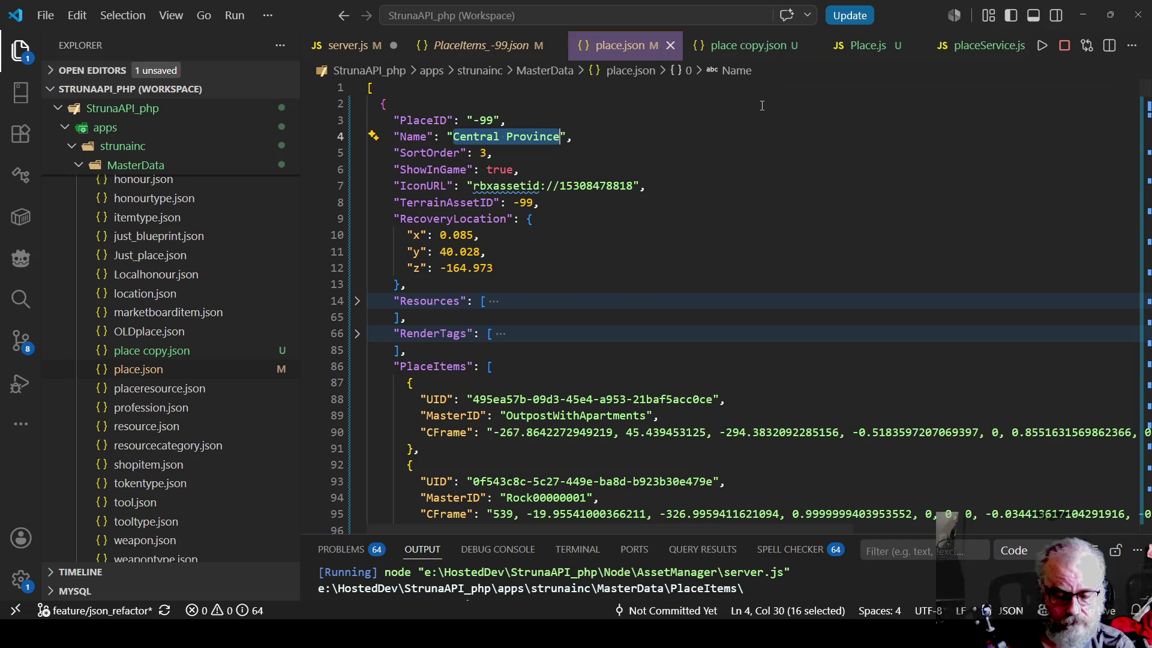
pyautogui.write('De')
pyautogui.write('velop')
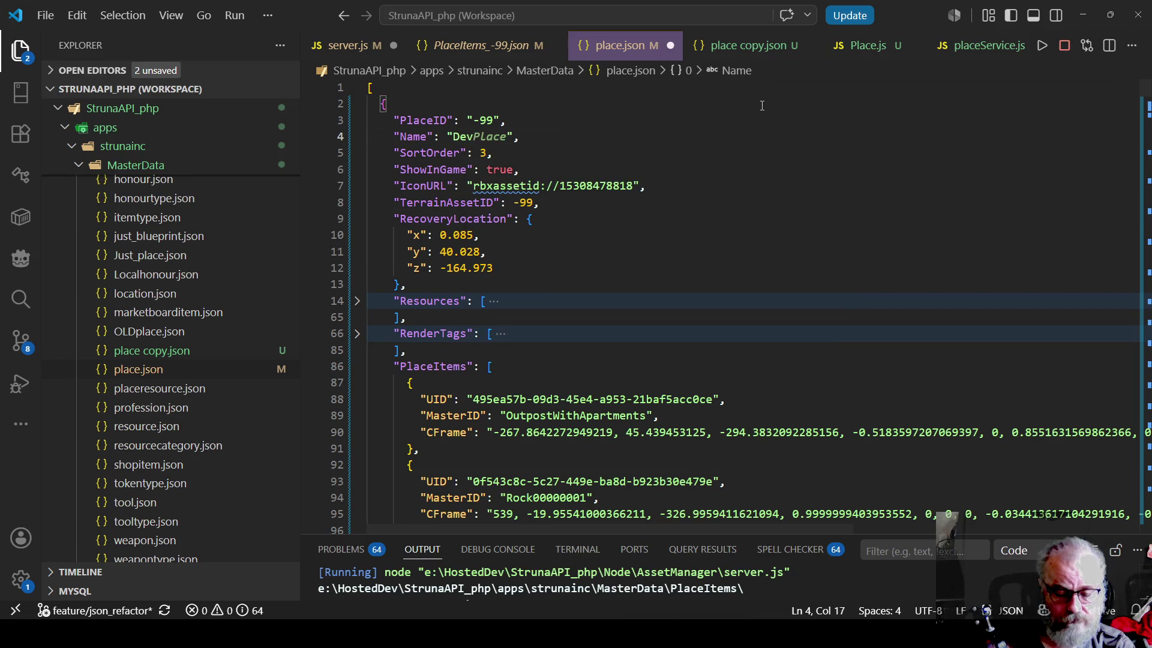
pyautogui.write('ment ')
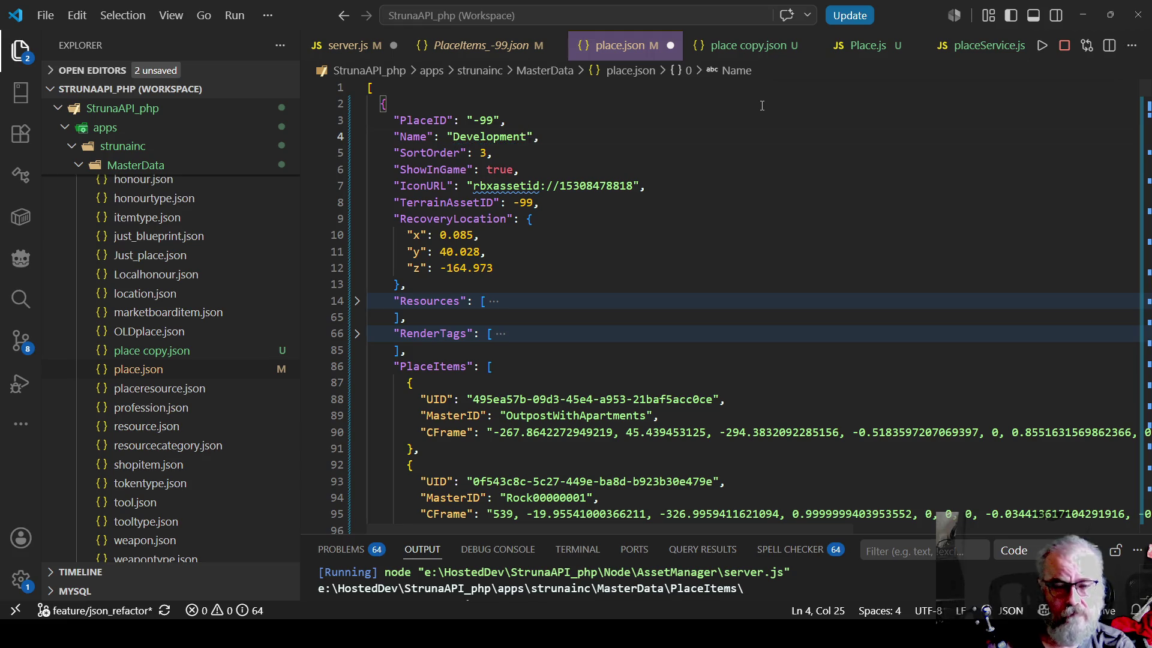
pyautogui.write('Plac')
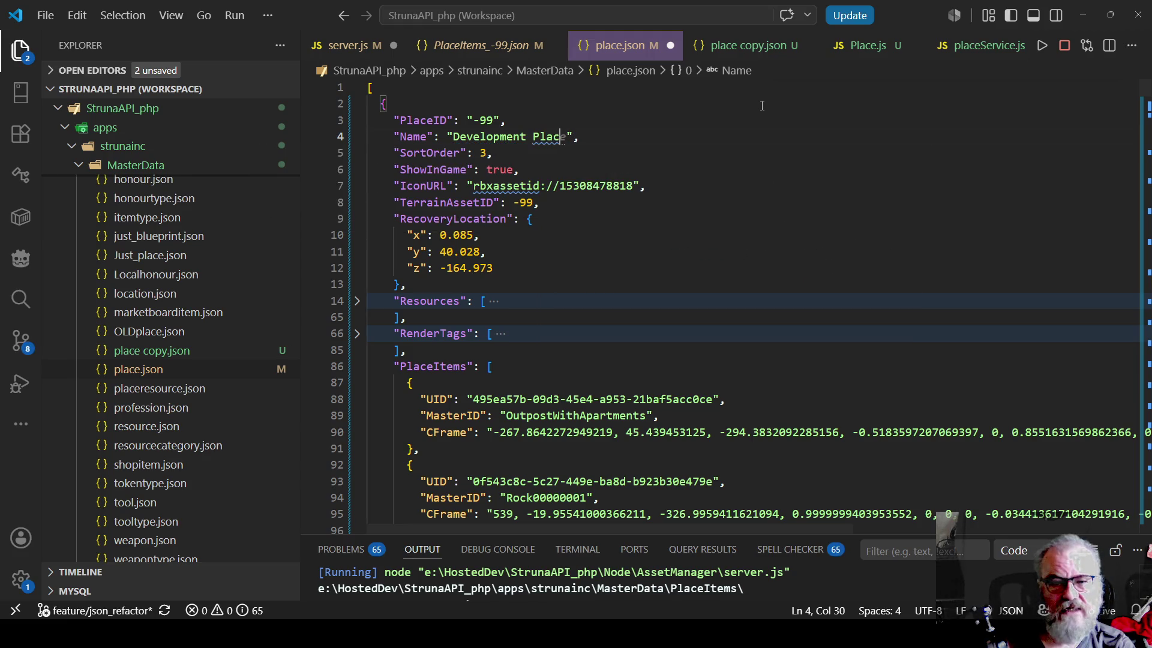
pyautogui.press('BackSpace')
pyautogui.press('BackSpace')
pyautogui.press('Escape')
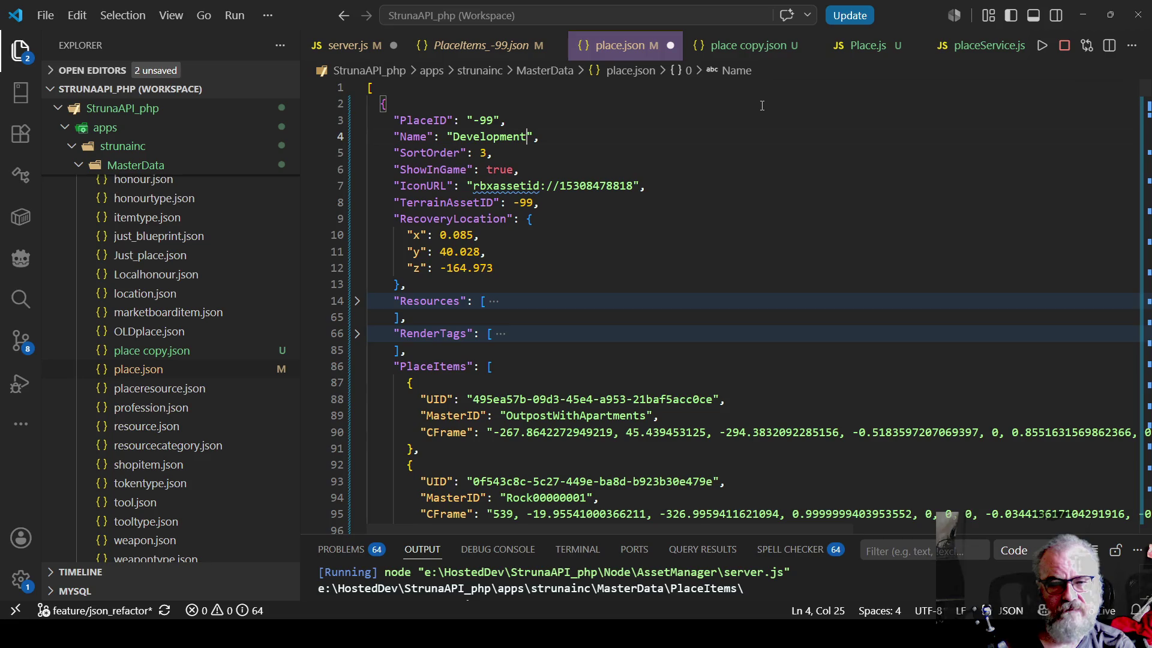
pyautogui.hotkey('ctrl', 'shift', 'Left')
pyautogui.write('Alpha')
pyautogui.hotkey('ctrl', 's')
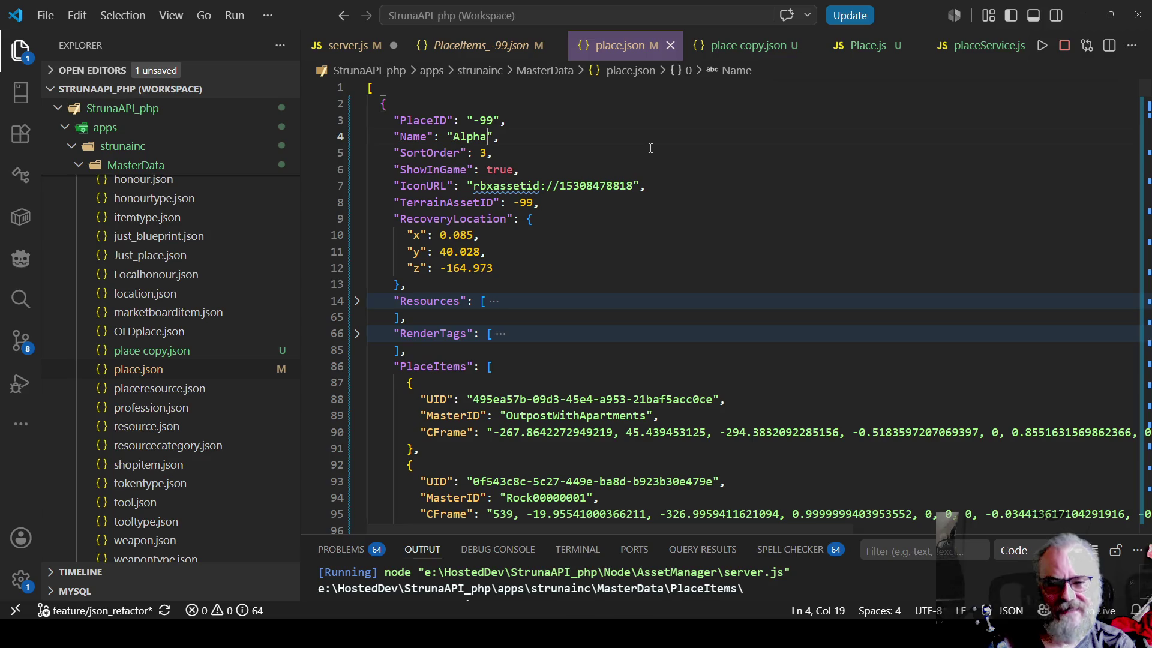
# Move the caret to the end of the Name line in place.json
pyautogui.press('End')
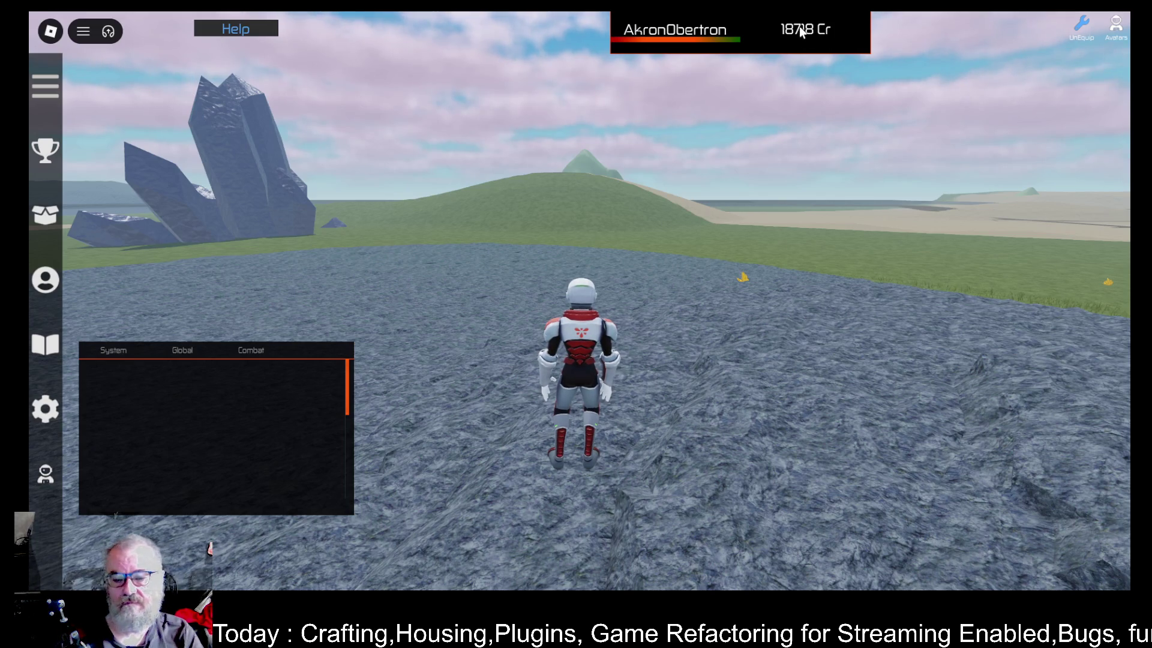
# Walk the character over to the jeep and get in
pyautogui.press('Left')
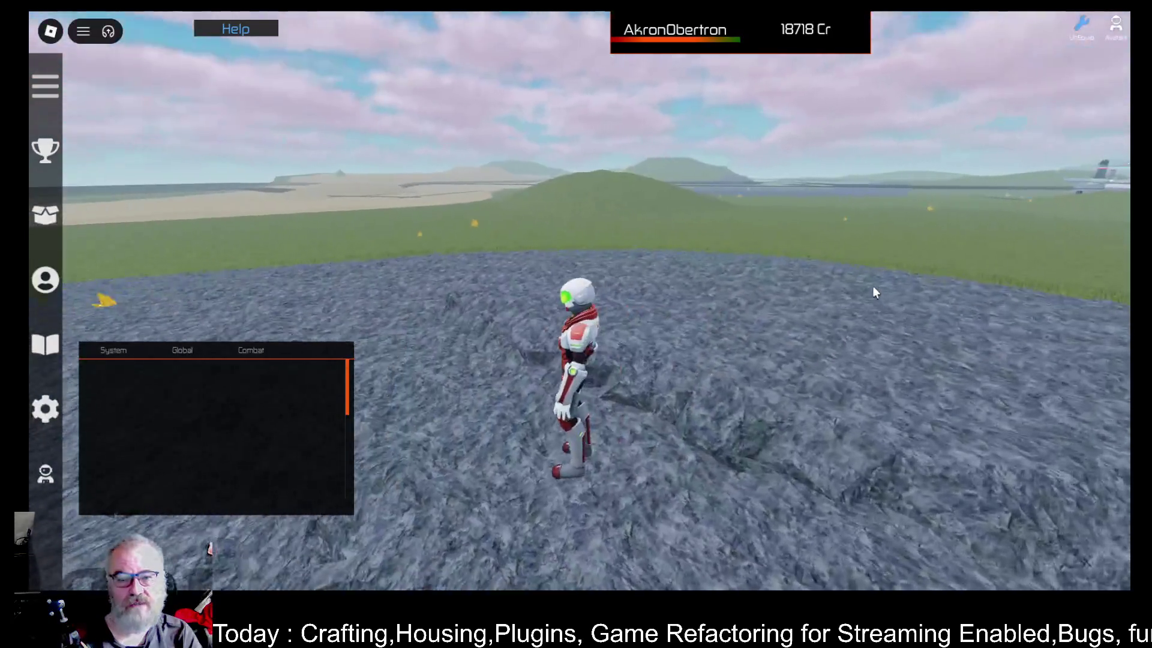
pyautogui.press('Left')
pyautogui.press('w')
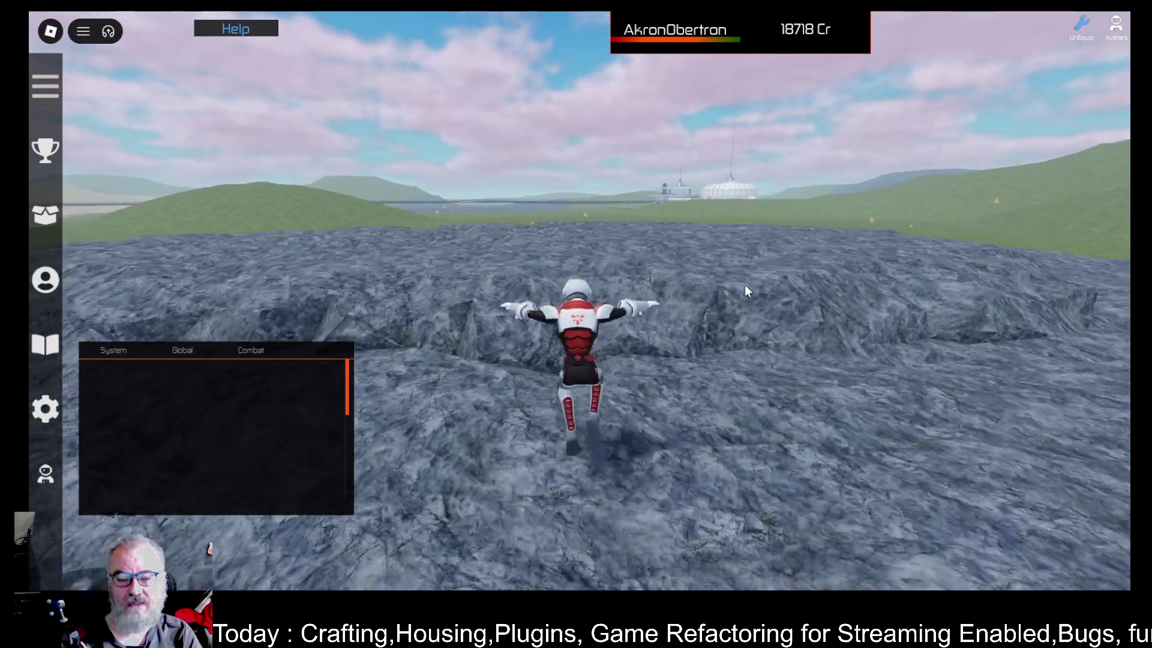
pyautogui.press('d')
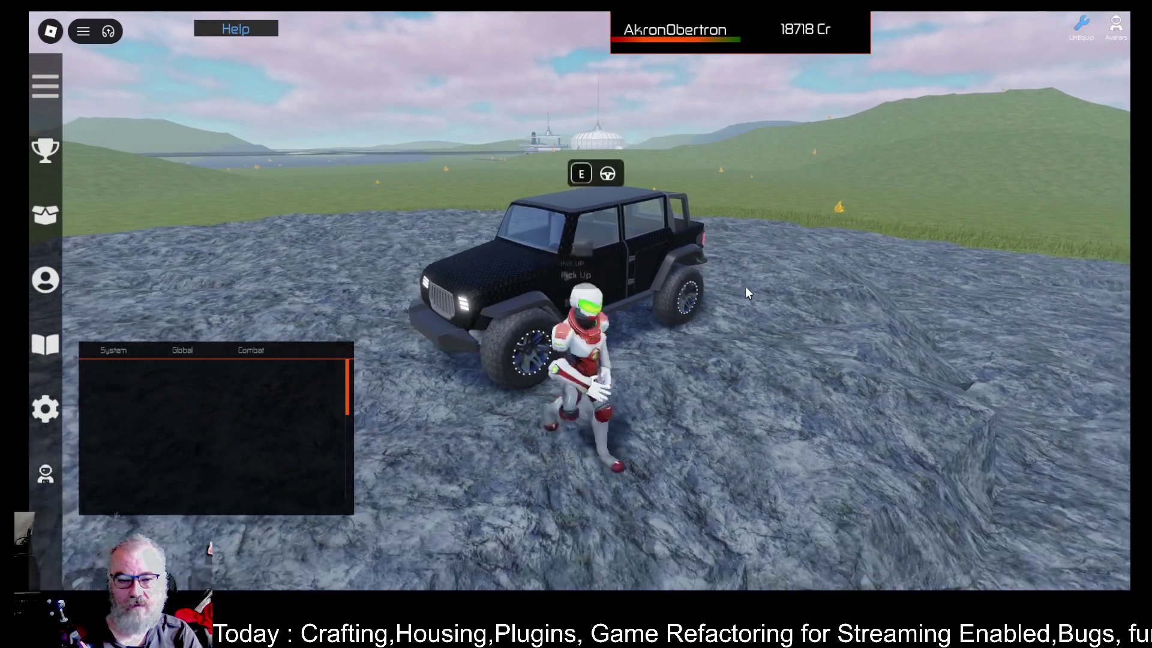
pyautogui.press('e')
# Drive the jeep across the grass to between the tower and the dome
pyautogui.press('w')
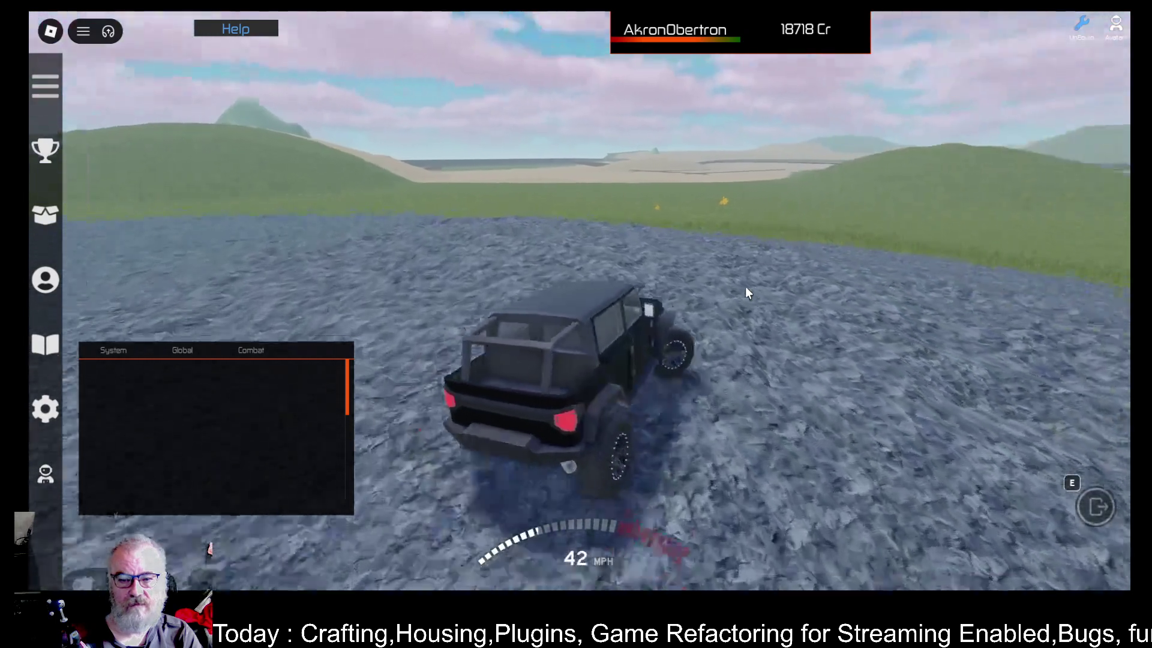
pyautogui.press('w')
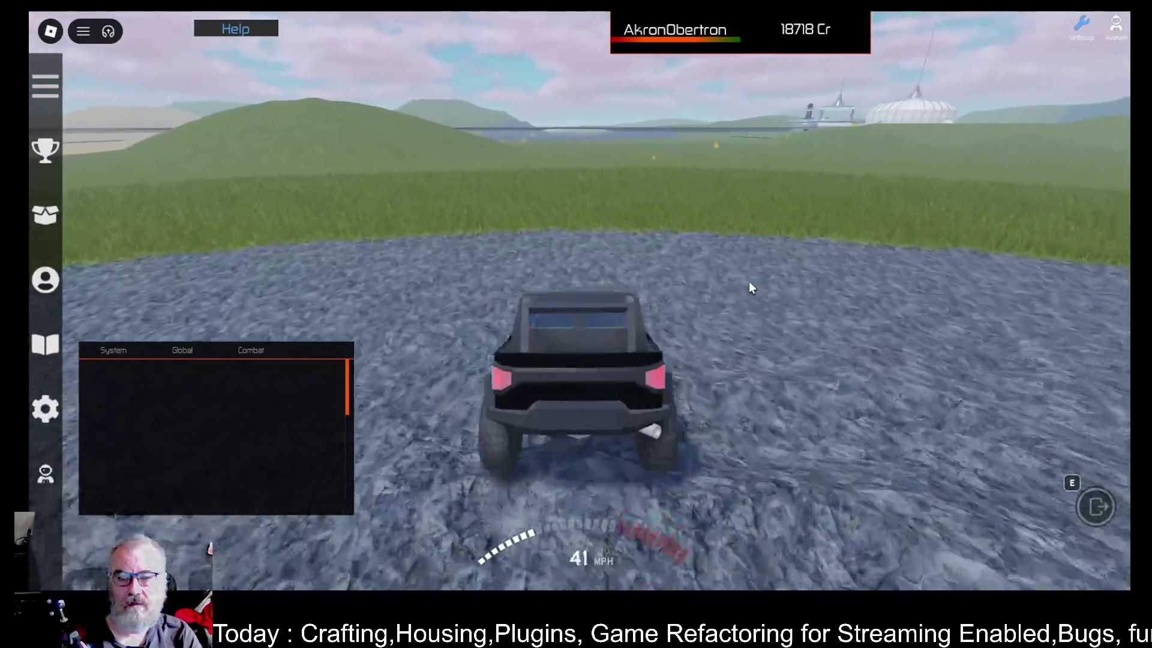
pyautogui.press('w')
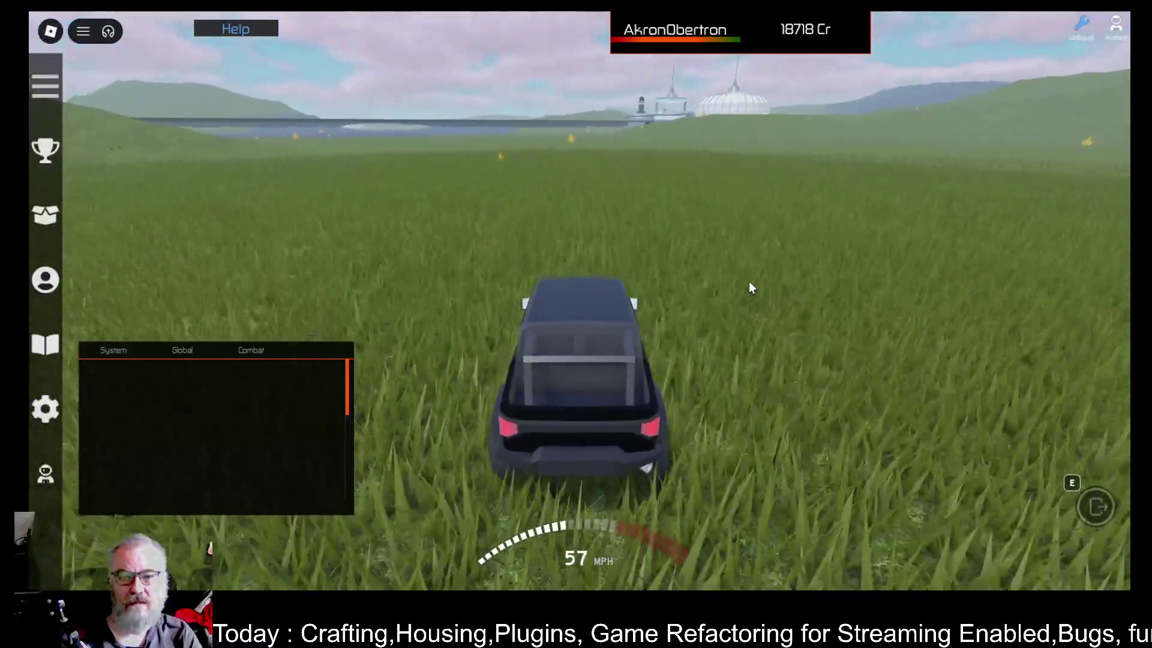
pyautogui.press('w')
pyautogui.press('w')
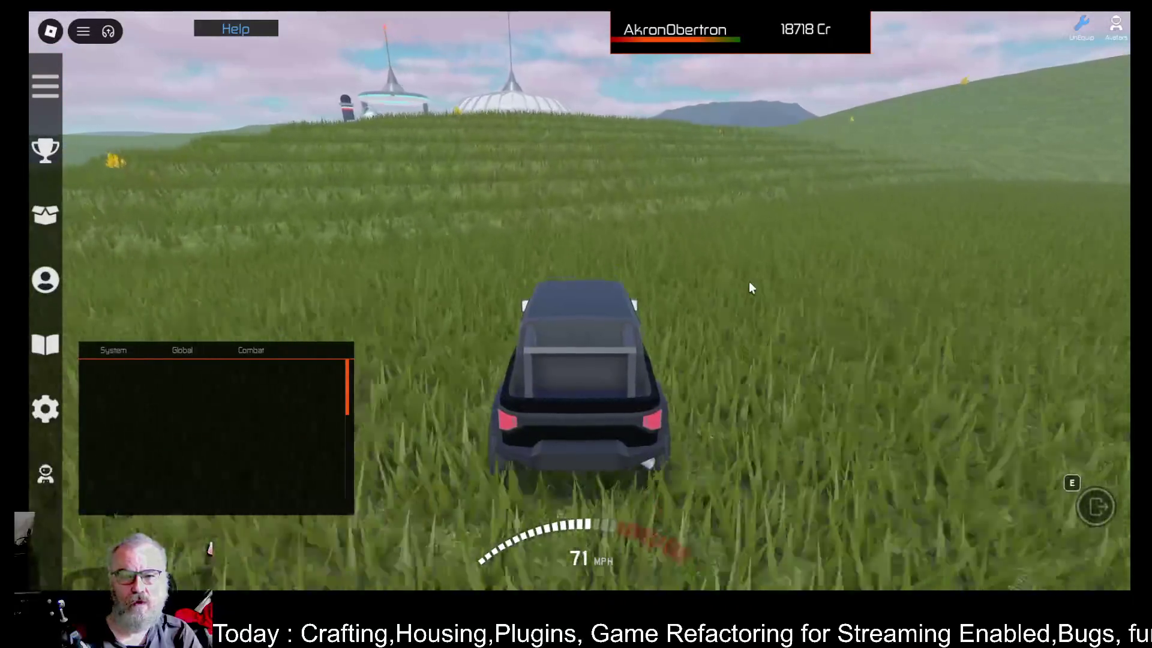
pyautogui.press('s')
pyautogui.press('a')
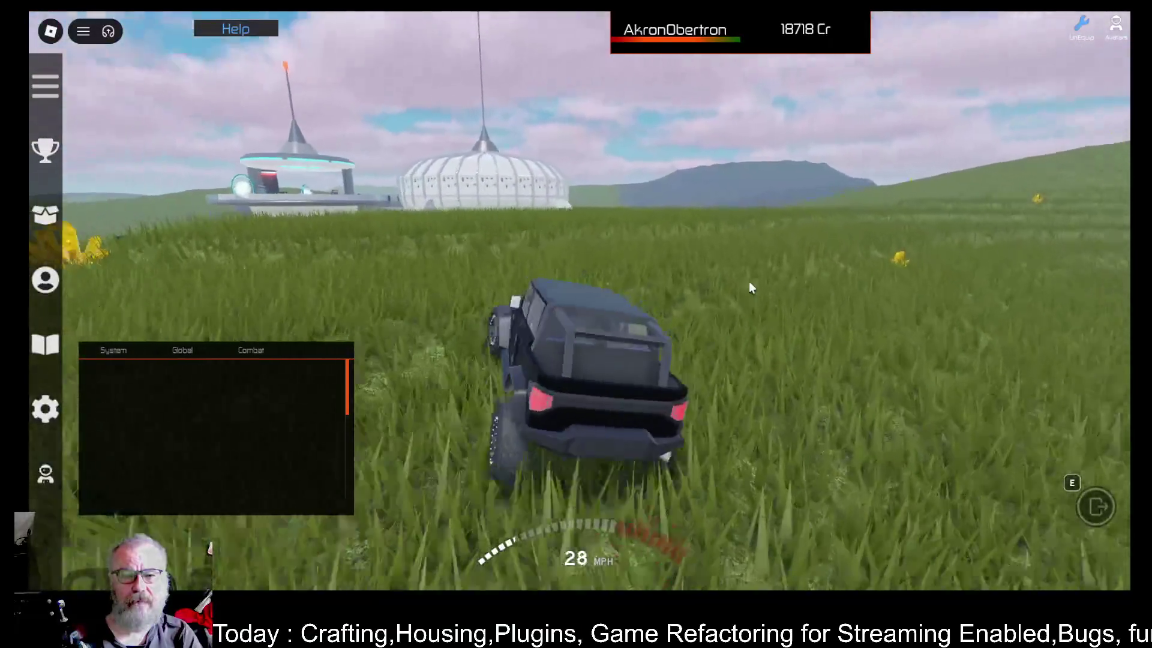
pyautogui.press('w')
pyautogui.press('a')
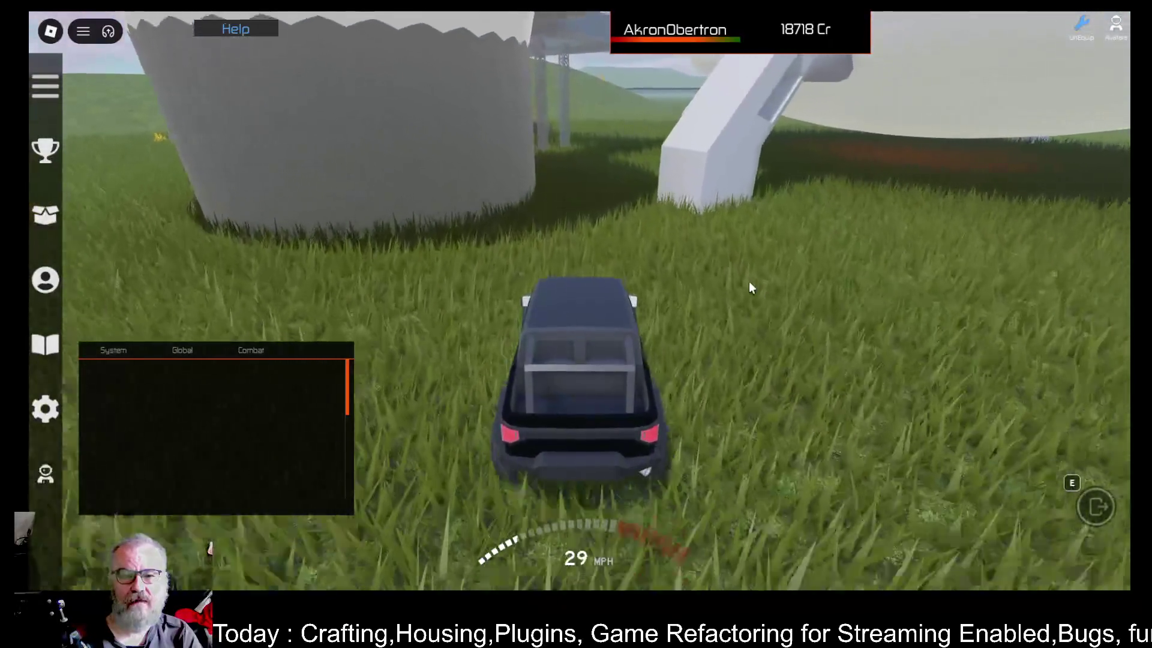
pyautogui.press('w')
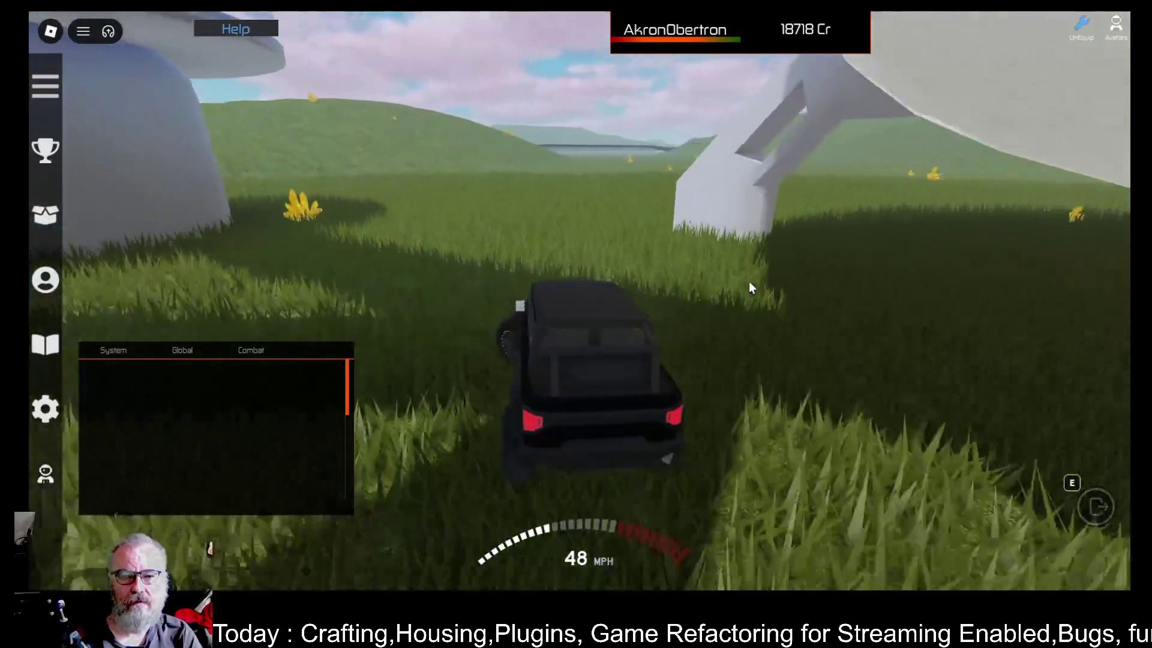
# Leave the jeep, run onto the Apartments portal platform and choose Alpha as destination
pyautogui.press('e')
pyautogui.press('w')
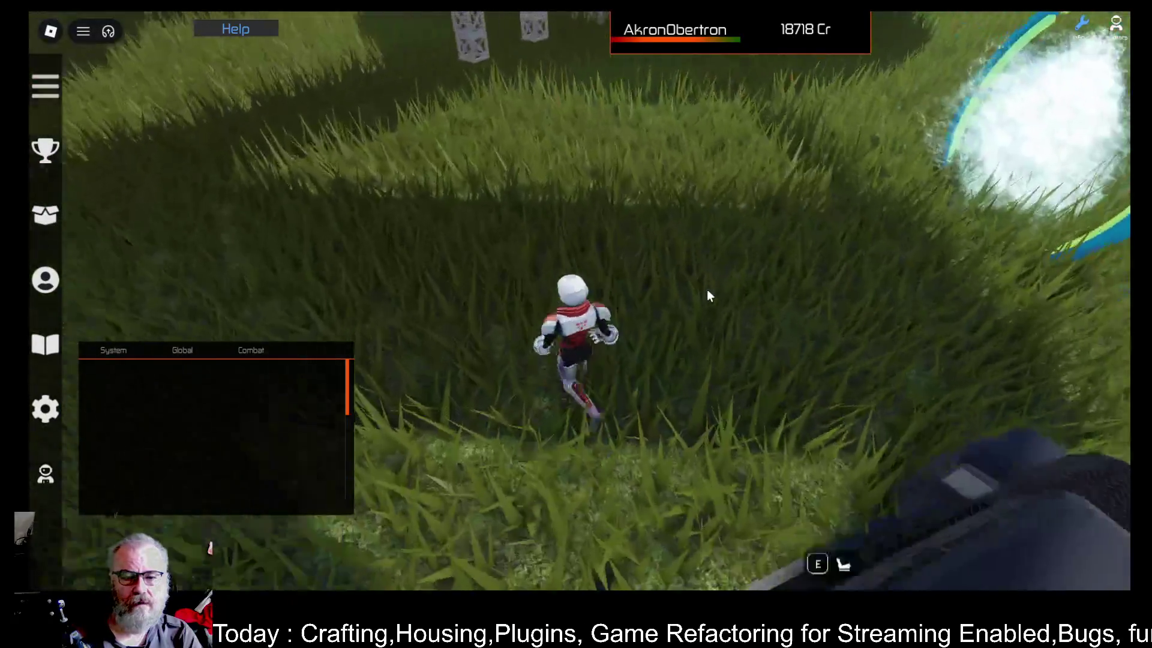
pyautogui.press('d')
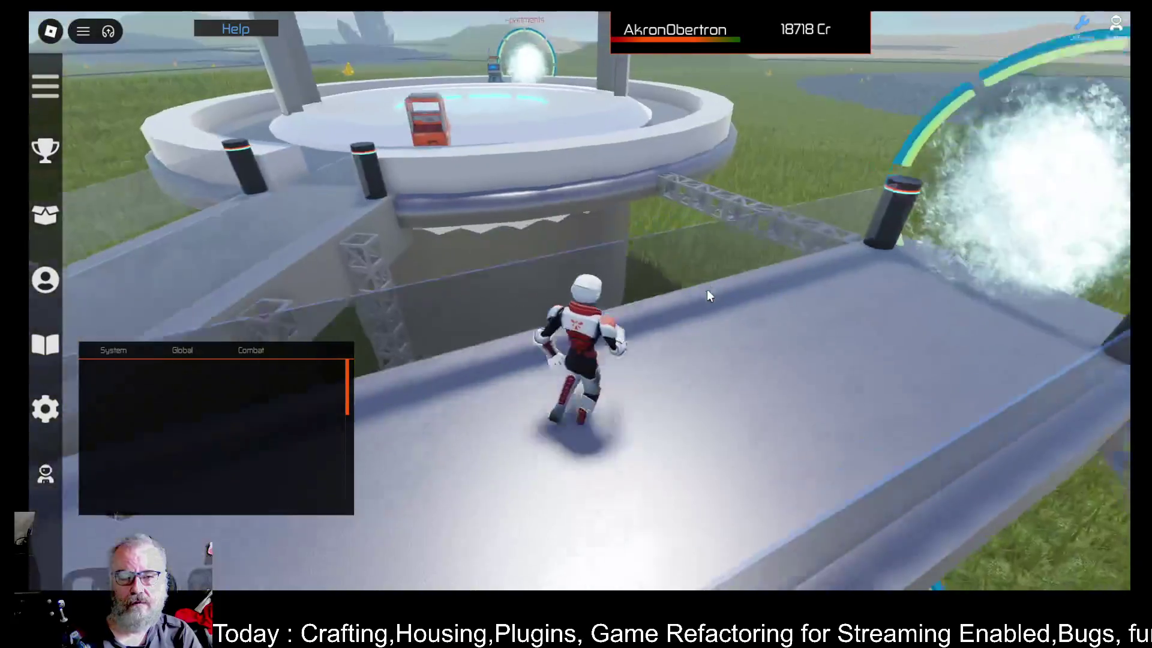
pyautogui.press('w')
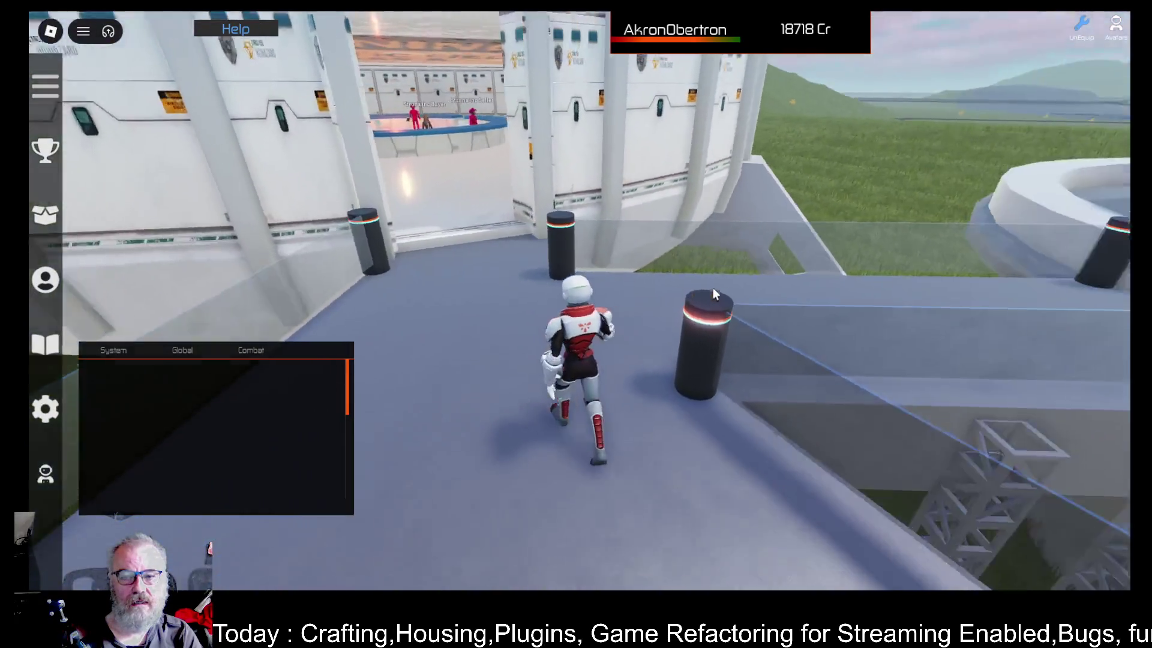
pyautogui.press('d')
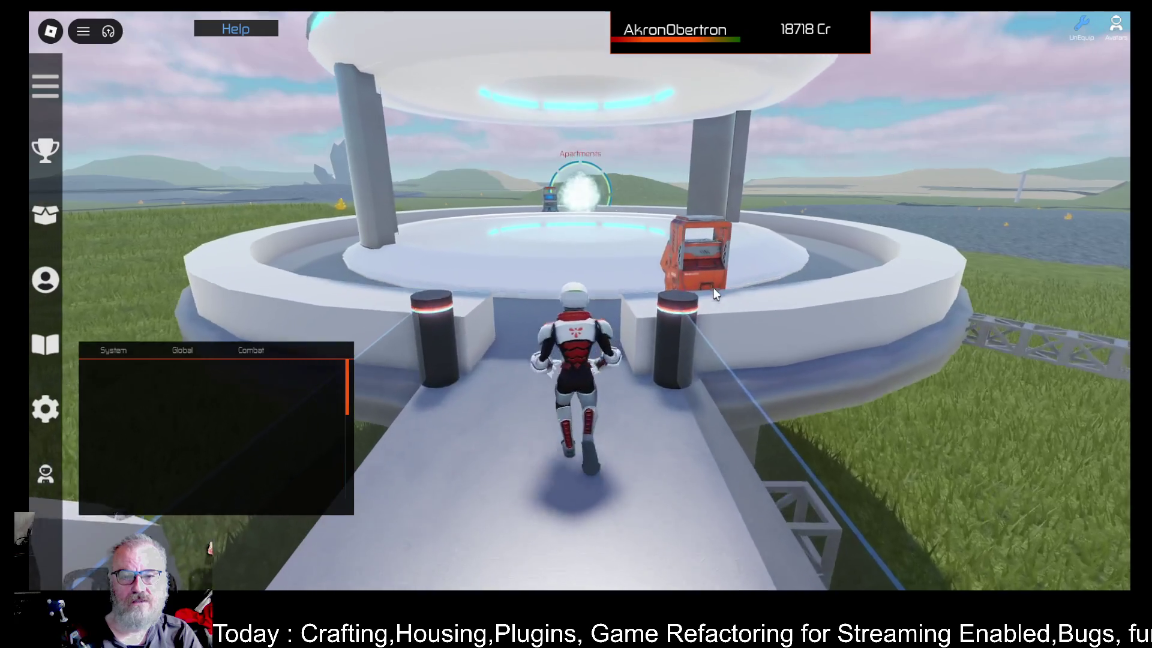
pyautogui.press('w')
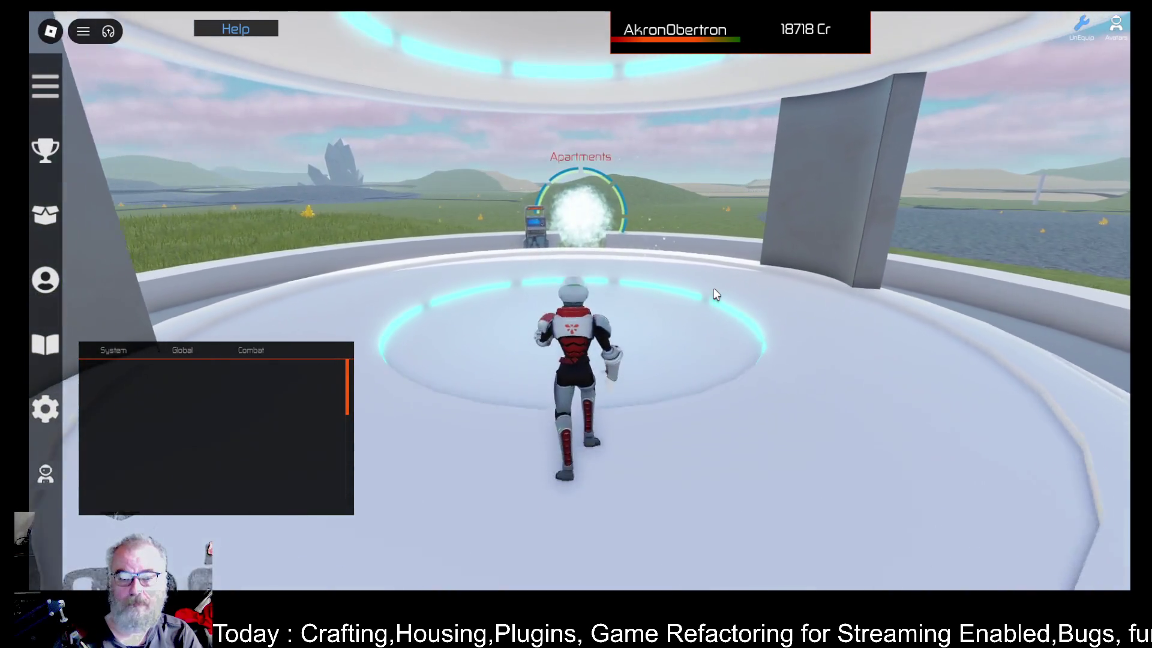
pyautogui.press('e')
pyautogui.click(547, 180)
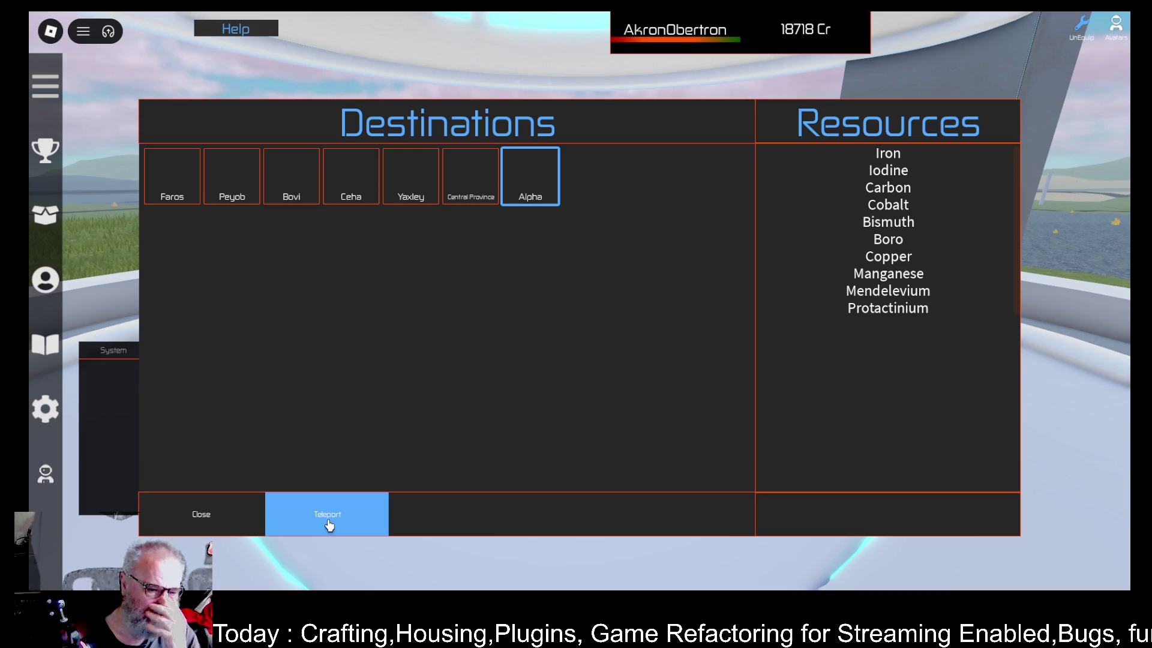
# Teleport the character to the Alpha destination from the Destinations panel
pyautogui.click(329, 525)
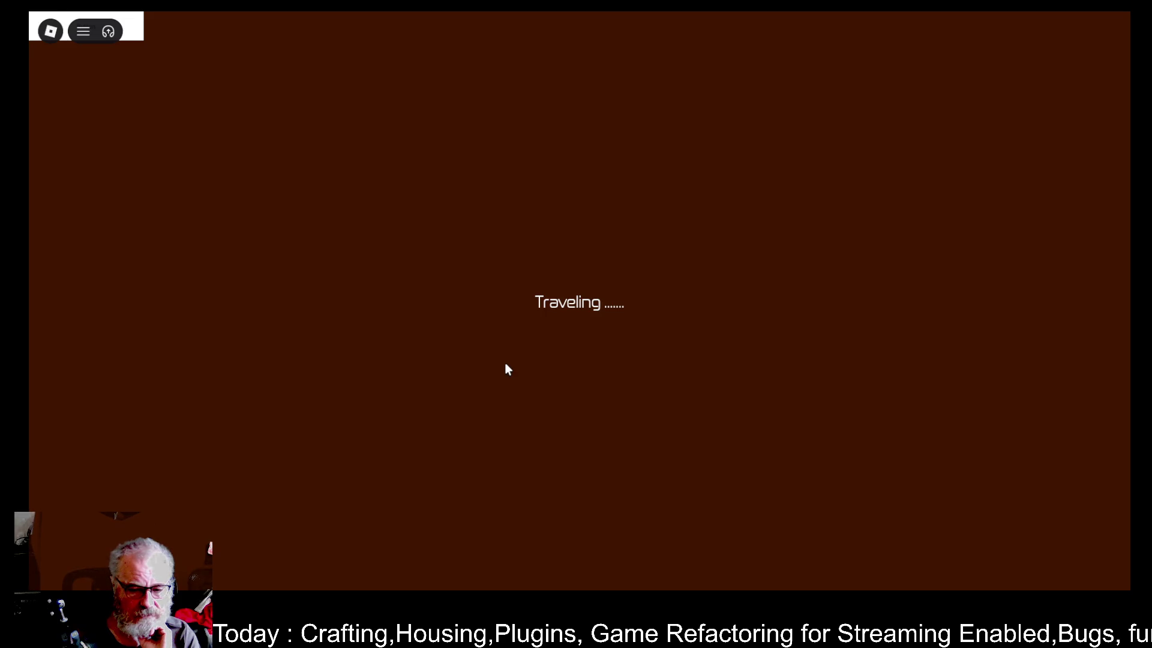
# Check the Developer Console log for the Invalid placeId error, then close the console
pyautogui.press('F9')
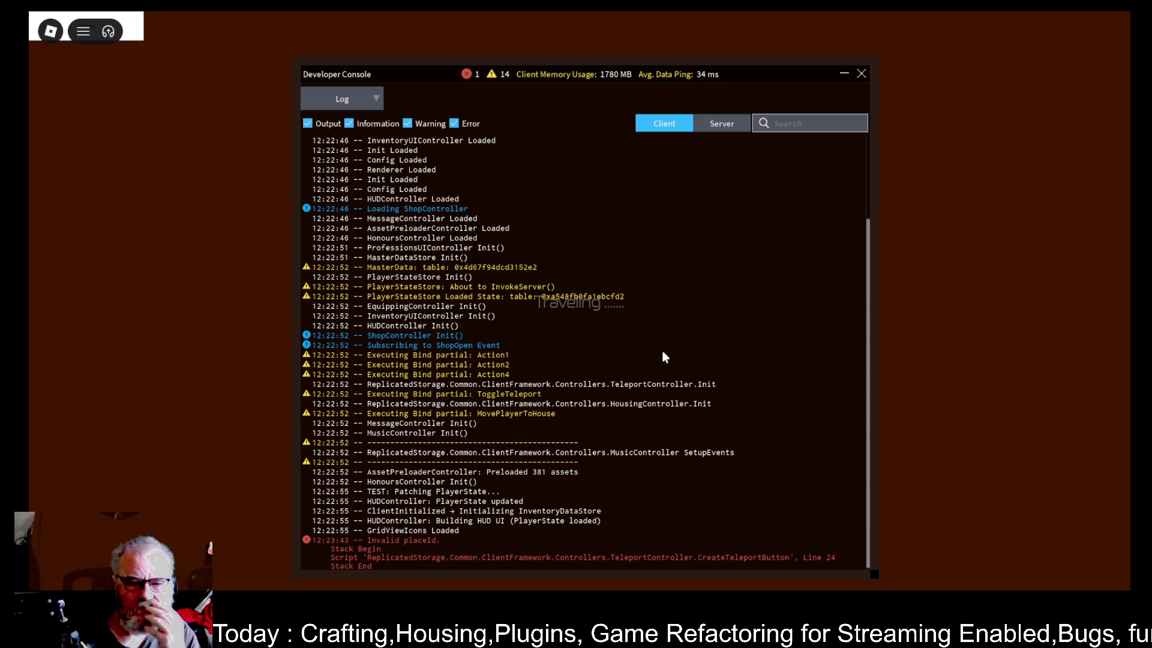
pyautogui.scroll(3, 663, 356)
pyautogui.scroll(-3, 663, 354)
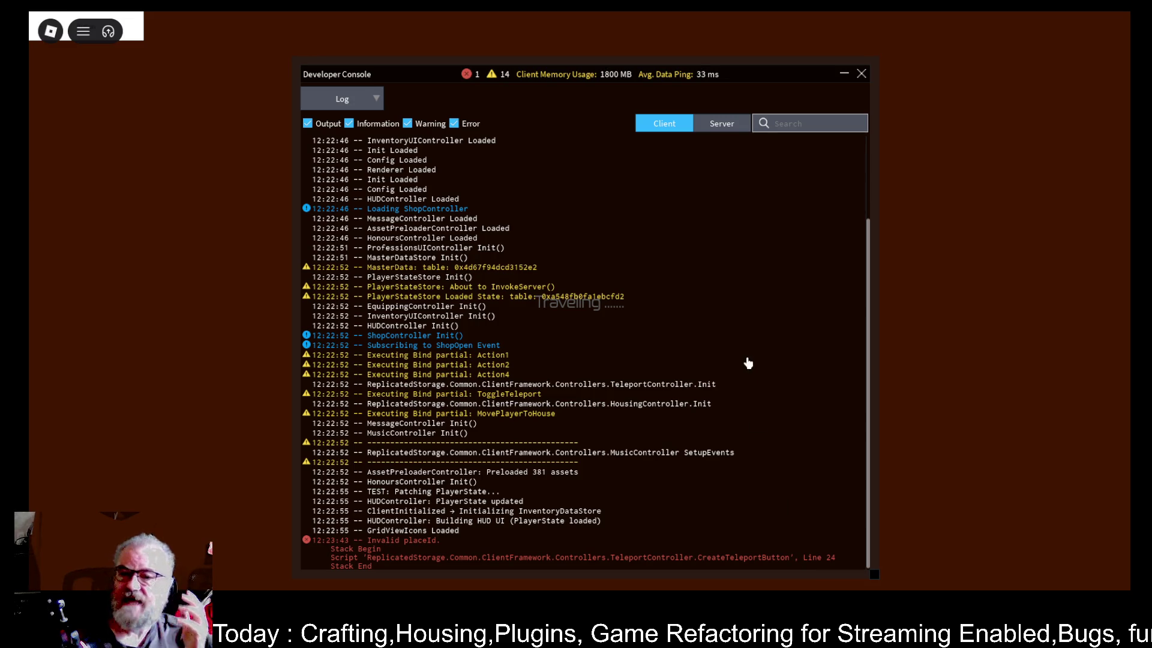
pyautogui.click(861, 75)
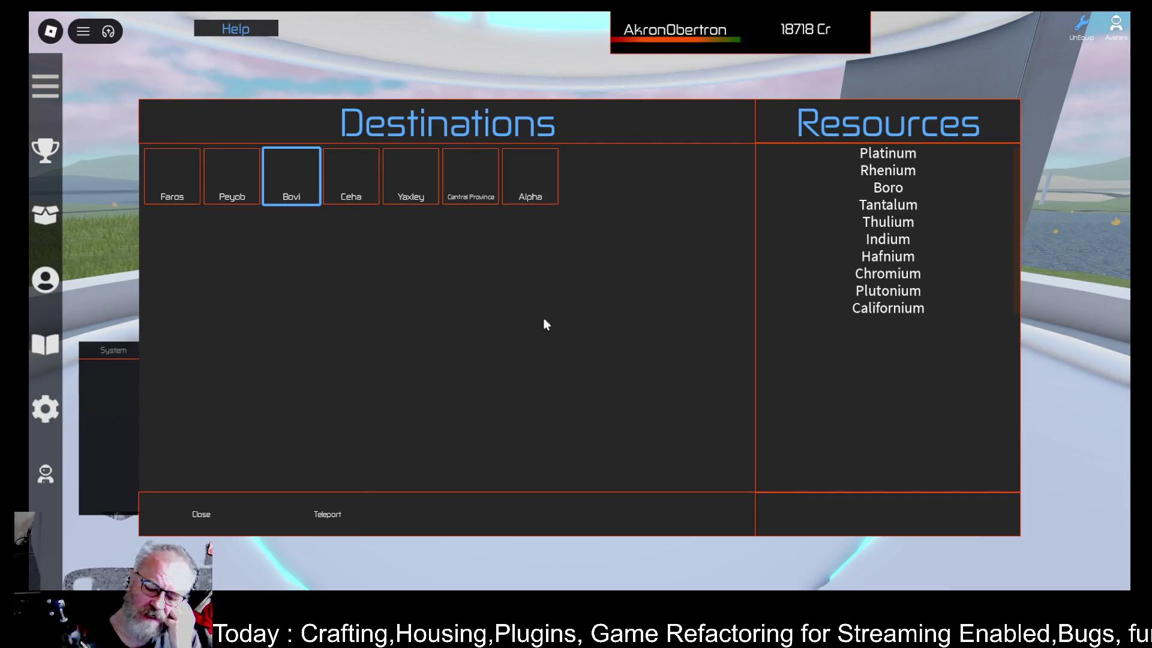
# Recheck the Developer Console, close the Destinations list, and teleport through the Apartments portal
pyautogui.press('F9')
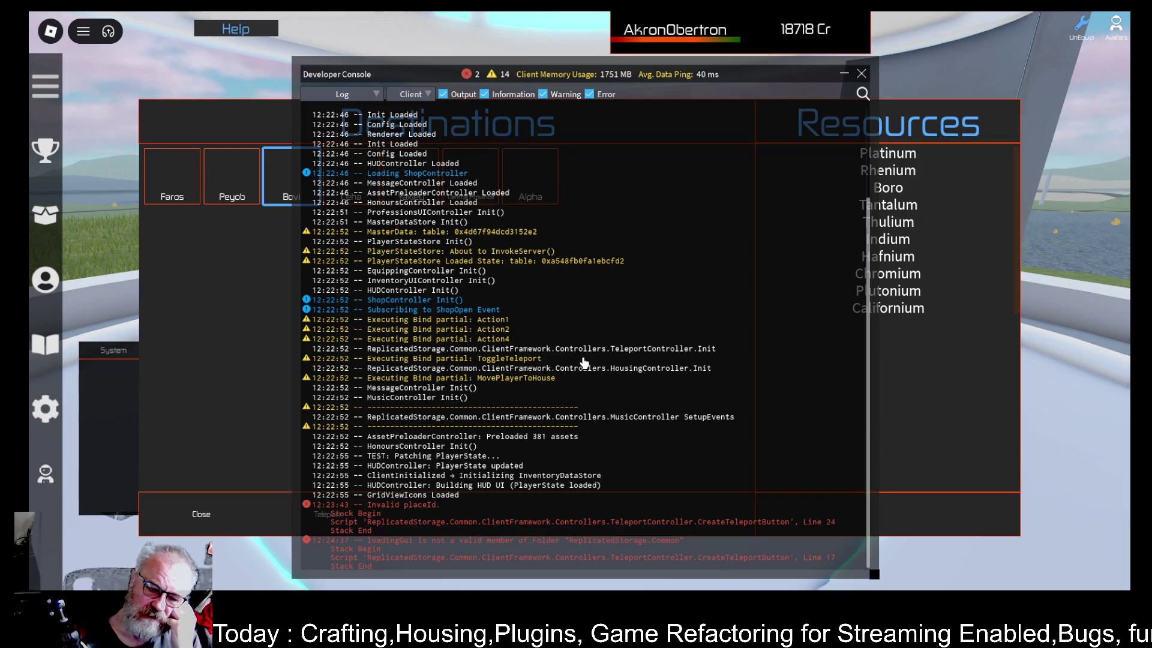
pyautogui.click(861, 74)
pyautogui.click(207, 504)
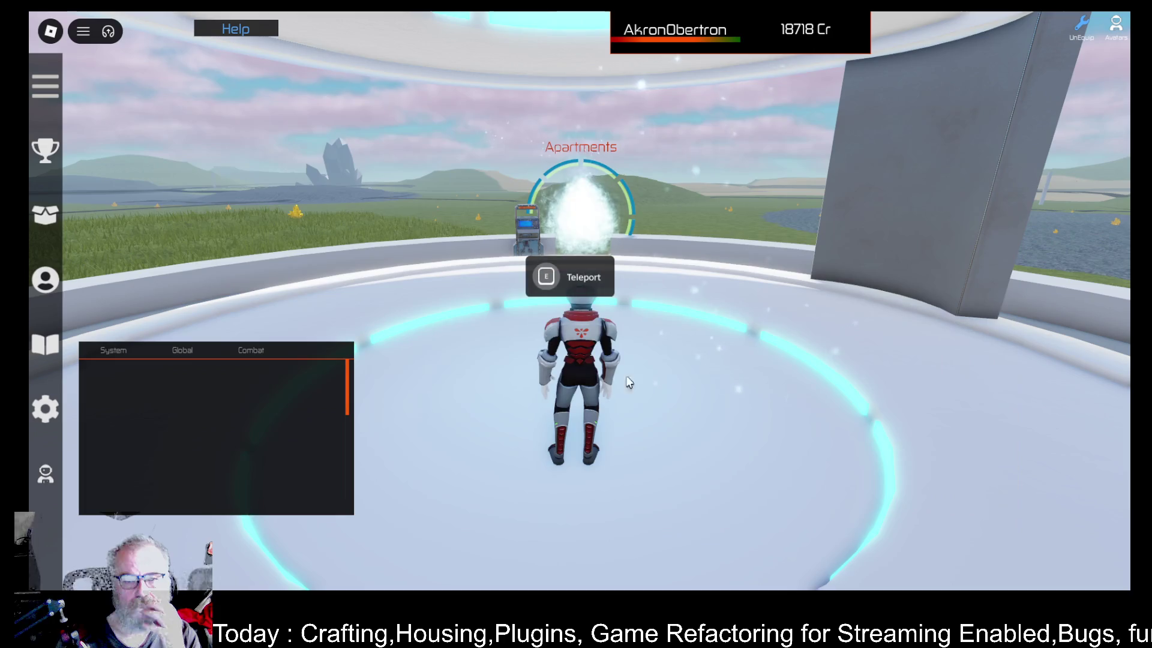
pyautogui.press('e')
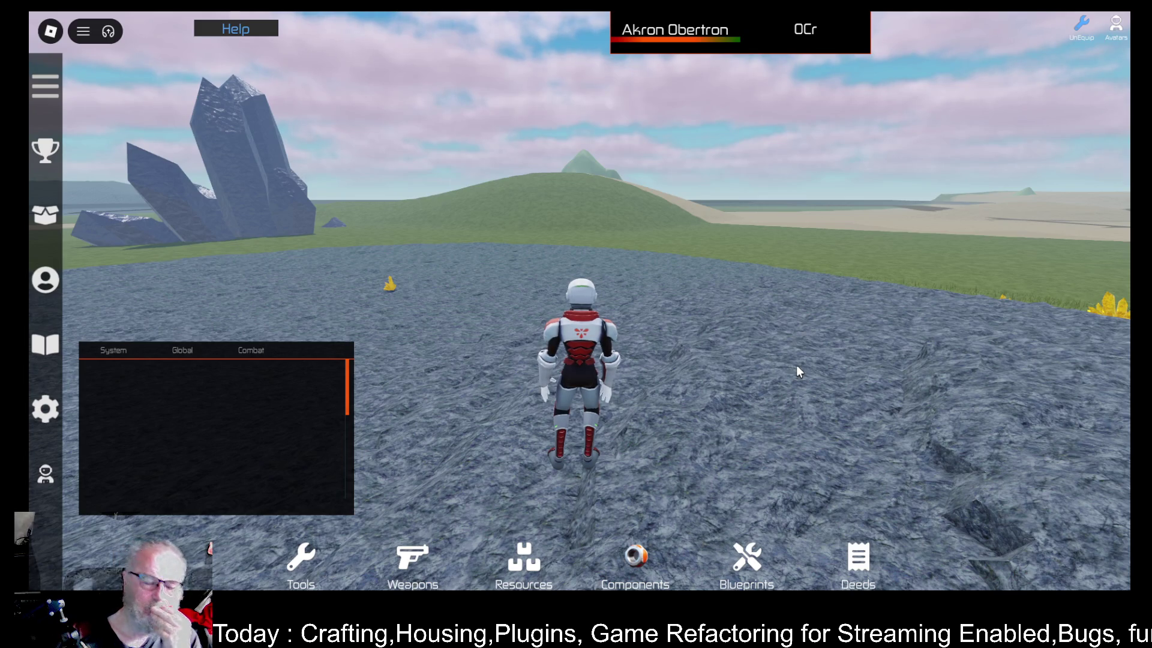
# Run the character forward across the rocky terrain while turning and tilting the camera
pyautogui.press(',')
pyautogui.press(',')
pyautogui.press(',')
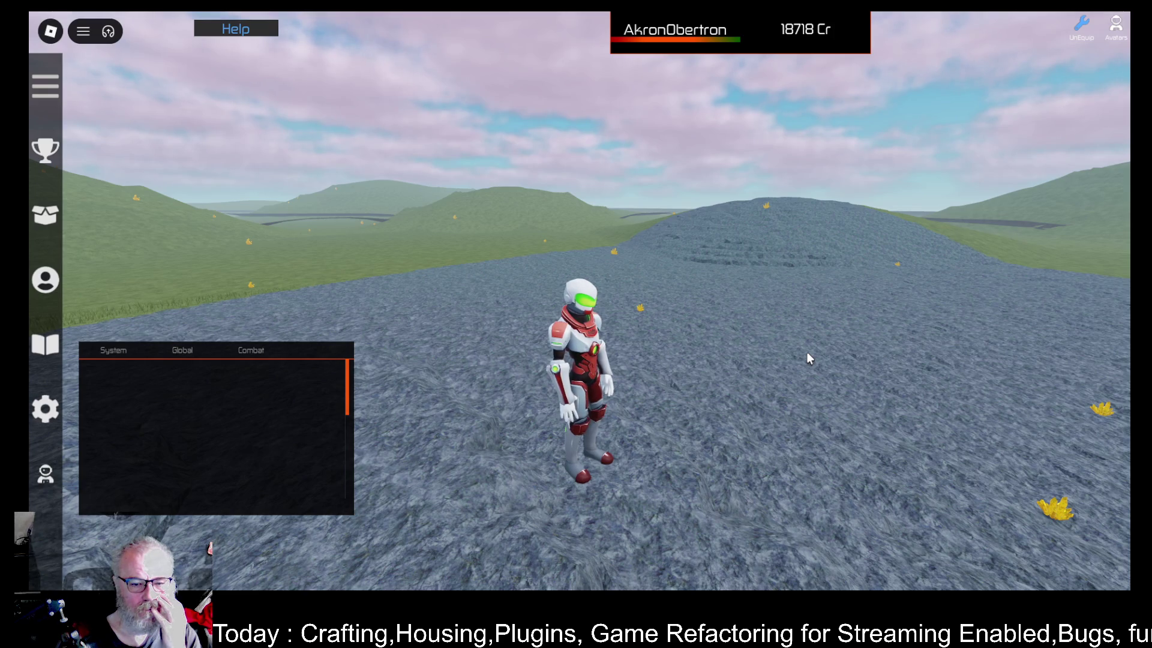
pyautogui.press('w')
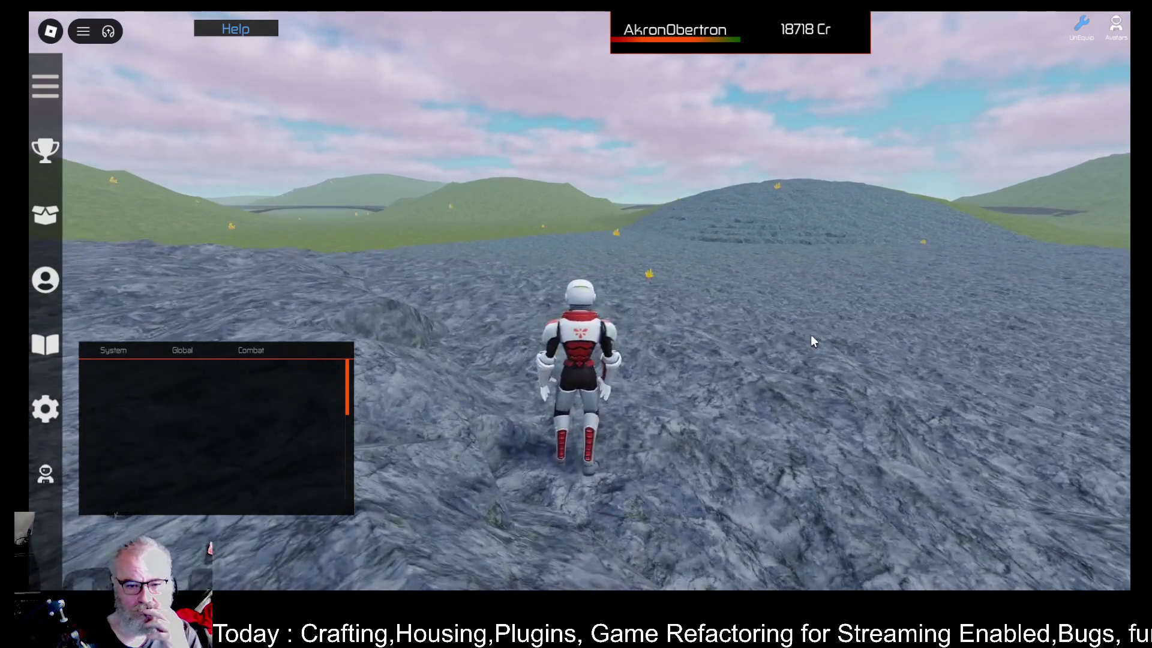
pyautogui.press('w')
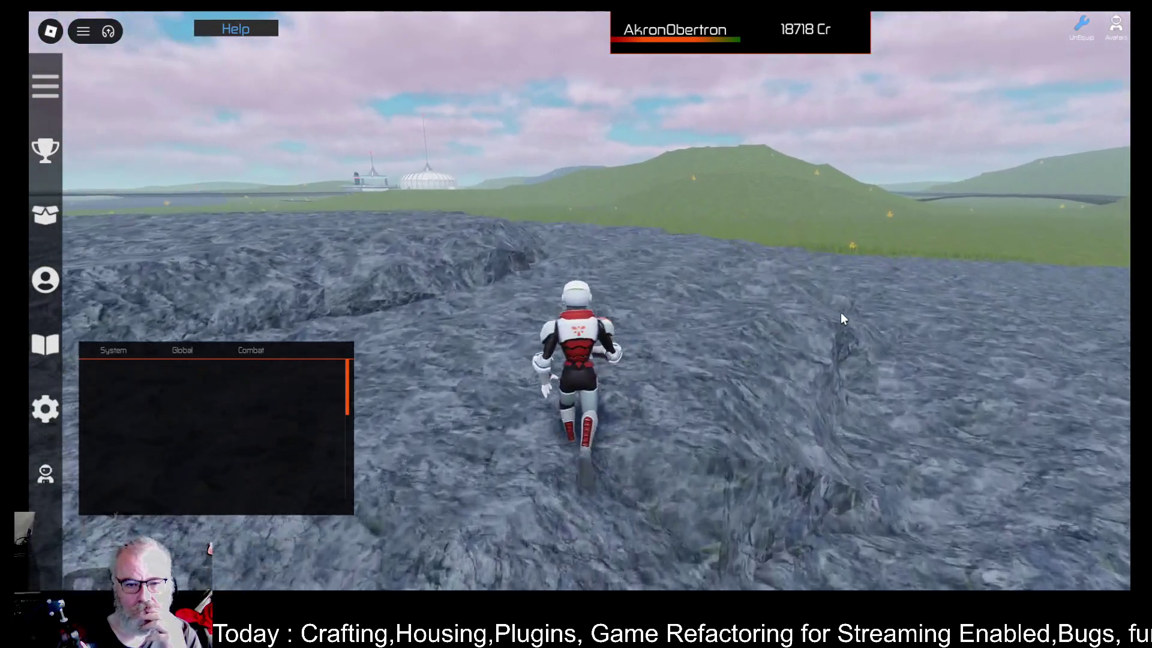
pyautogui.press('Left')
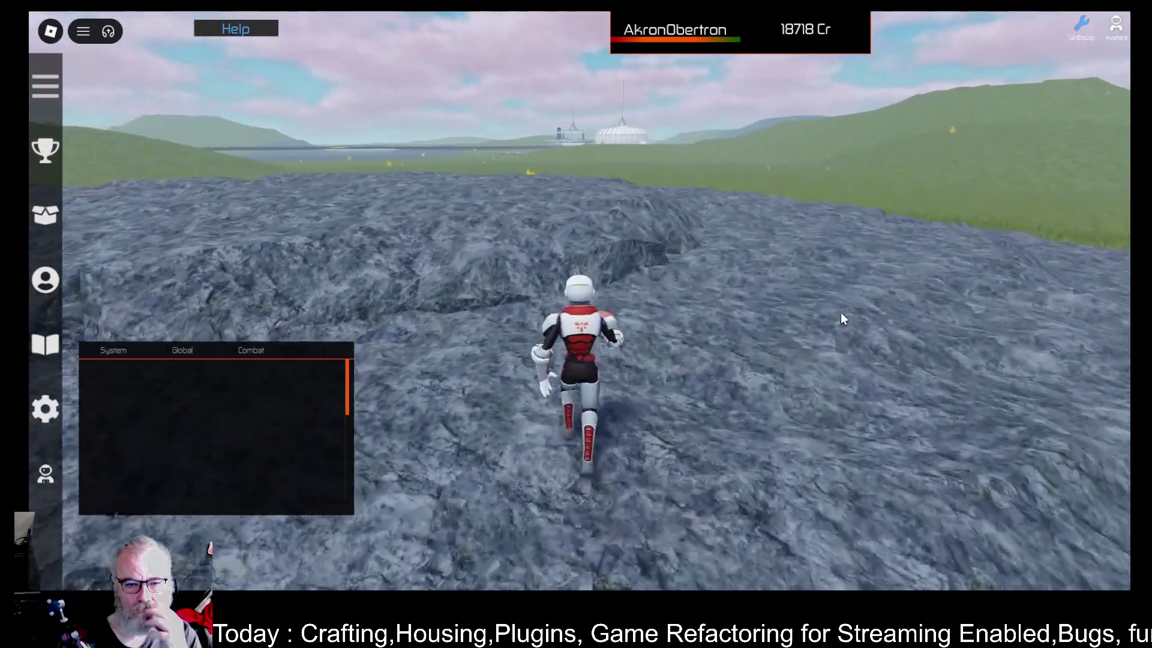
pyautogui.scroll(-5, 840, 312)
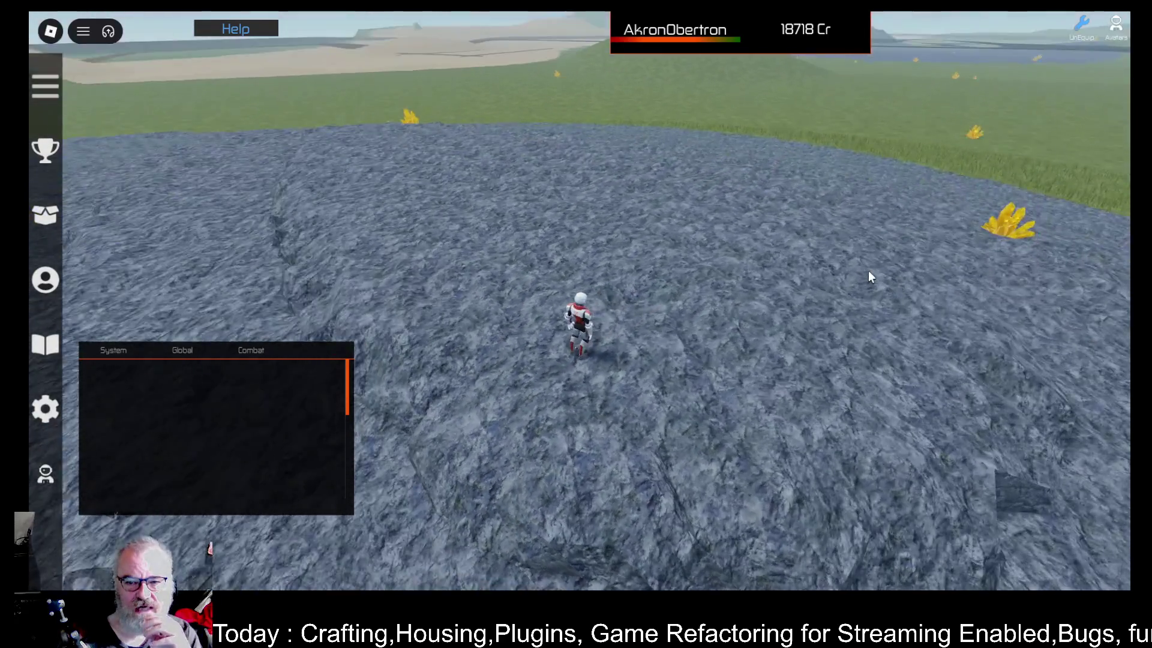
pyautogui.press('pageup')
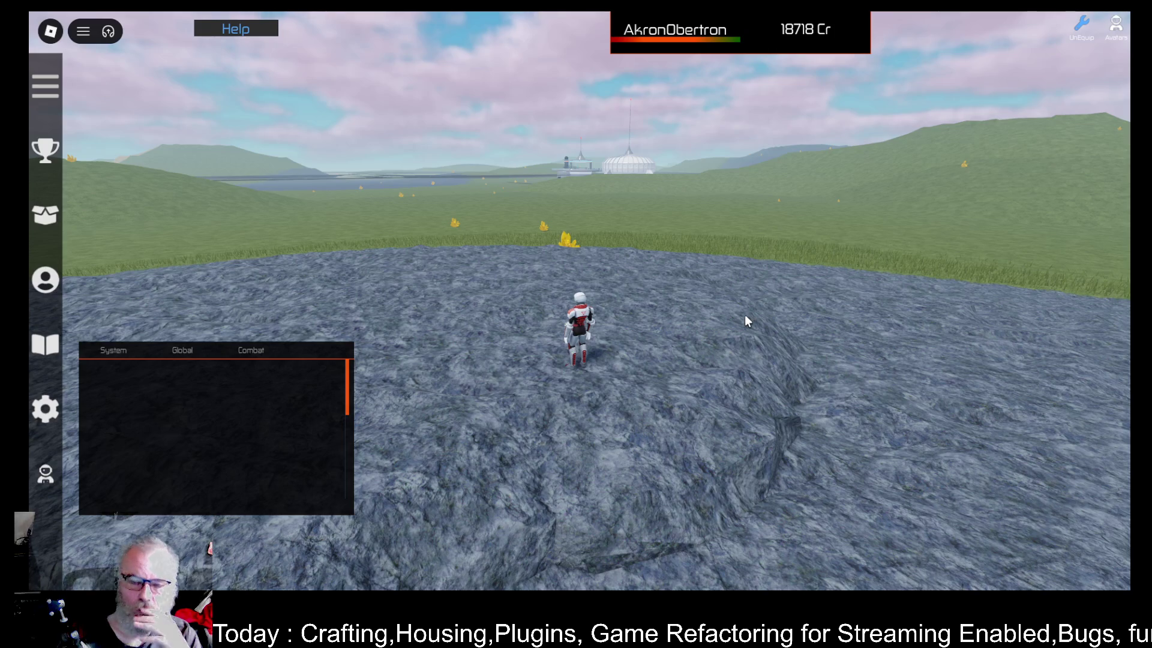
pyautogui.moveTo(736, 321)
pyautogui.mouseDown()
pyautogui.moveTo(705, 334)
pyautogui.moveTo(726, 324)
pyautogui.moveTo(741, 277)
pyautogui.moveTo(688, 359)
pyautogui.mouseUp()
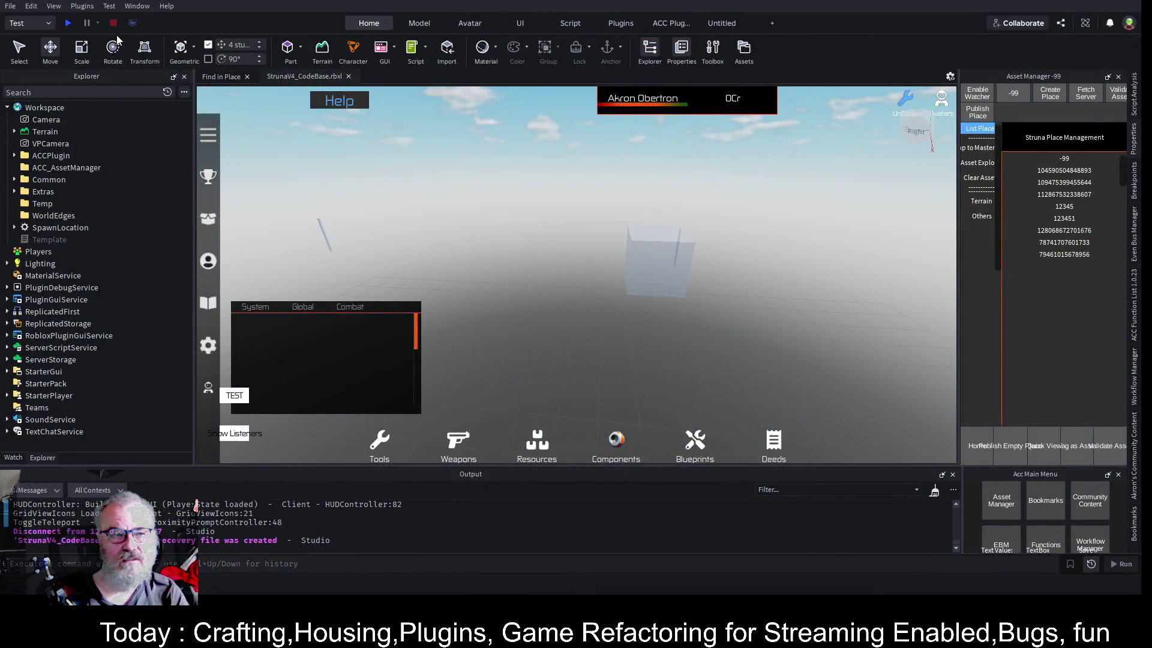
# Run a short test play, enlarge the Output log area, then stop the test
pyautogui.click(68, 24)
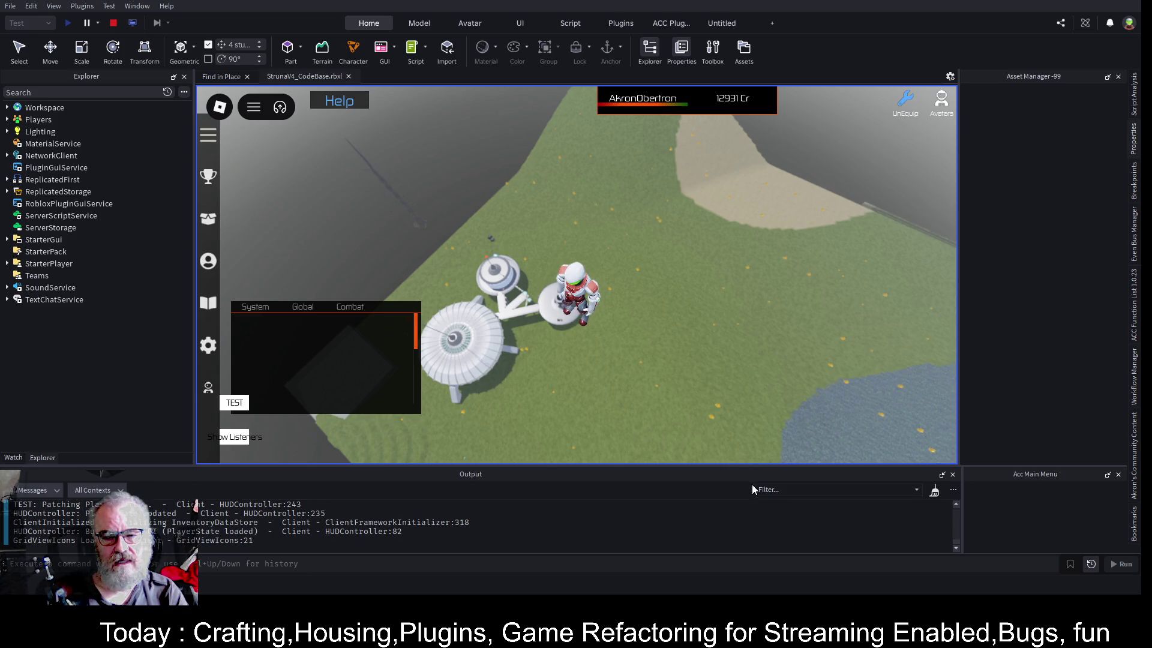
pyautogui.moveTo(778, 465); pyautogui.dragTo(787, 430)
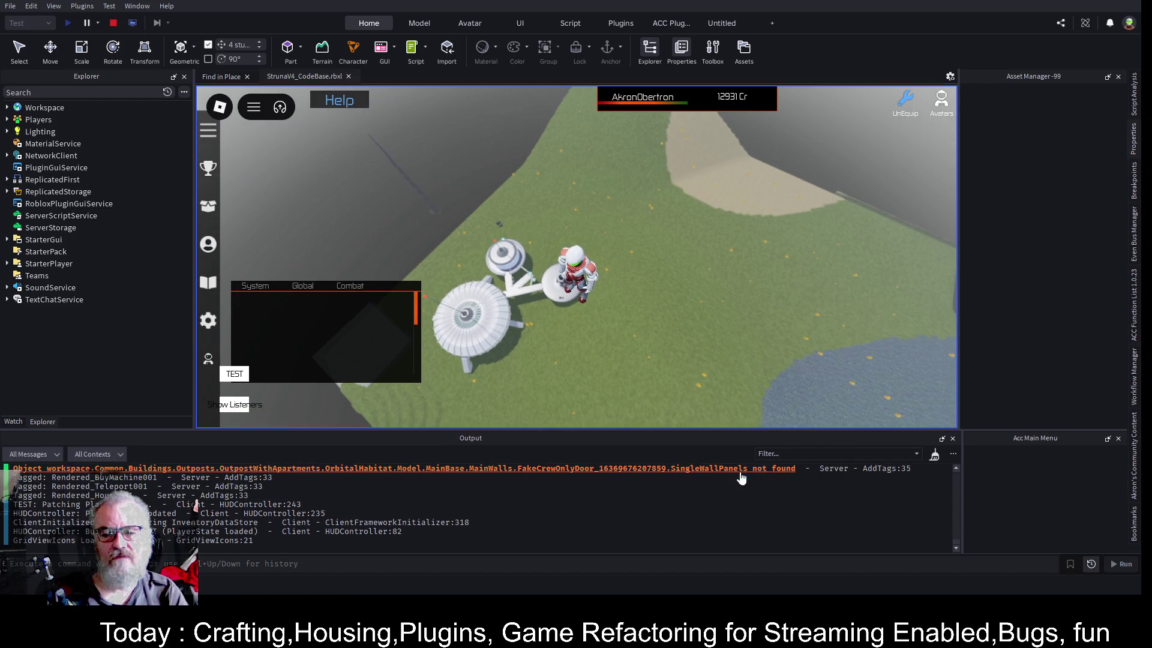
pyautogui.click(112, 25)
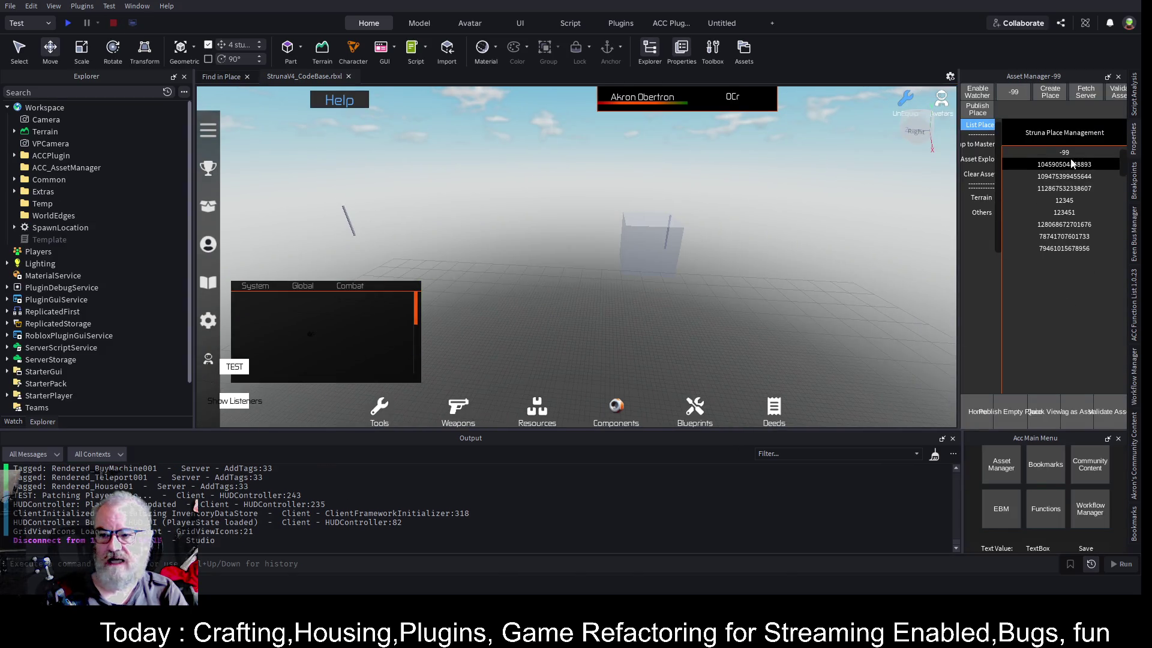
# Widen the Asset Manager, then expand ServerStorage > WorldBuilder > Terrains and select -998
pyautogui.moveTo(958, 155); pyautogui.dragTo(785, 150)
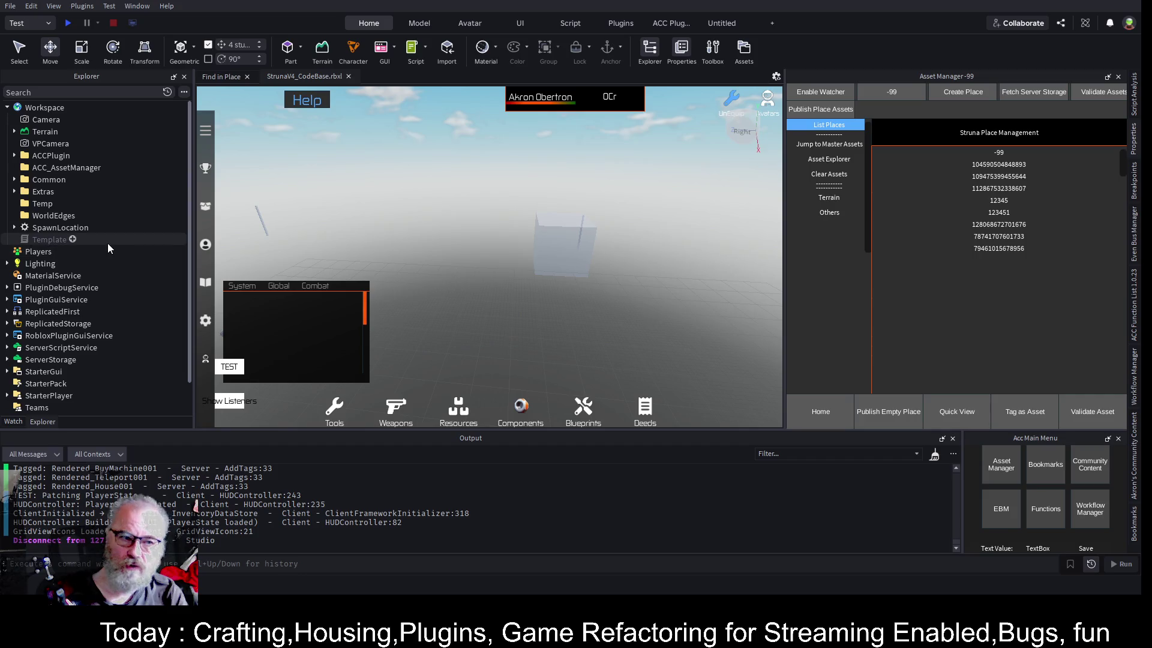
pyautogui.scroll(-1, 113, 237)
pyautogui.click(6, 325)
pyautogui.scroll(-1, 70, 214)
pyautogui.scroll(-3, 70, 215)
pyautogui.click(14, 277)
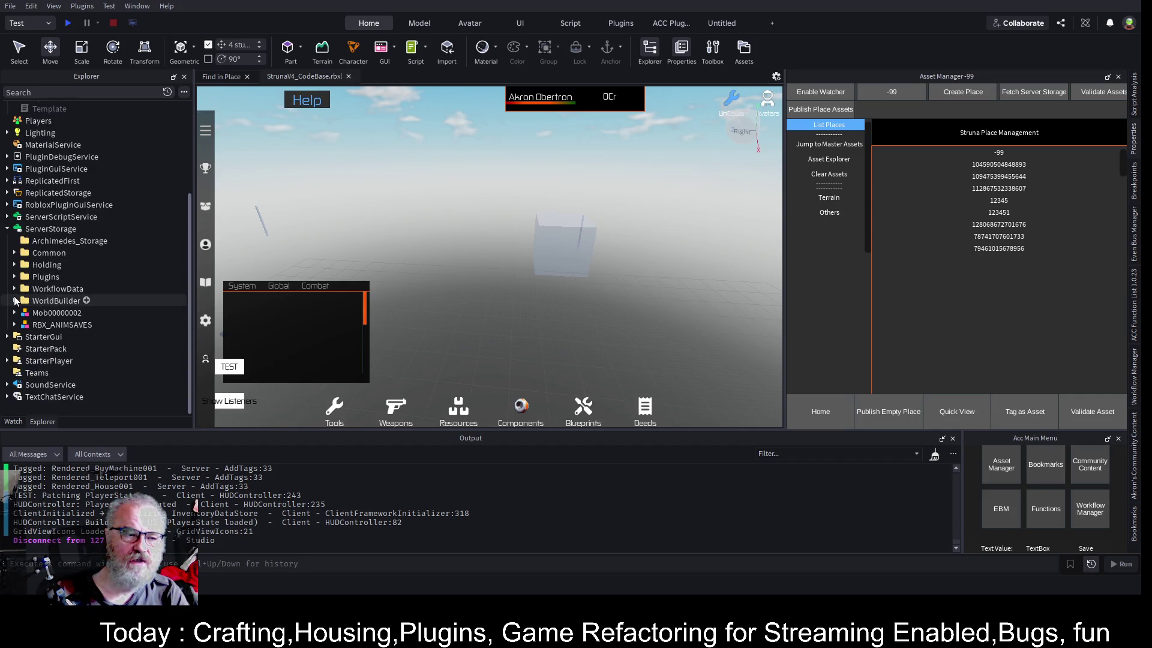
pyautogui.click(22, 301)
pyautogui.scroll(-2, 72, 288)
pyautogui.click(56, 266)
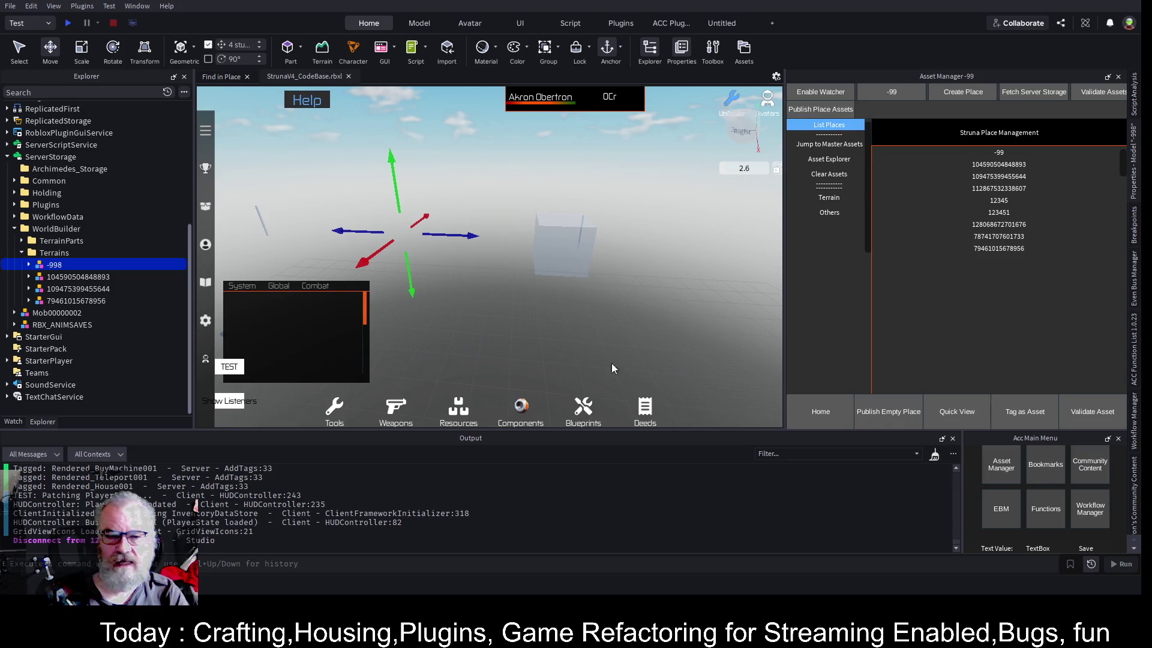
# Clear the Output log twice and remove the loaded place assets from the scene
pyautogui.click(934, 454)
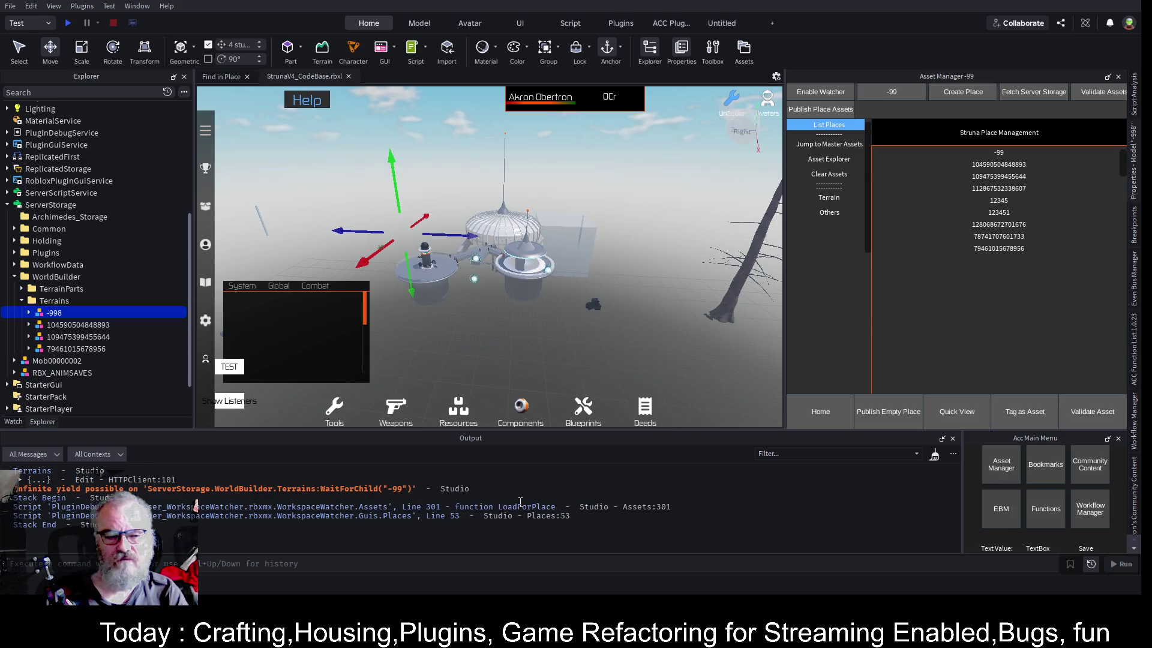
pyautogui.doubleClick(350, 490)
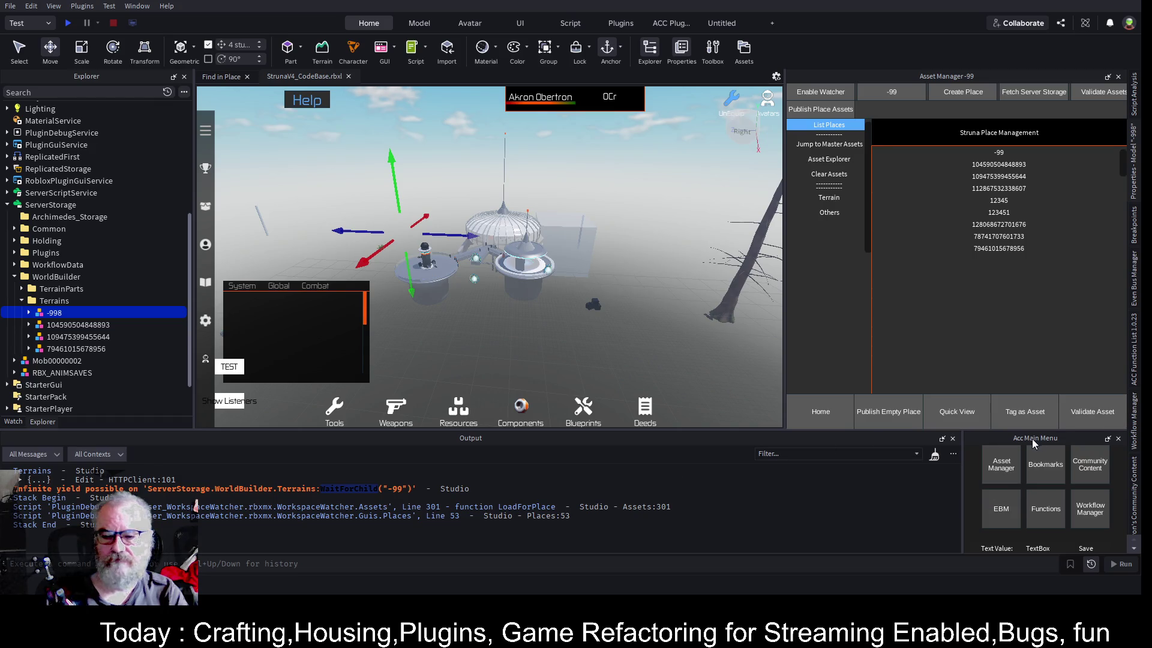
pyautogui.click(934, 455)
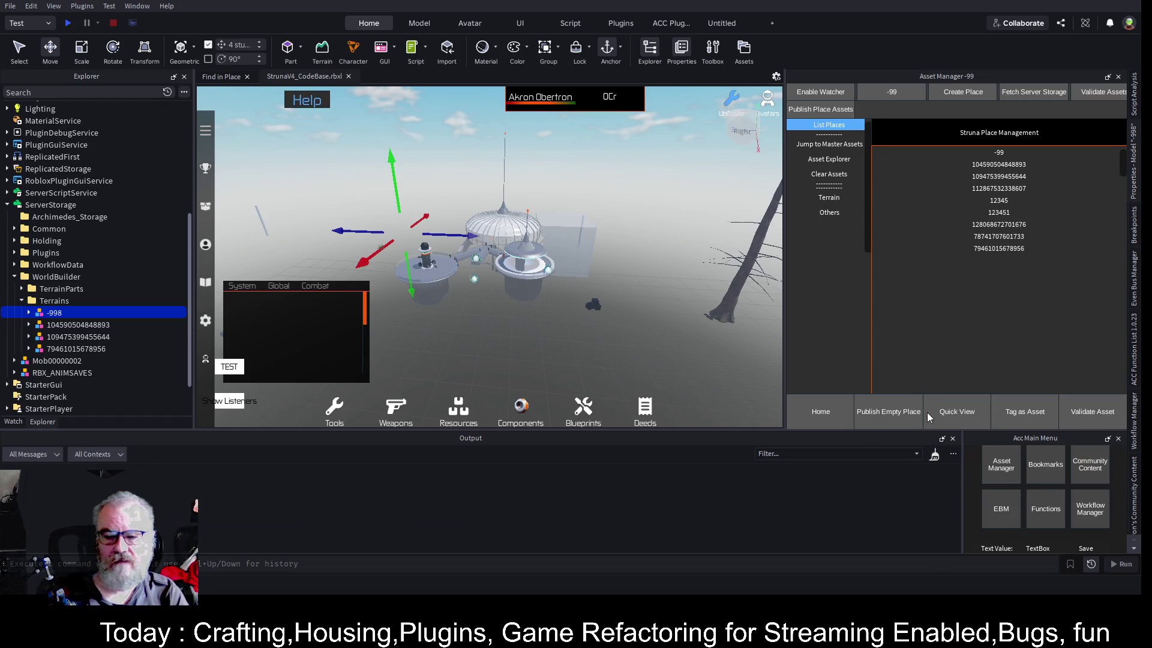
pyautogui.click(829, 174)
# Rename the -998 terrain model to -99
pyautogui.press('F2')
pyautogui.press('BackSpace')
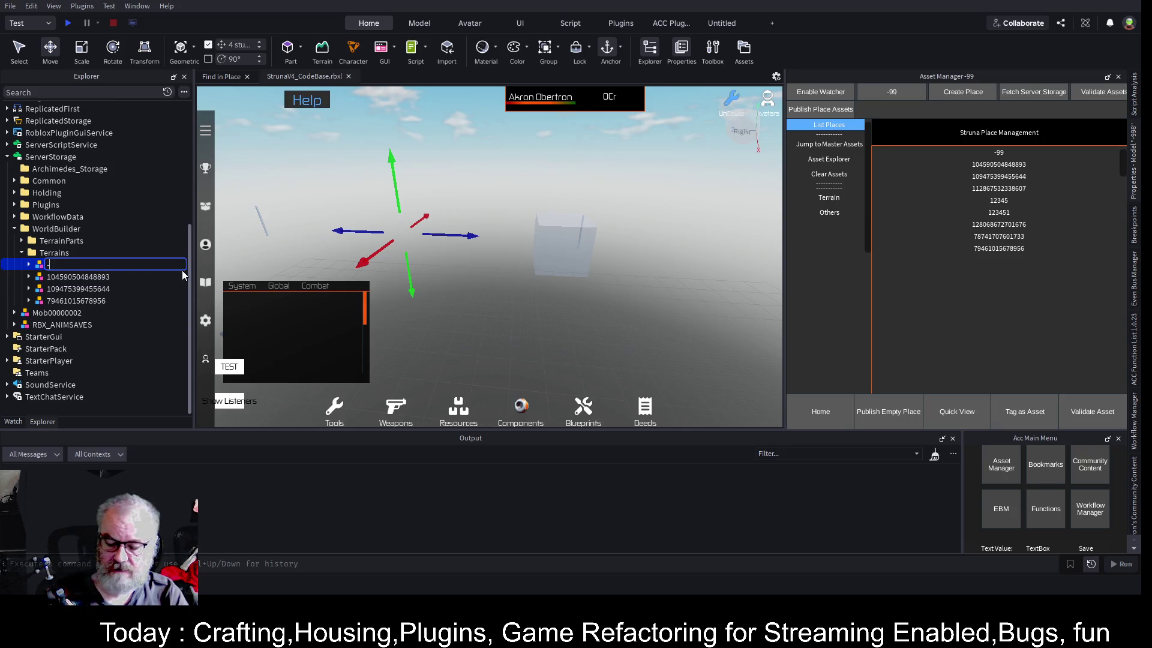
pyautogui.write('99')
pyautogui.scroll(1, 181, 265)
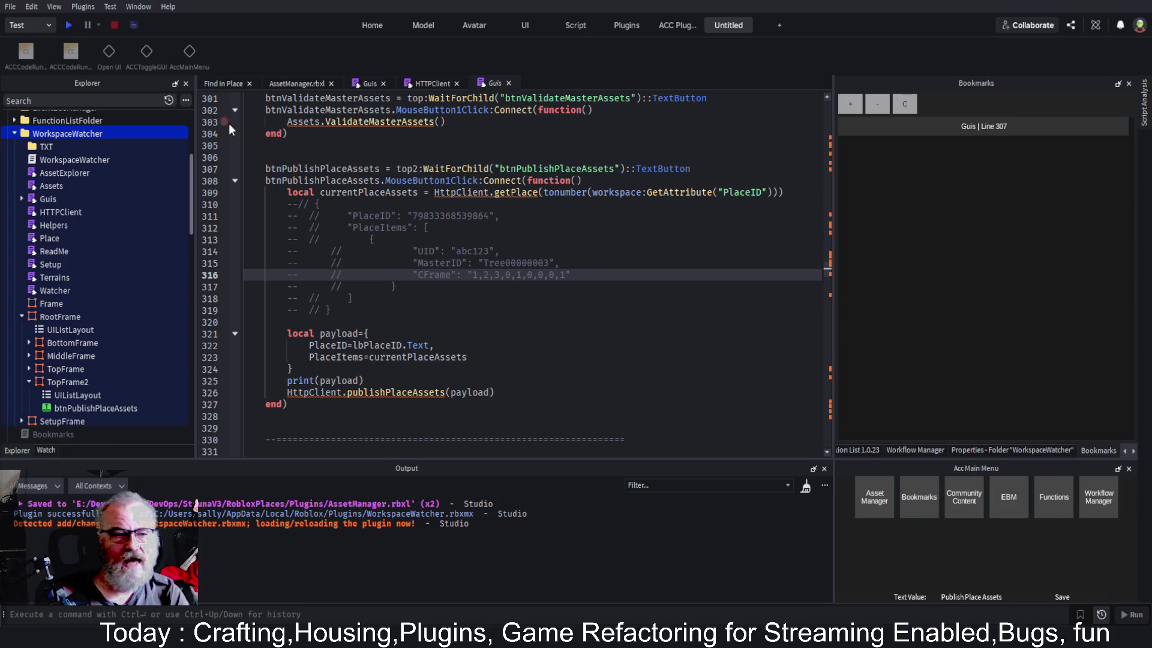
# Collapse the RootFrame node and bring up Find in Place for all scripts
pyautogui.click(22, 317)
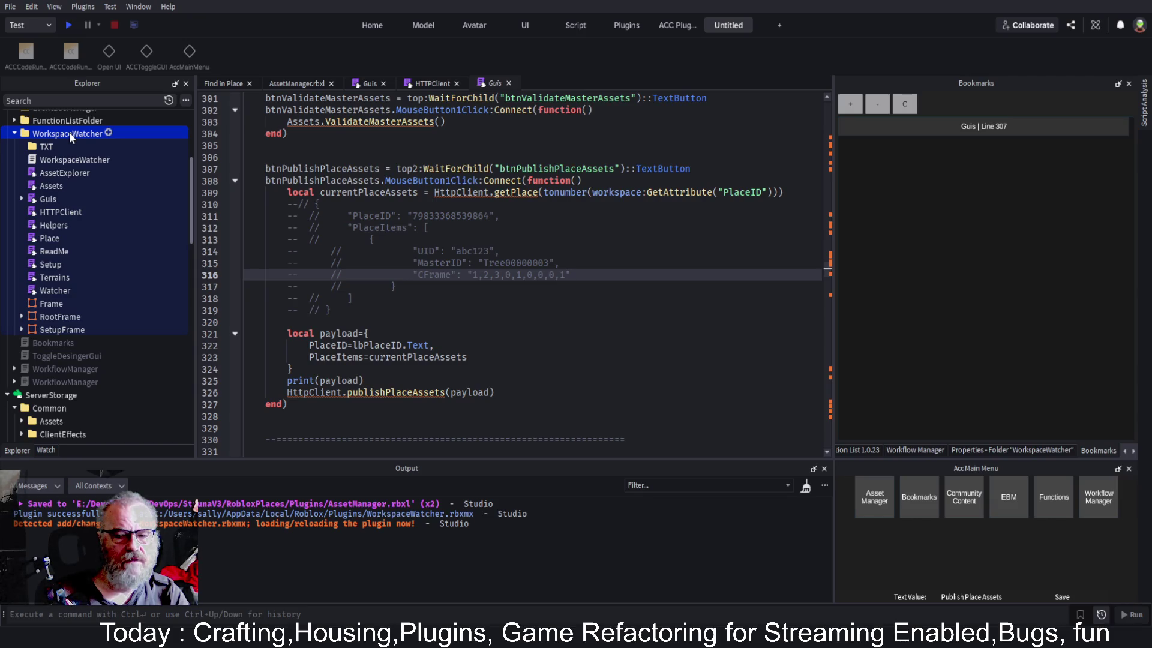
pyautogui.hotkey('ctrl', 'shift', 'f')
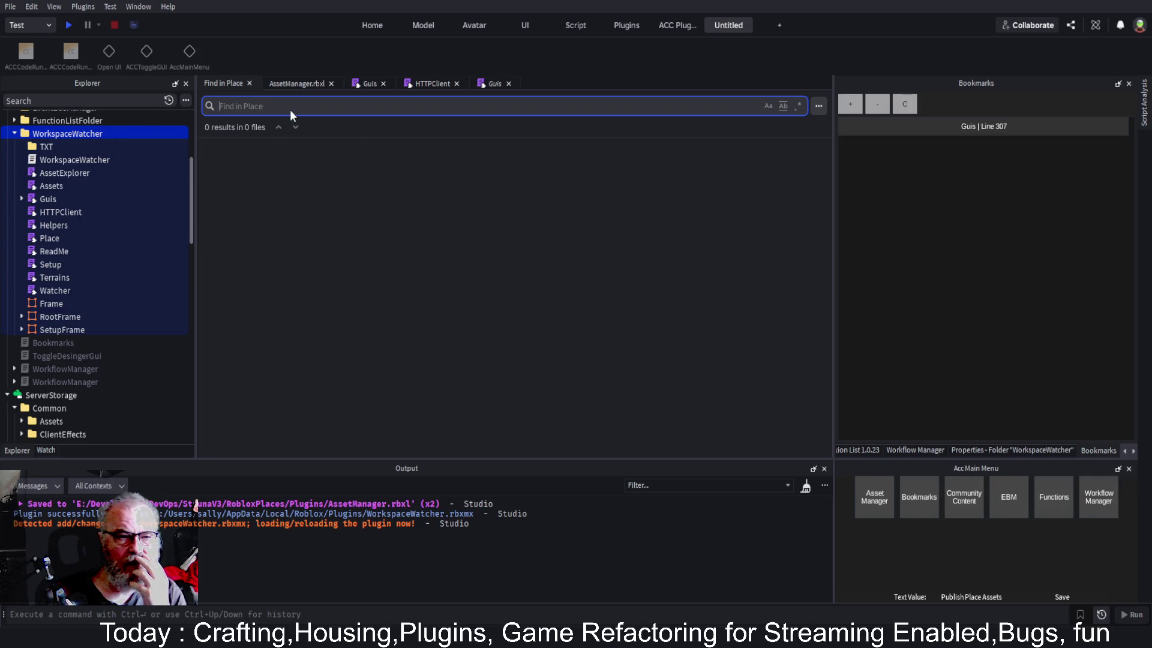
# Turn on the Where-to-find option in Find in Place's extra options
pyautogui.click(818, 107)
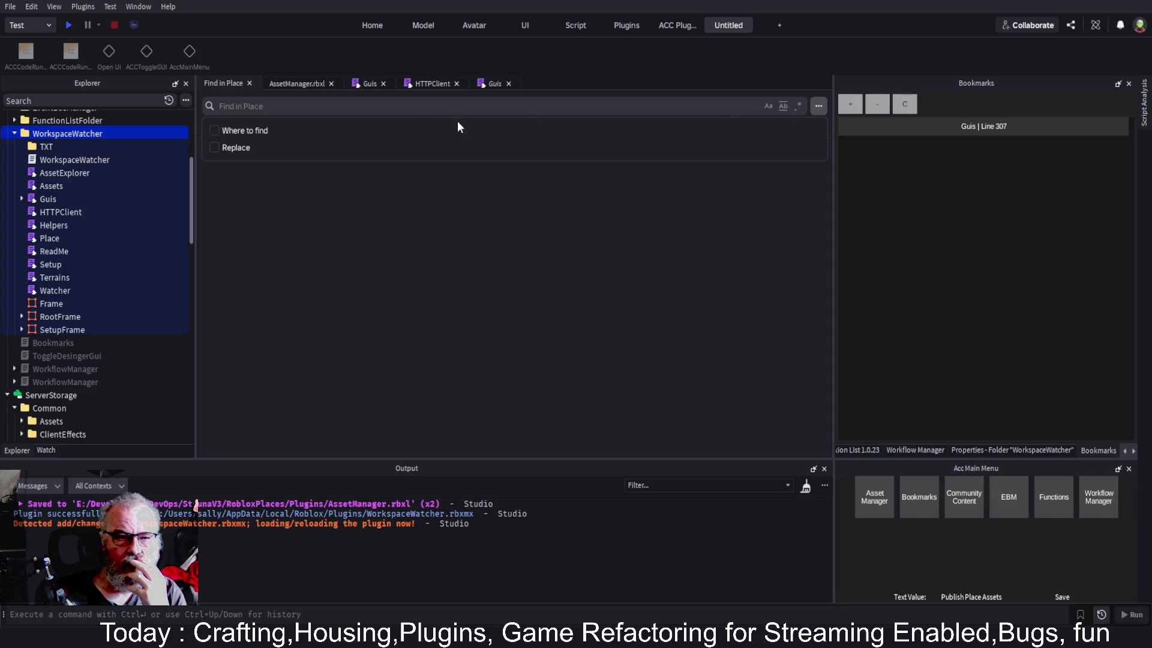
pyautogui.click(265, 131)
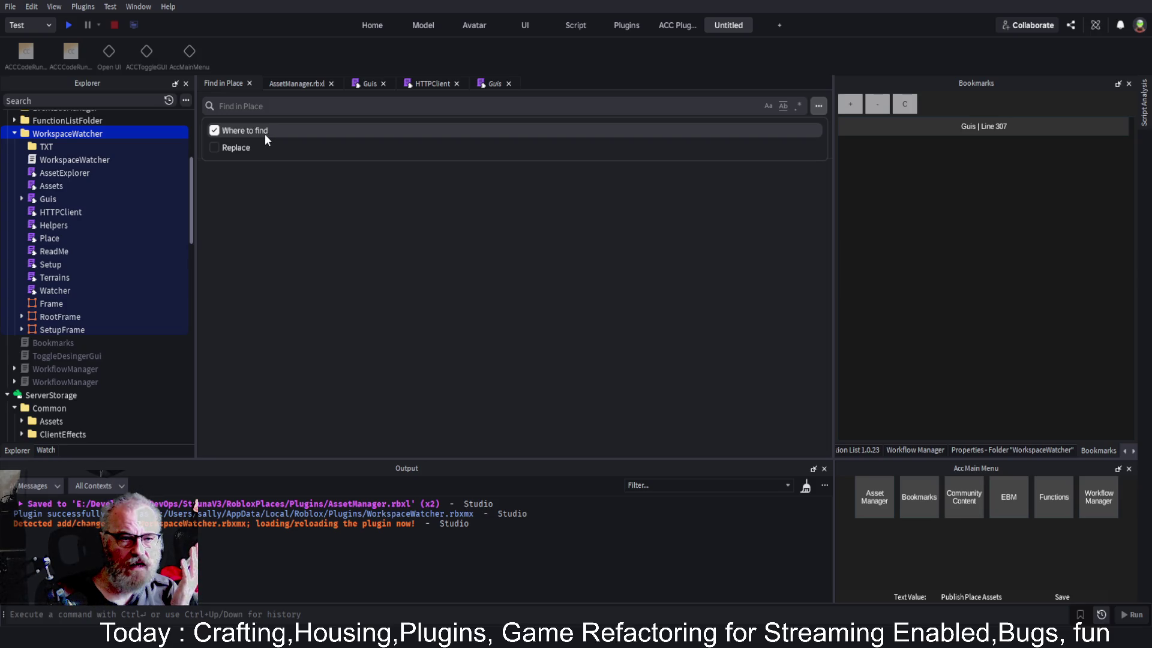
pyautogui.click(264, 133)
pyautogui.click(265, 133)
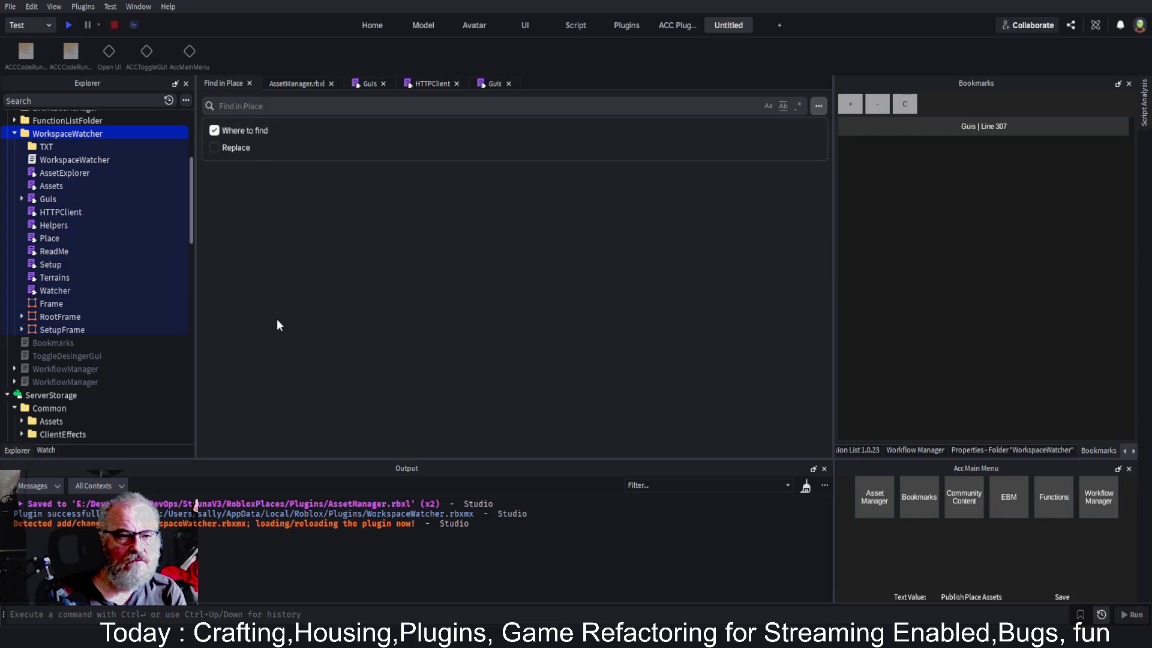
pyautogui.click(276, 322)
# Restrict the search scope to ServerScriptService.WorkspaceWatcher
pyautogui.click(259, 125)
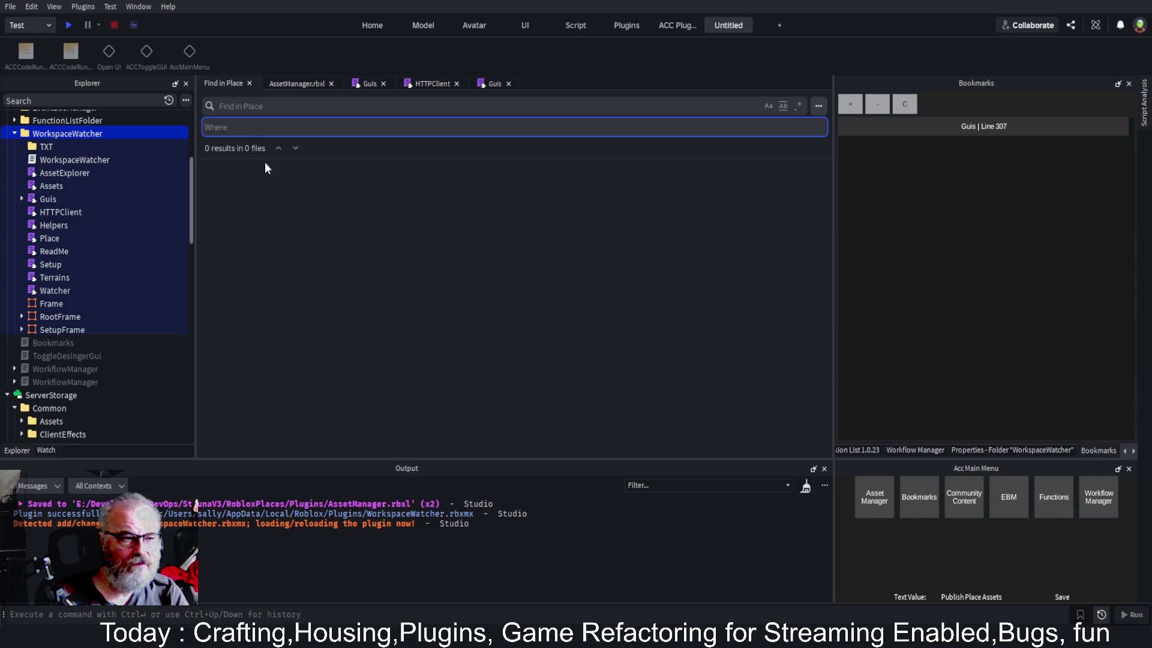
pyautogui.scroll(3, 63, 227)
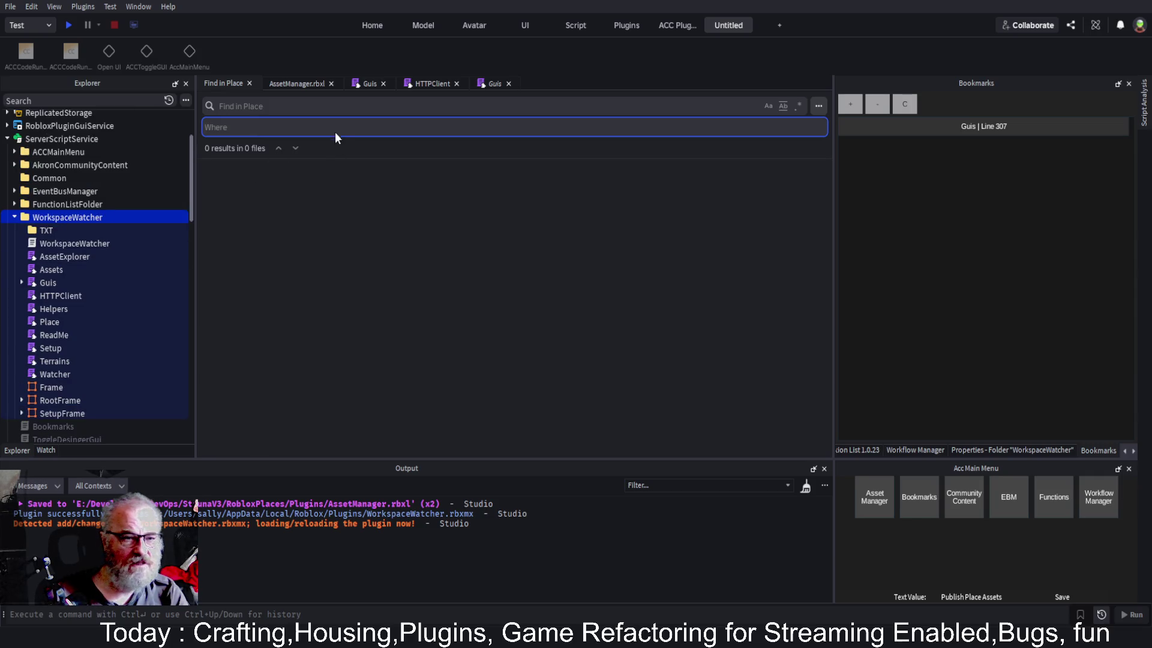
pyautogui.write('Server')
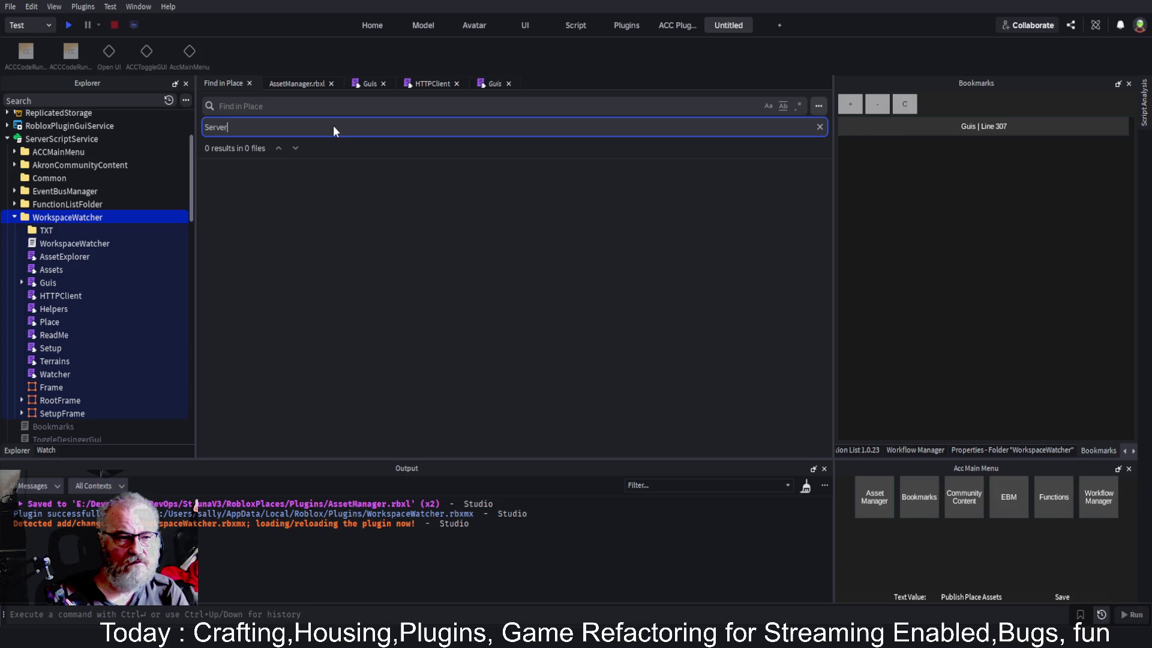
pyautogui.write('Script')
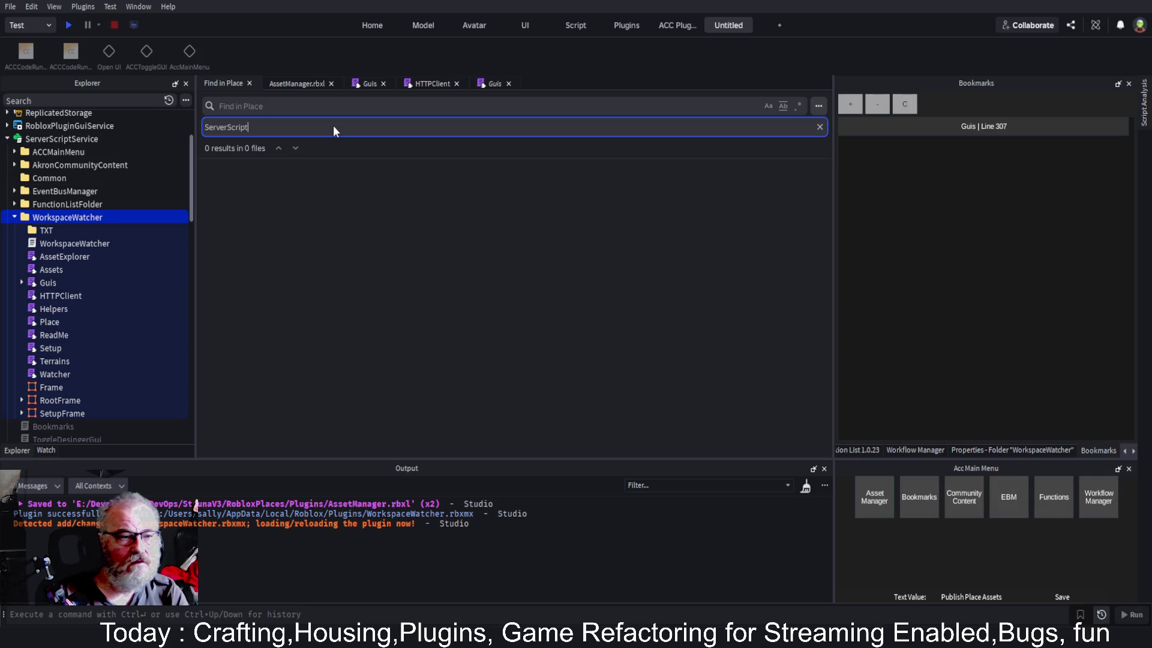
pyautogui.write('Servoce')
pyautogui.press('BackSpace')
pyautogui.press('BackSpace')
pyautogui.press('BackSpace')
pyautogui.write('oice.')
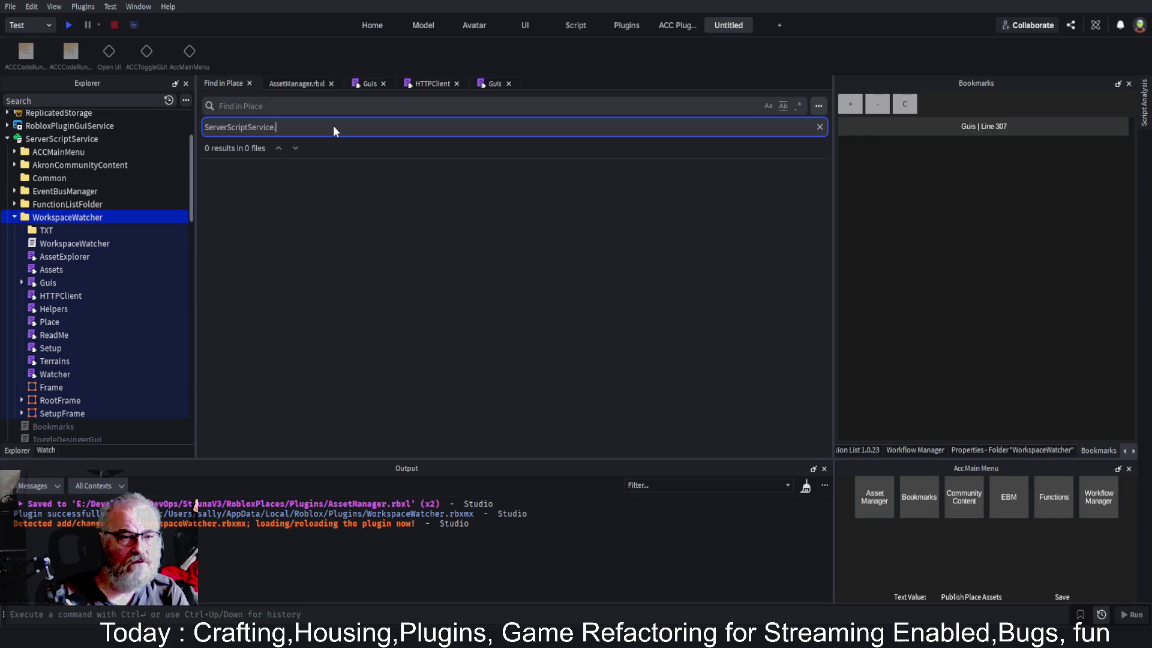
pyautogui.write('work')
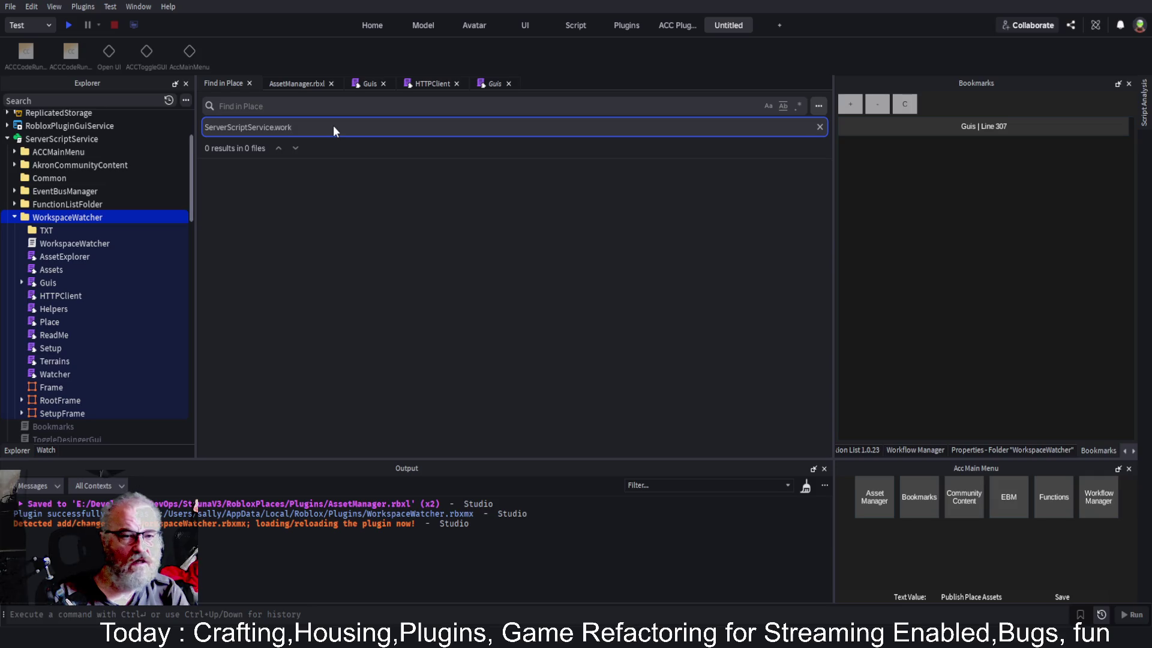
pyautogui.press('BackSpace')
pyautogui.press('BackSpace')
pyautogui.press('BackSpace')
pyautogui.write('Wo')
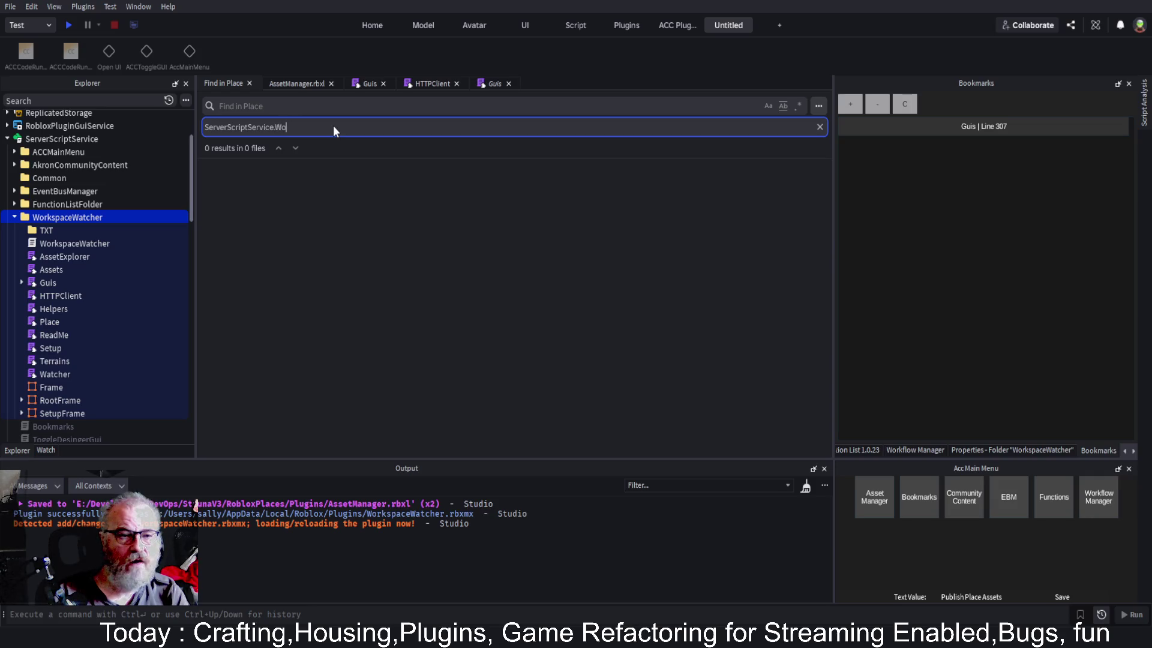
pyautogui.write('rkspaceWatcher')
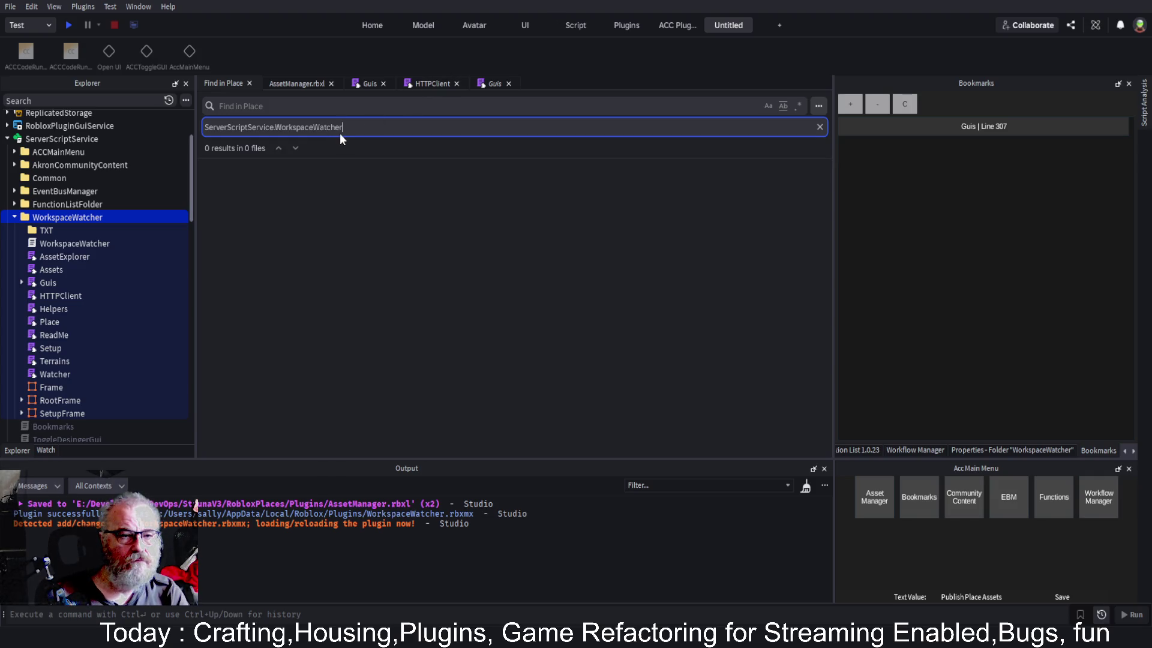
pyautogui.click(301, 107)
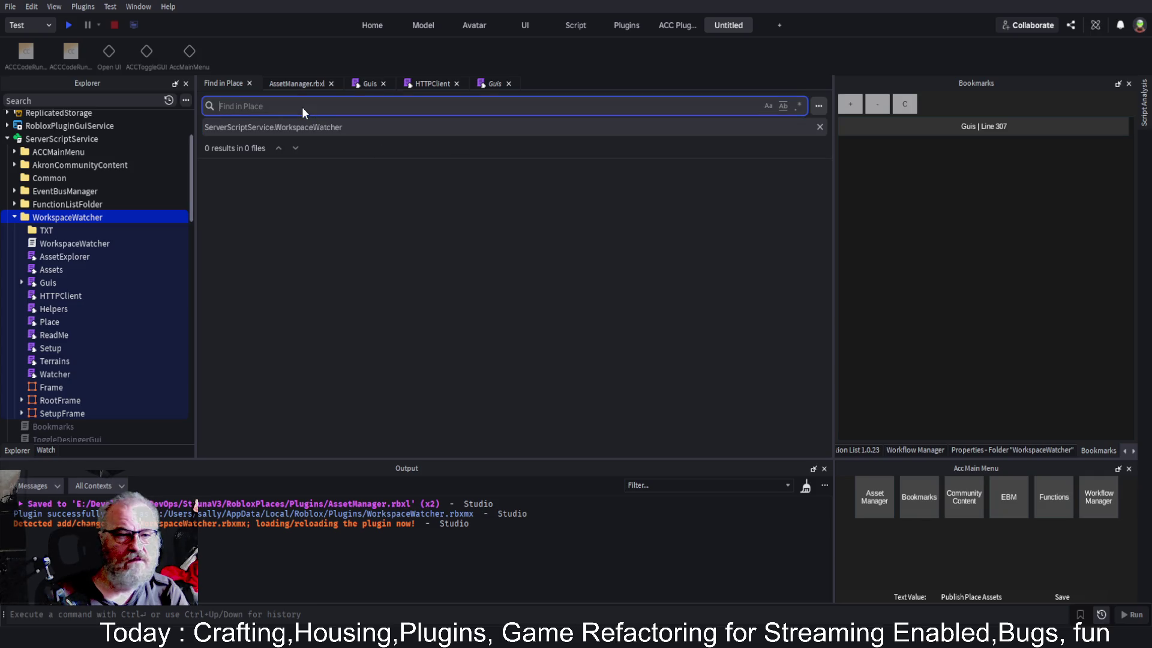
# Search for 'Asset', collapse the AssetExplorer, Assets and Guis result groups, then clear the term
pyautogui.write('Assetrs')
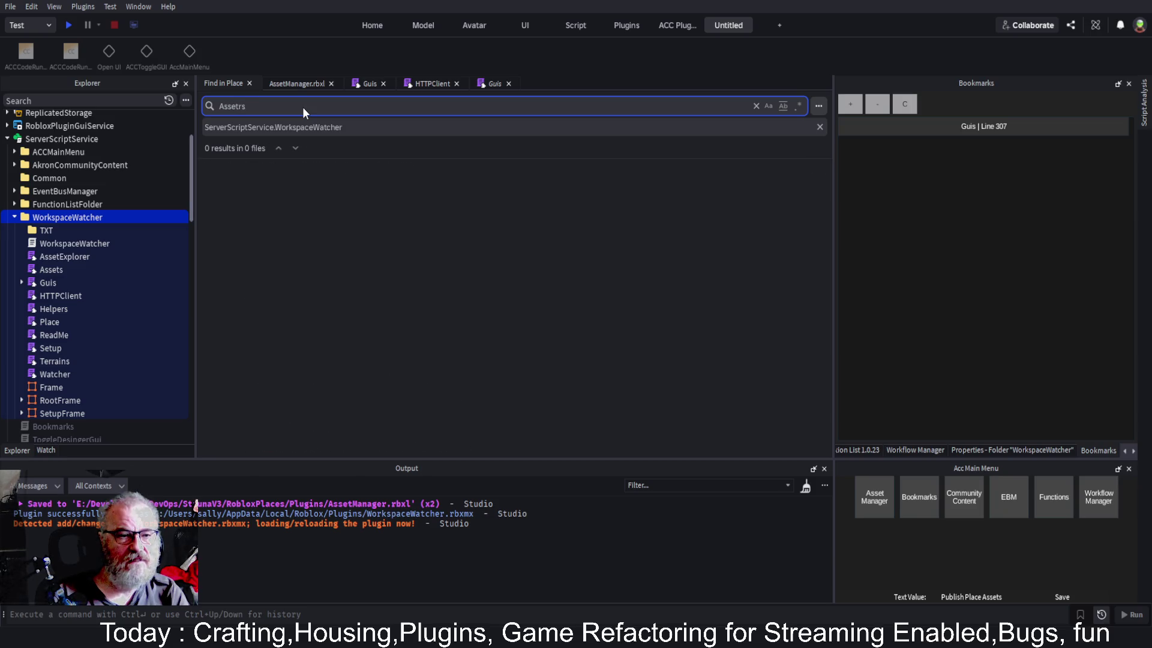
pyautogui.press('BackSpace')
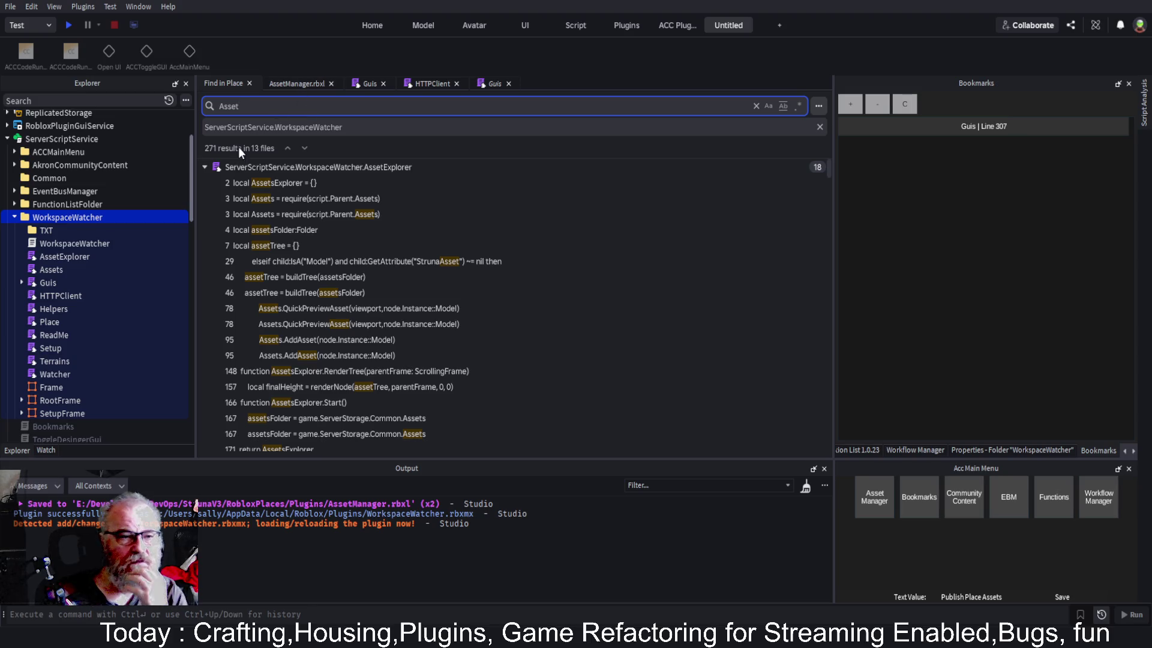
pyautogui.click(204, 168)
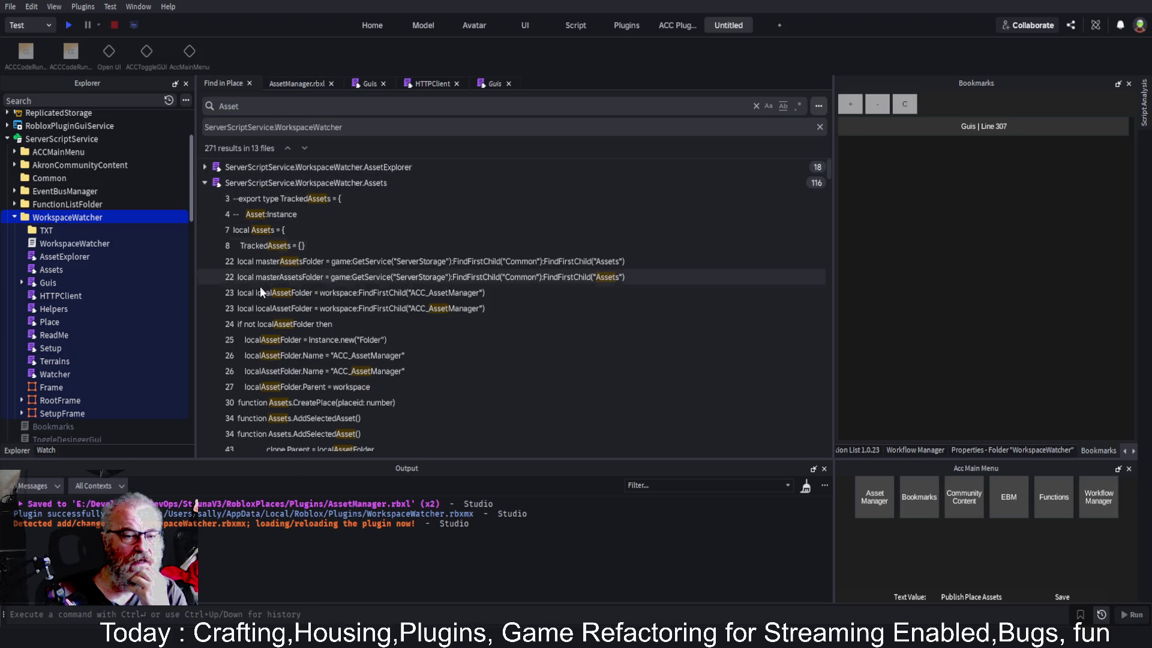
pyautogui.click(204, 183)
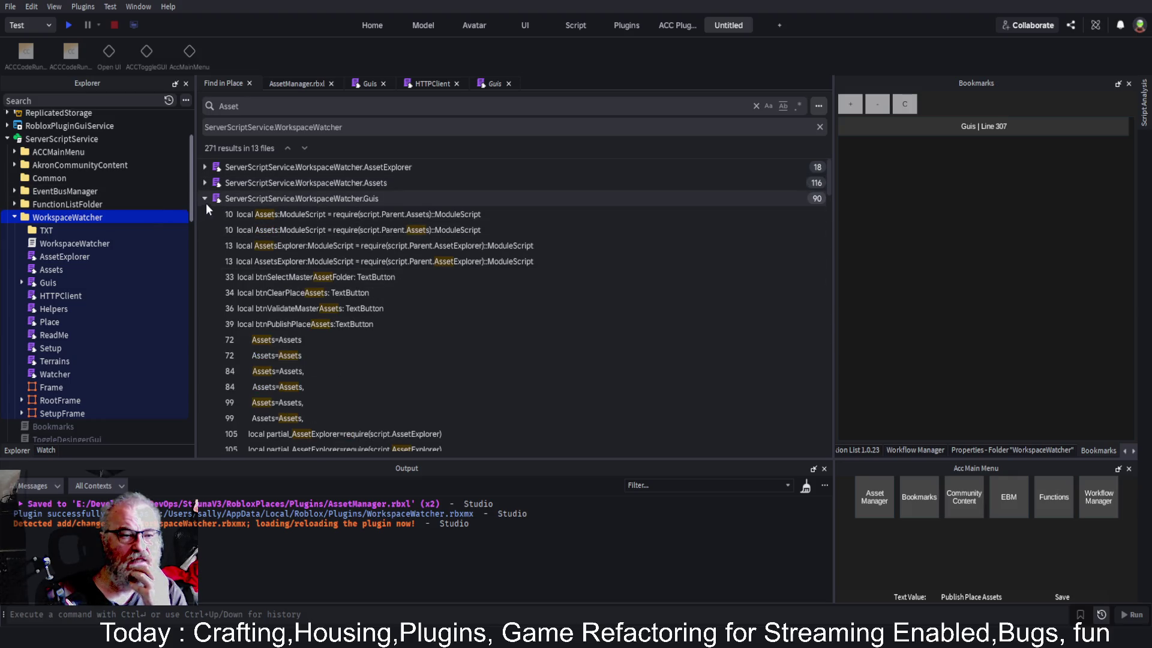
pyautogui.click(204, 198)
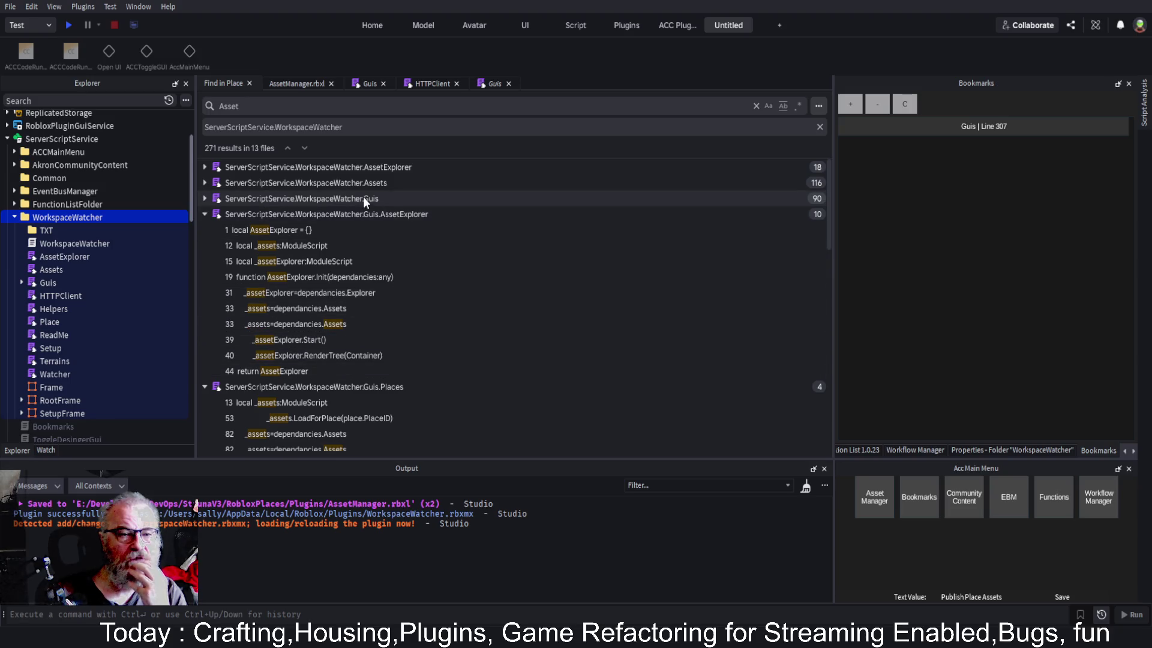
pyautogui.click(300, 104)
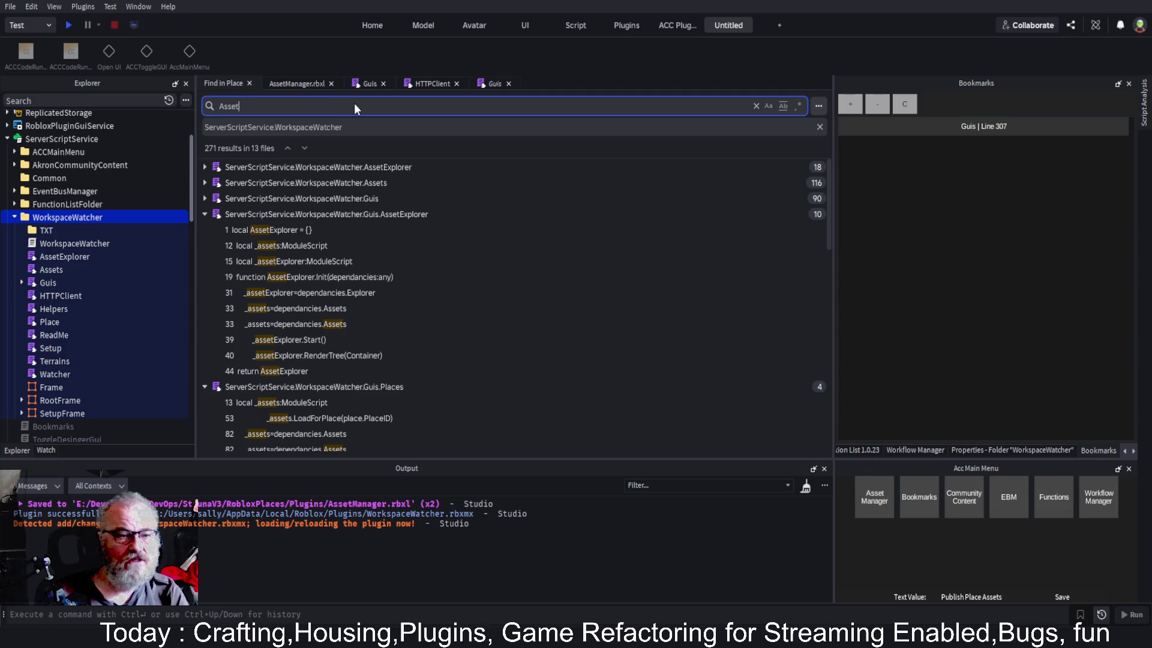
pyautogui.press('BackSpace')
pyautogui.press('BackSpace')
pyautogui.press('BackSpace')
# Search Find in Place for :WaitForChild and scroll through the 55 matches in 8 files
pyautogui.write(':WaitFor')
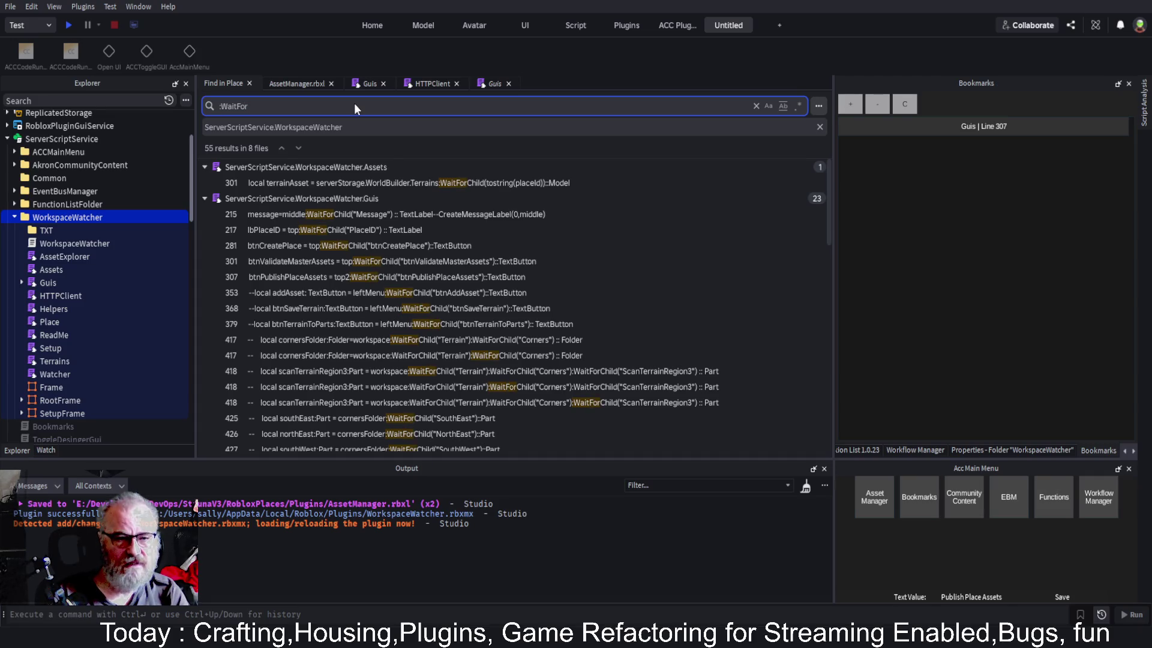
pyautogui.write('Child')
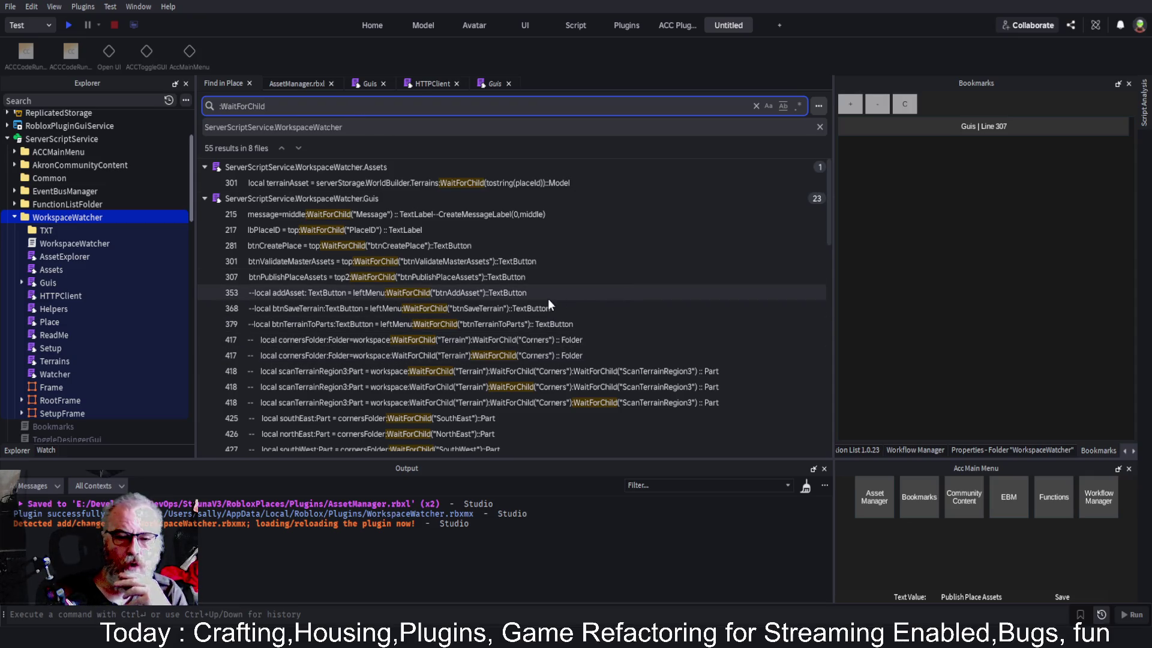
pyautogui.scroll(-3, 548, 301)
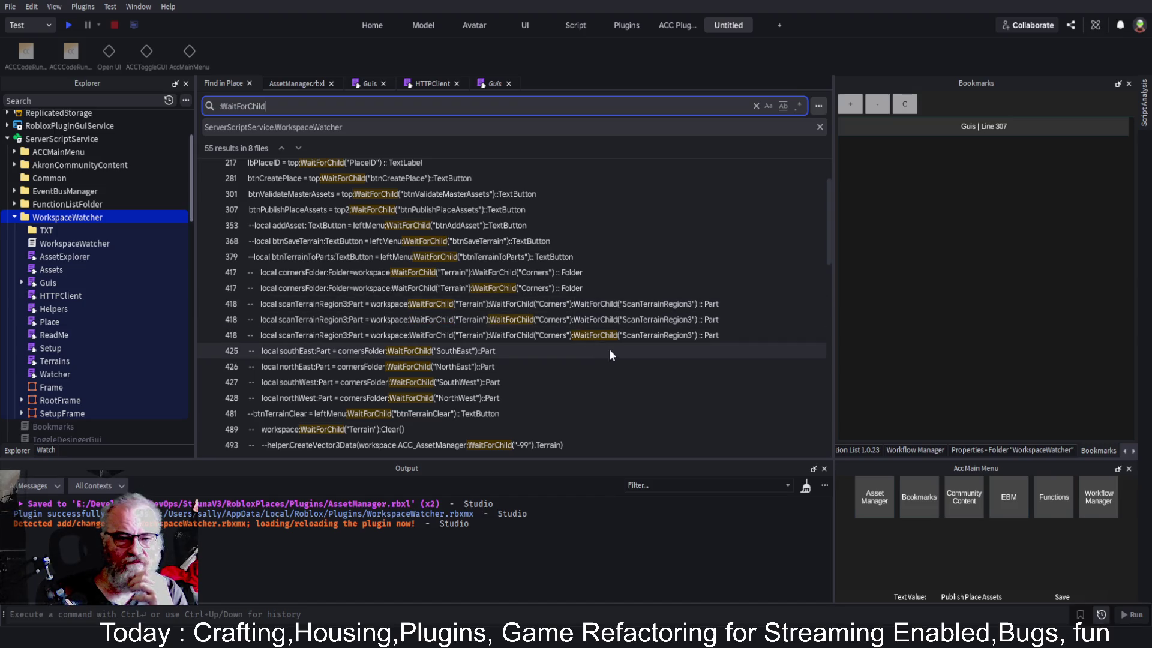
pyautogui.scroll(-6, 588, 354)
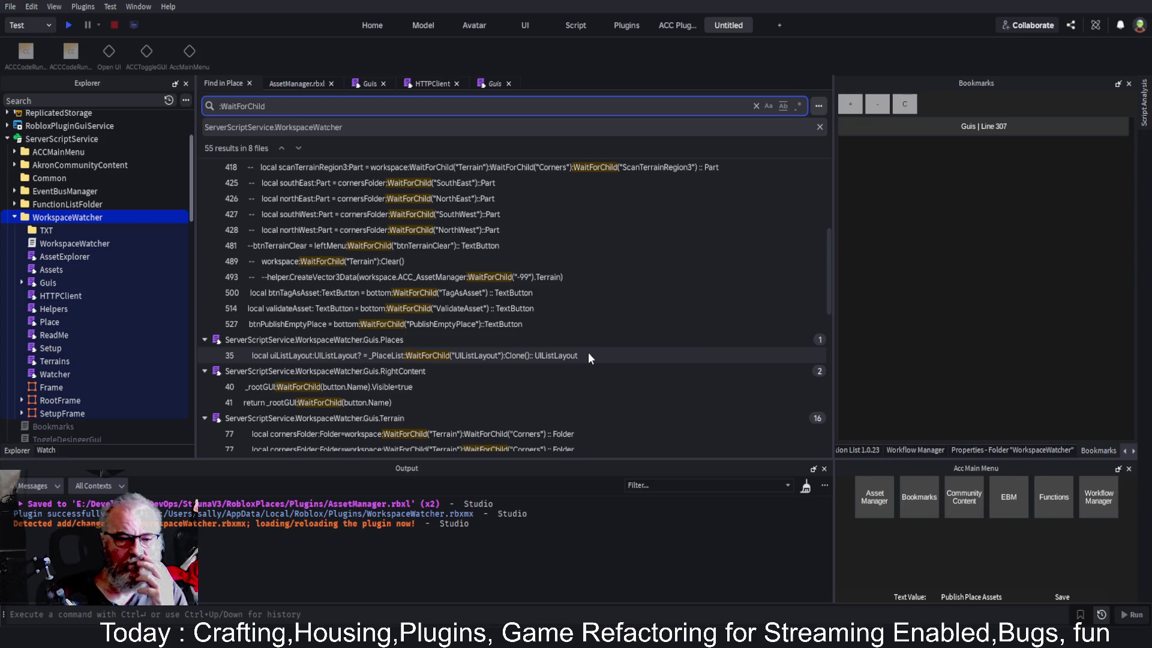
pyautogui.scroll(-6, 588, 358)
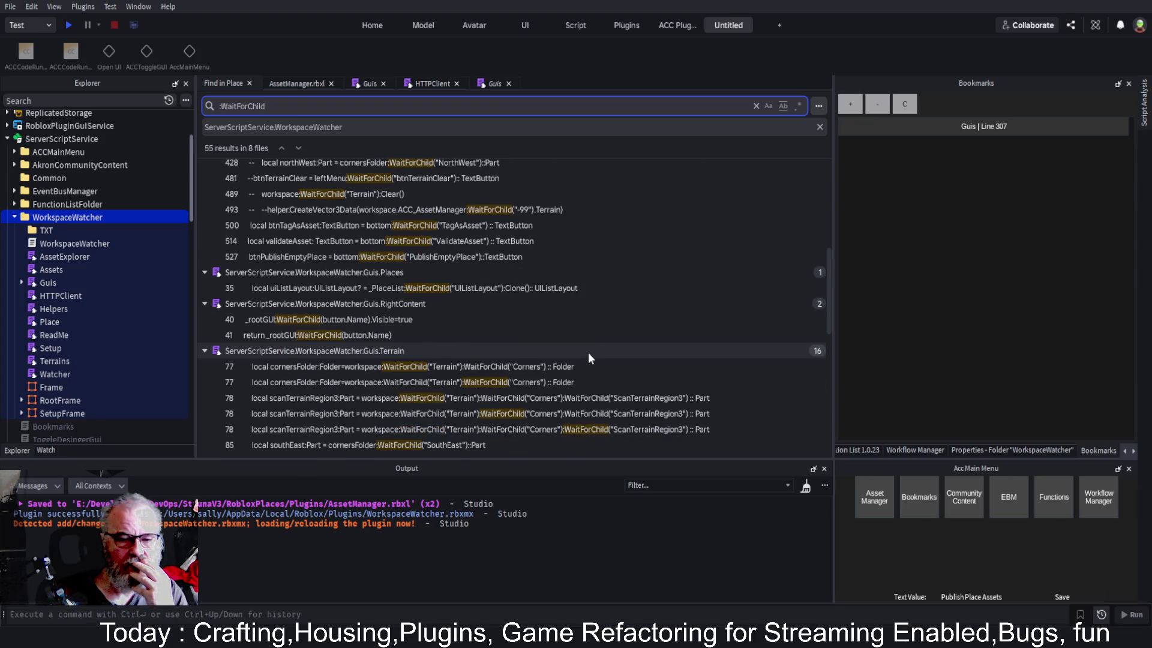
pyautogui.scroll(-2, 588, 358)
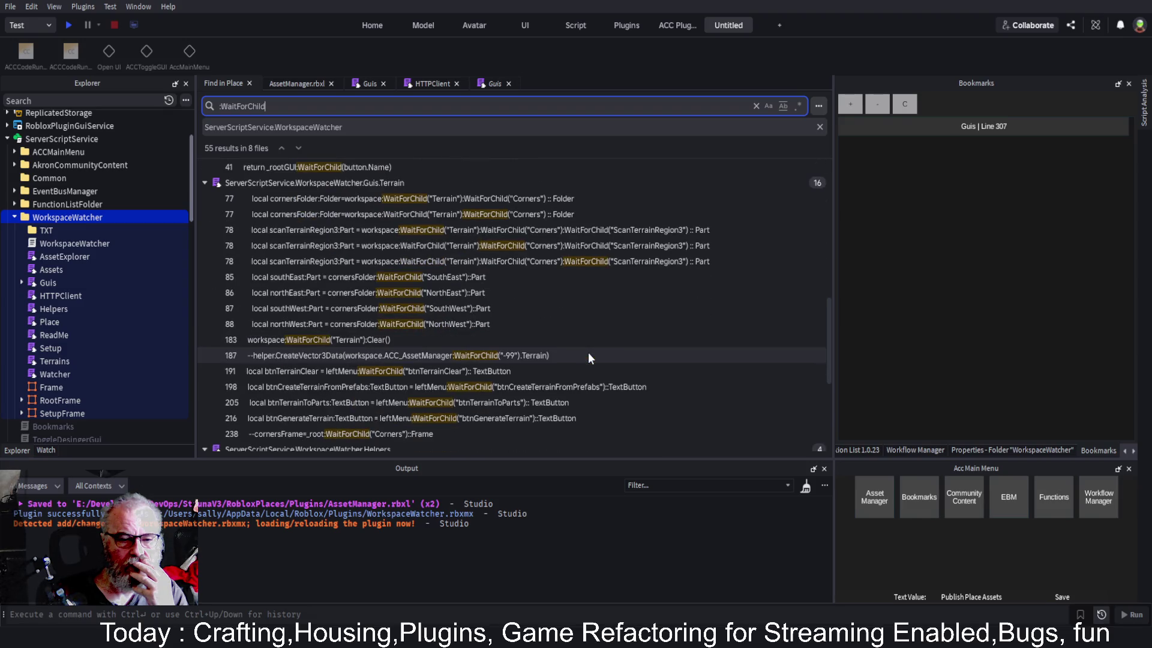
pyautogui.scroll(-2, 588, 358)
pyautogui.scroll(6, 586, 355)
pyautogui.scroll(10, 586, 350)
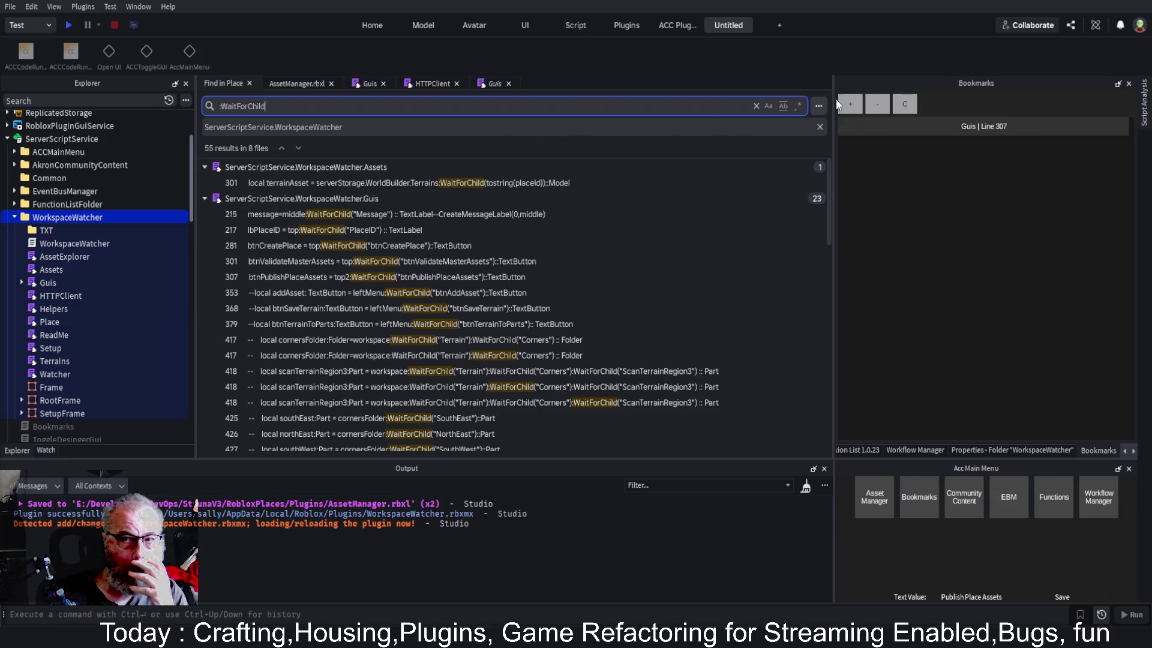
pyautogui.click(819, 106)
# Replace all :WaitForChild matches with :FindFirstChild using Replace All and confirm
pyautogui.click(215, 148)
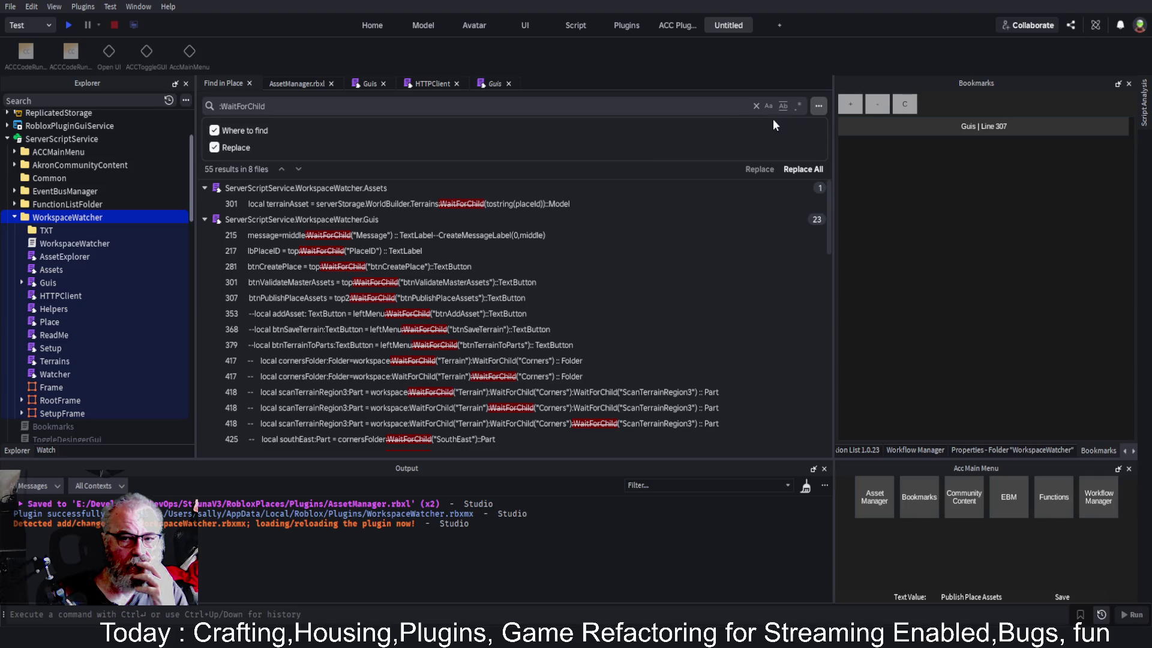
pyautogui.click(327, 106)
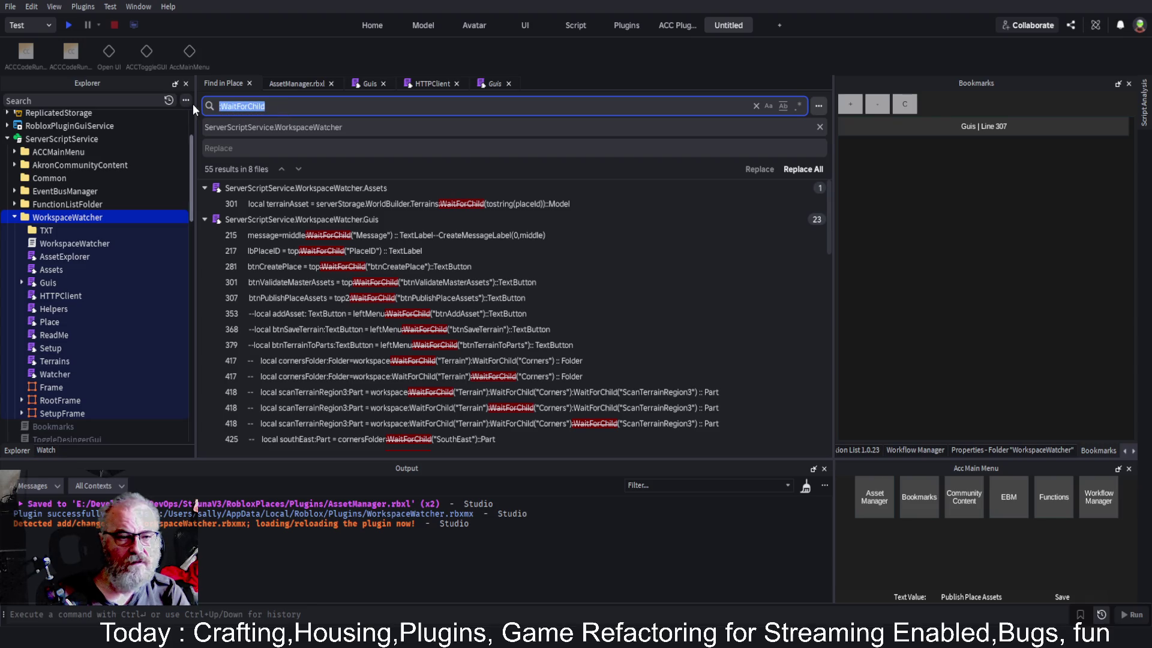
pyautogui.click(267, 148)
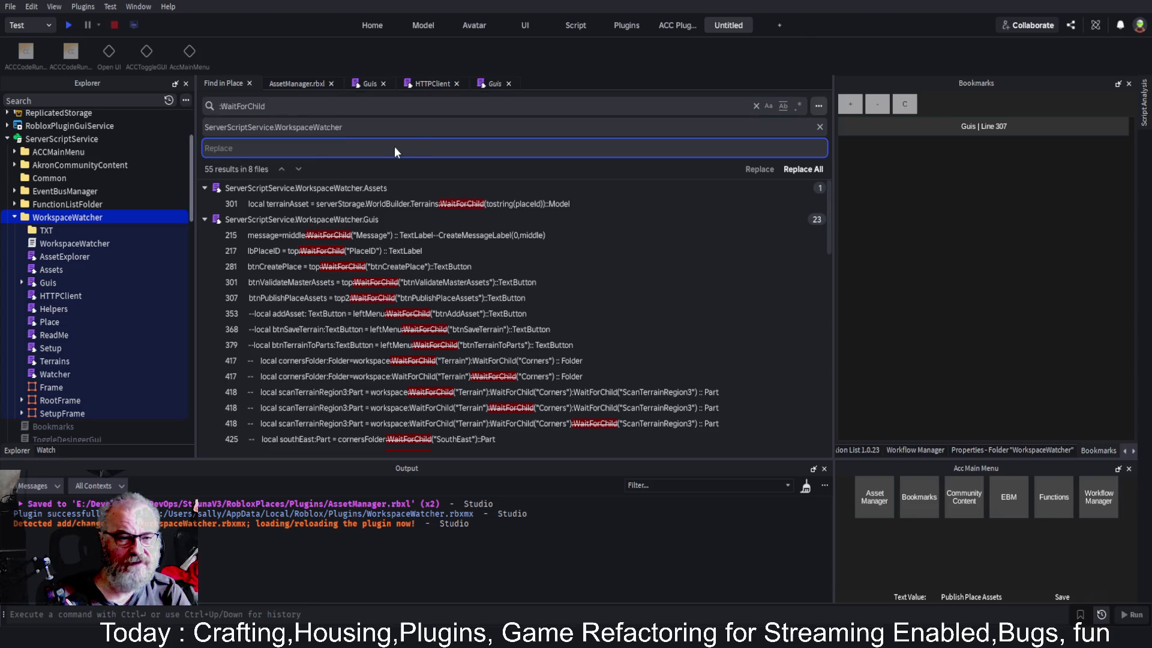
pyautogui.write(':WaitFor')
pyautogui.press('BackSpace')
pyautogui.press('BackSpace')
pyautogui.press('BackSpace')
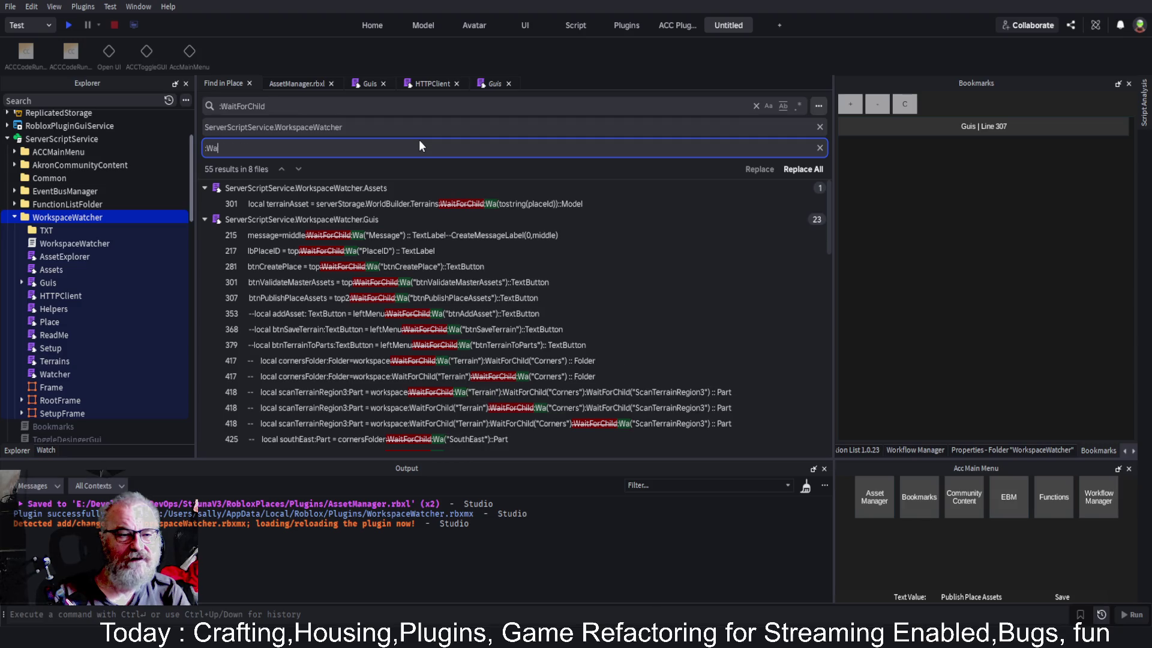
pyautogui.write('FindFir')
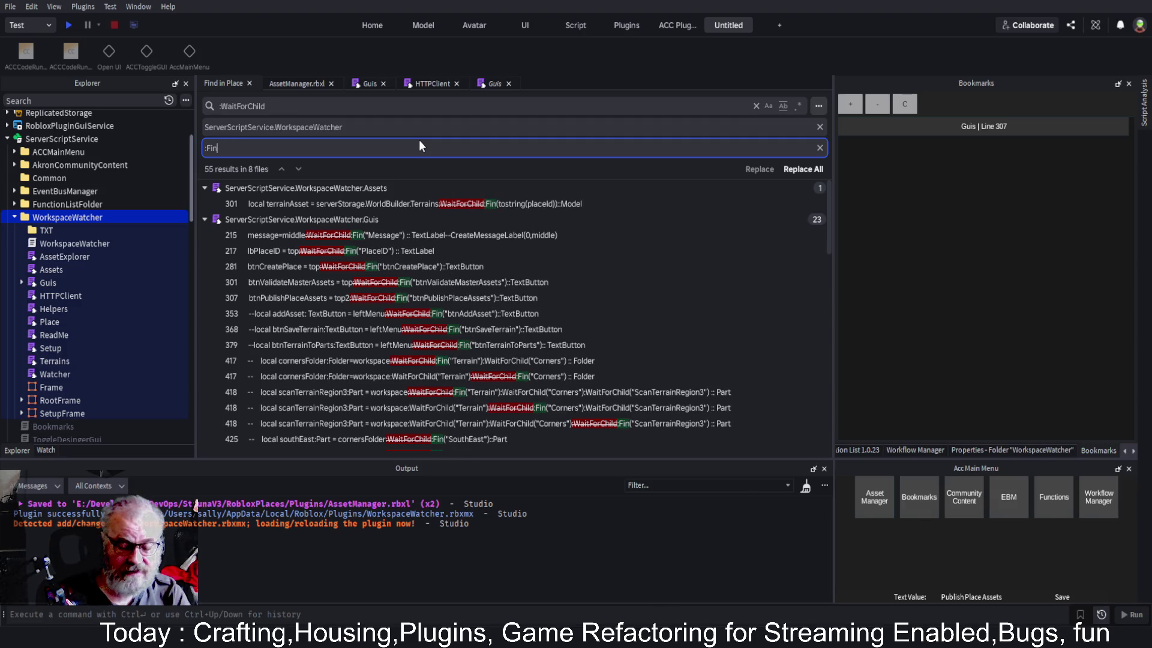
pyautogui.write('stC')
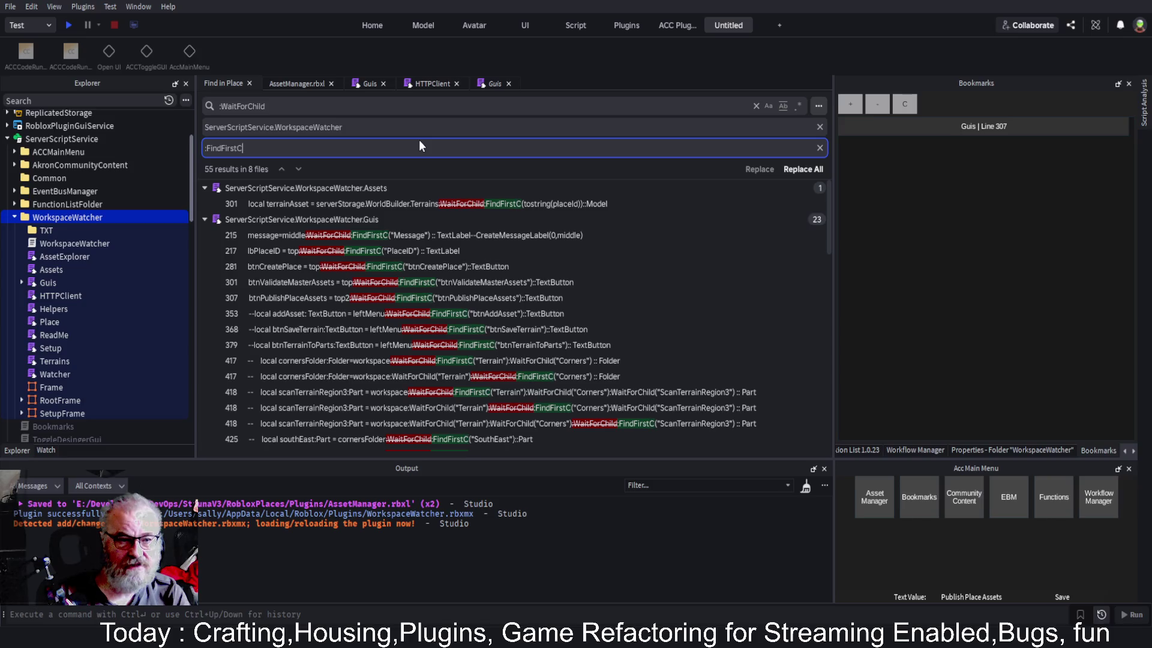
pyautogui.write('hild')
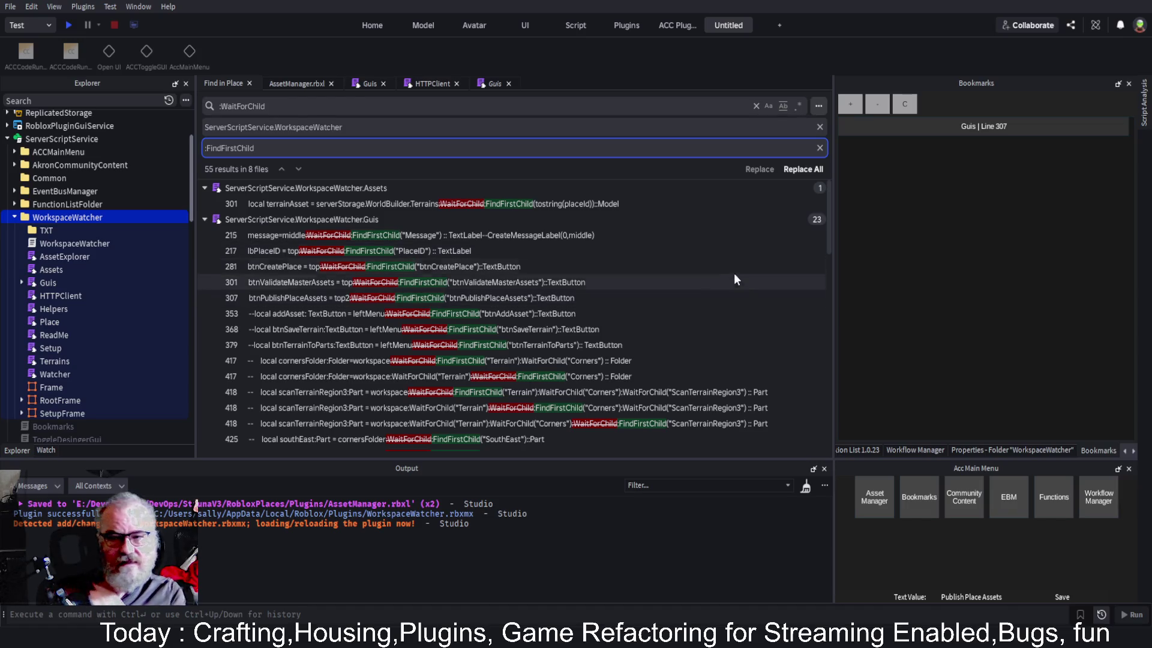
pyautogui.click(804, 169)
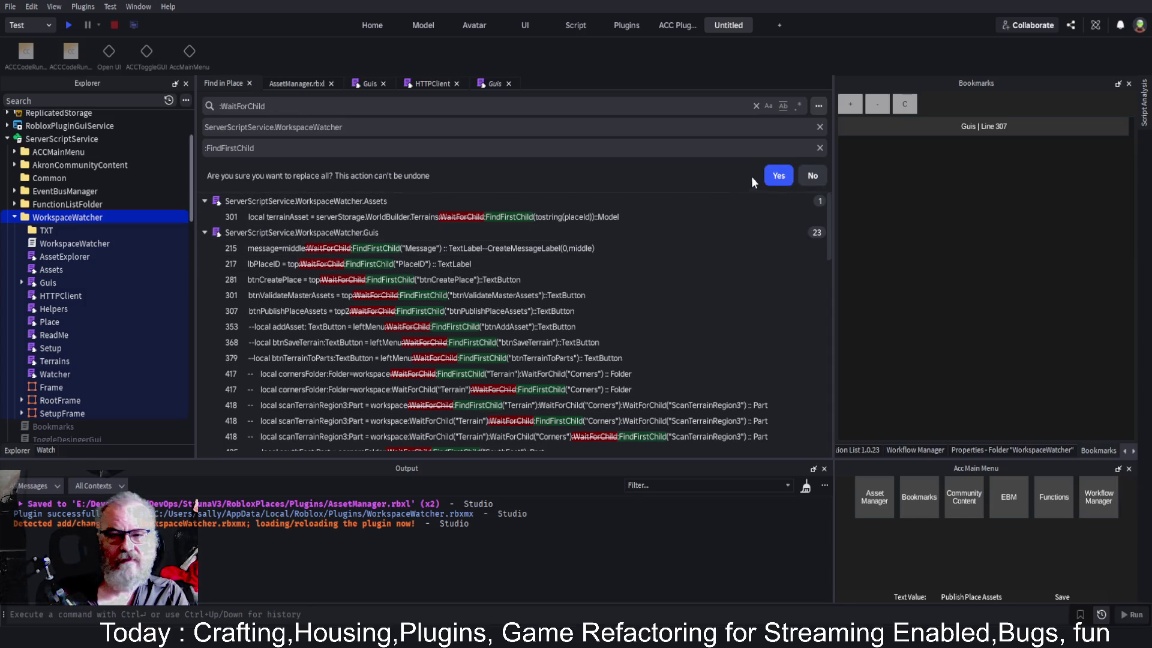
pyautogui.click(779, 175)
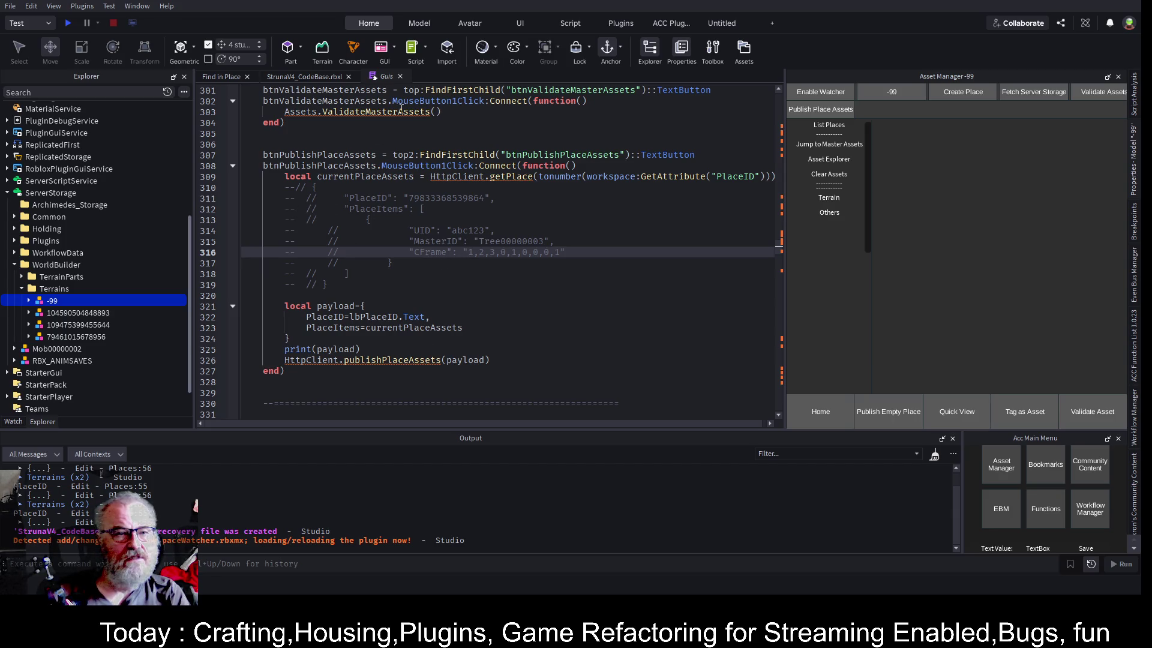
# Switch to the StrunaV4_CodeBase place's 3D view
pyautogui.click(297, 78)
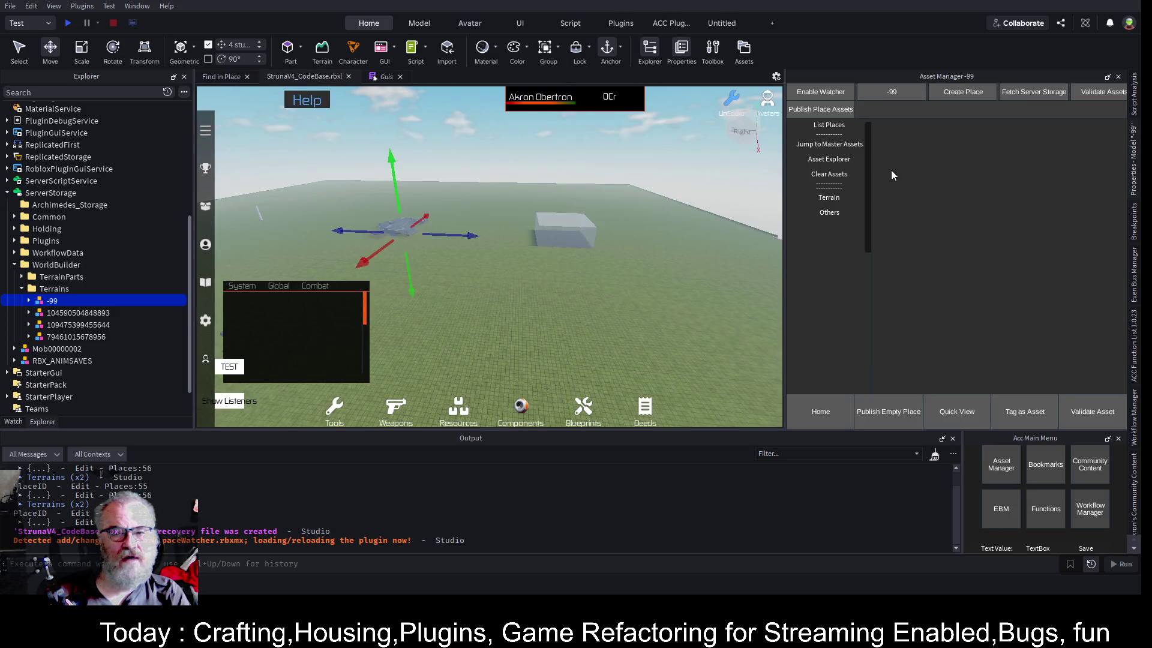
# Clear loaded assets, rename the -99 terrain model to -998, and list the places
pyautogui.click(834, 174)
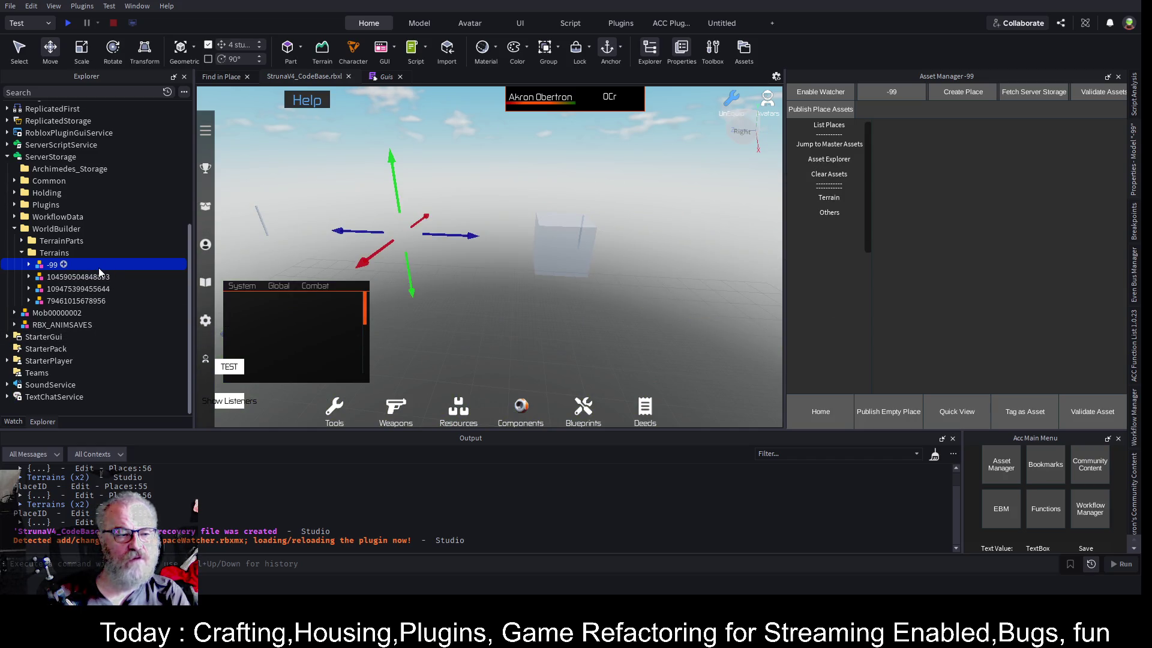
pyautogui.press('F2')
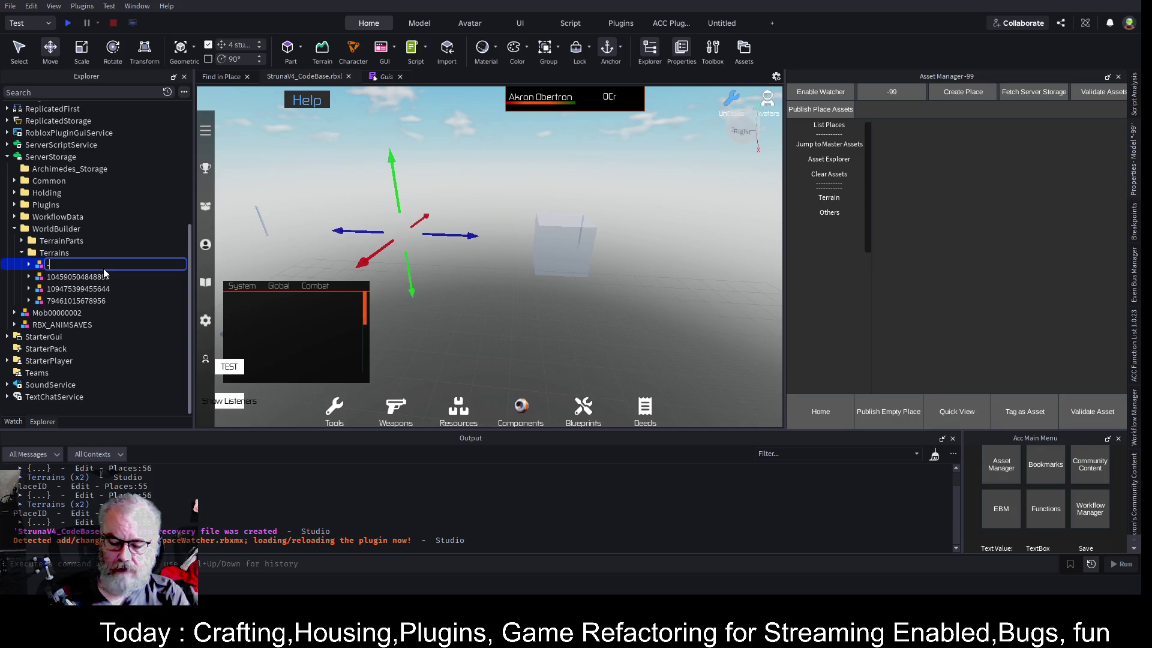
pyautogui.write('-998')
pyautogui.press('Return')
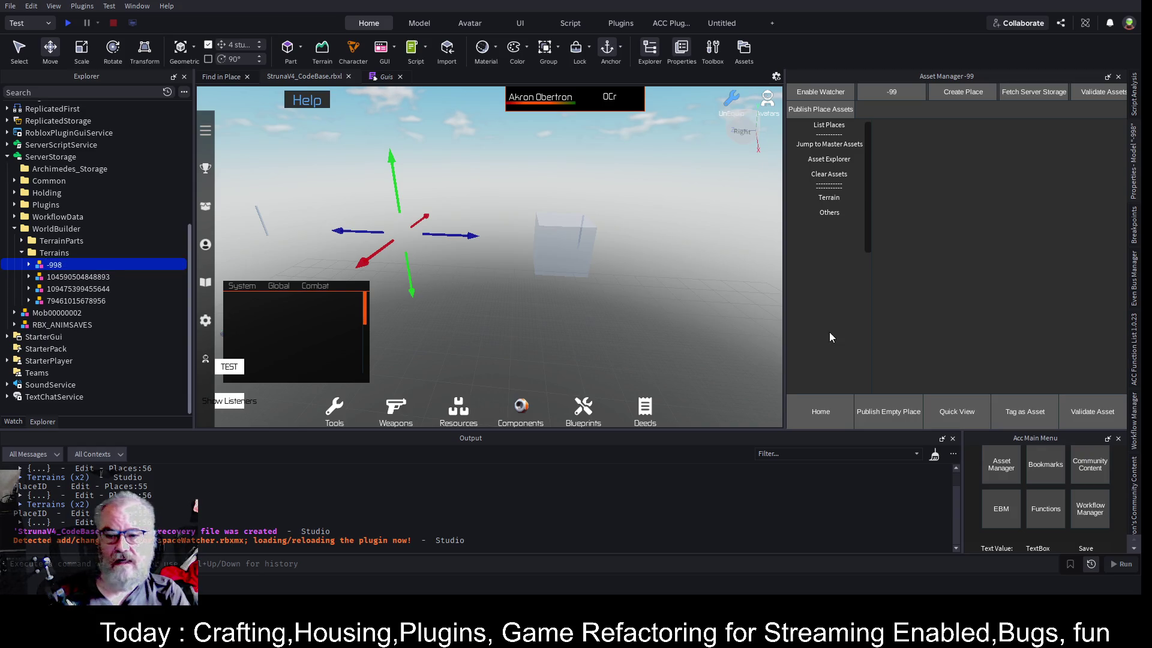
pyautogui.click(858, 125)
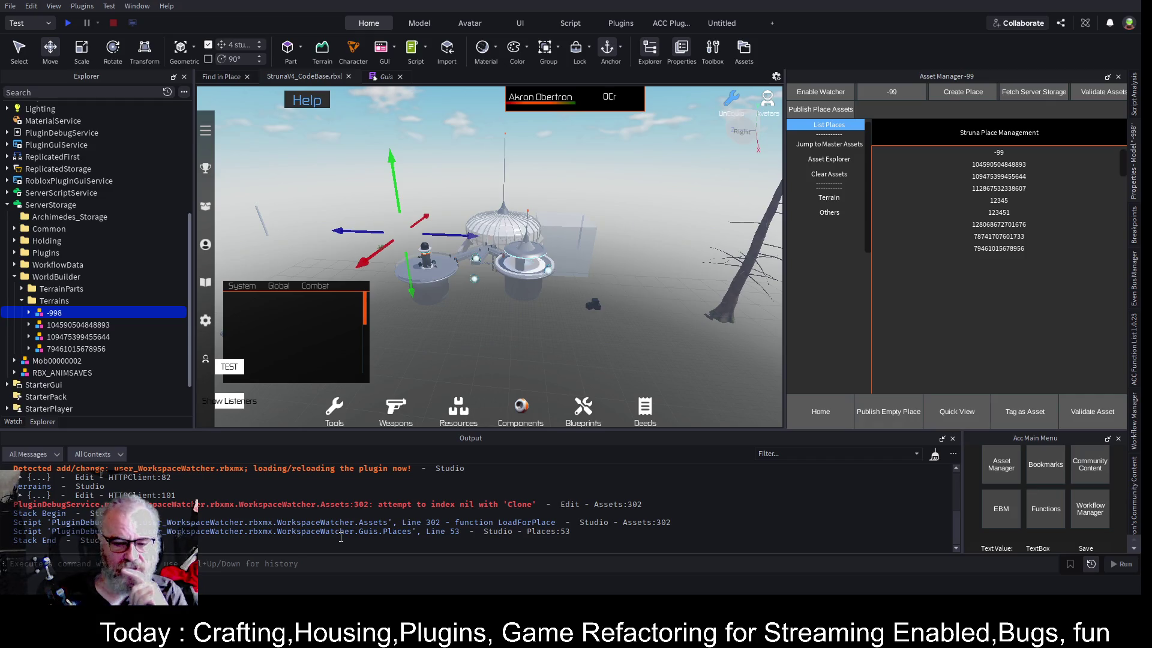
# Rename the -998 model back to -99 and clear the loaded assets
pyautogui.doubleClick(78, 318)
pyautogui.write('-99')
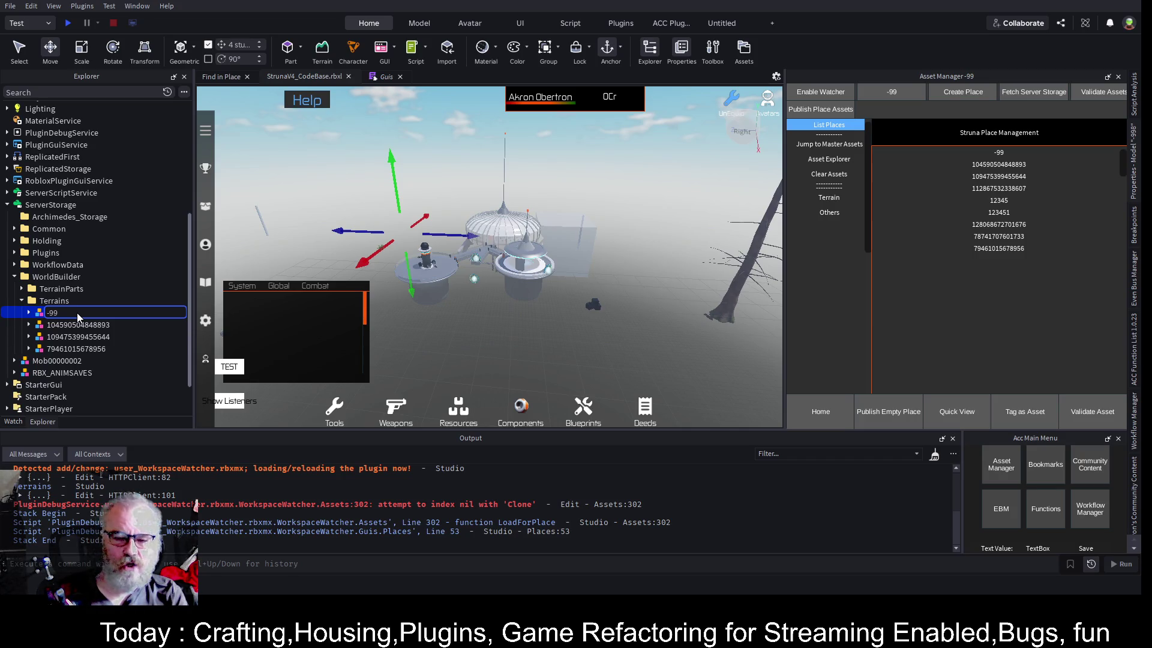
pyautogui.press('Return')
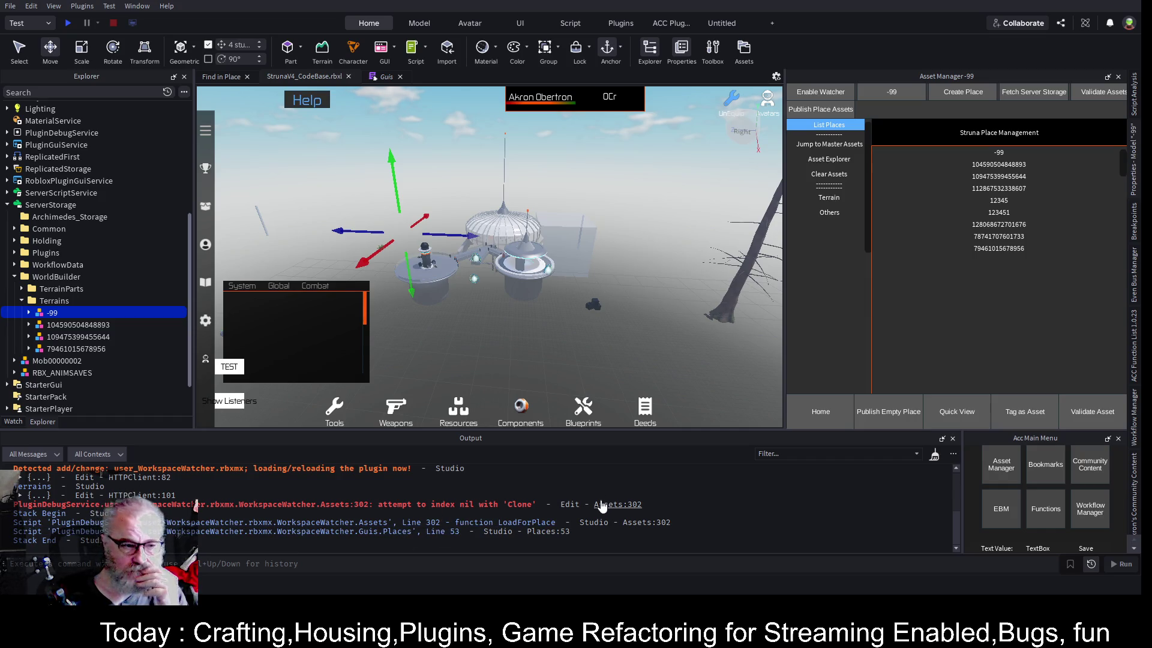
pyautogui.click(841, 175)
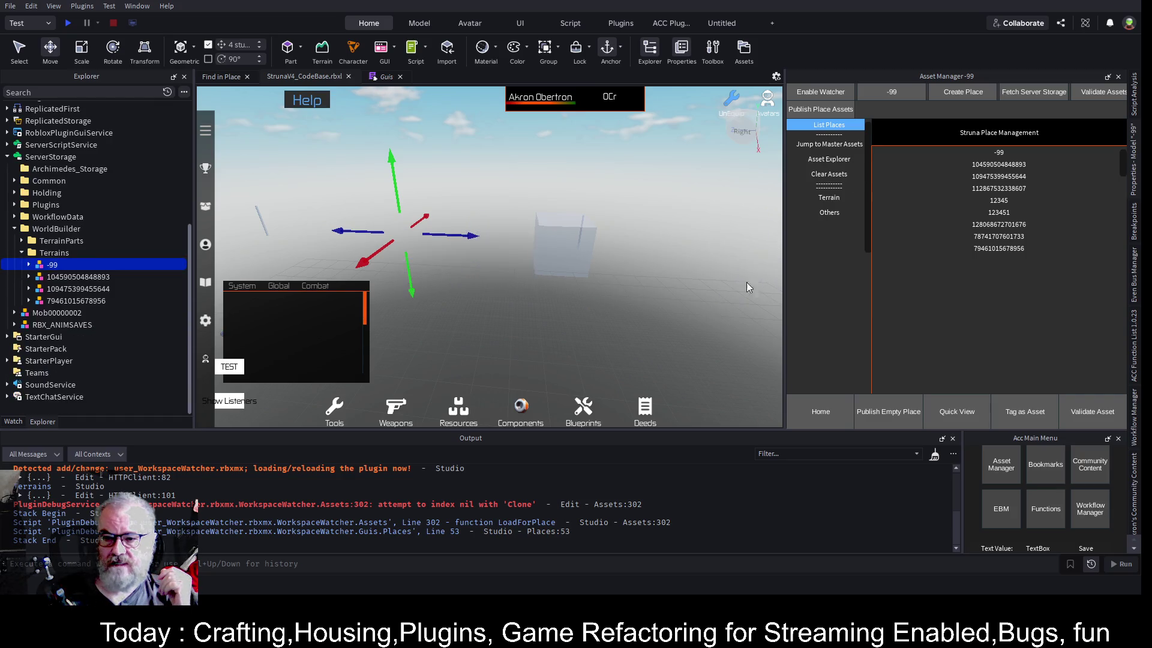
# Clear the Output log
pyautogui.click(934, 456)
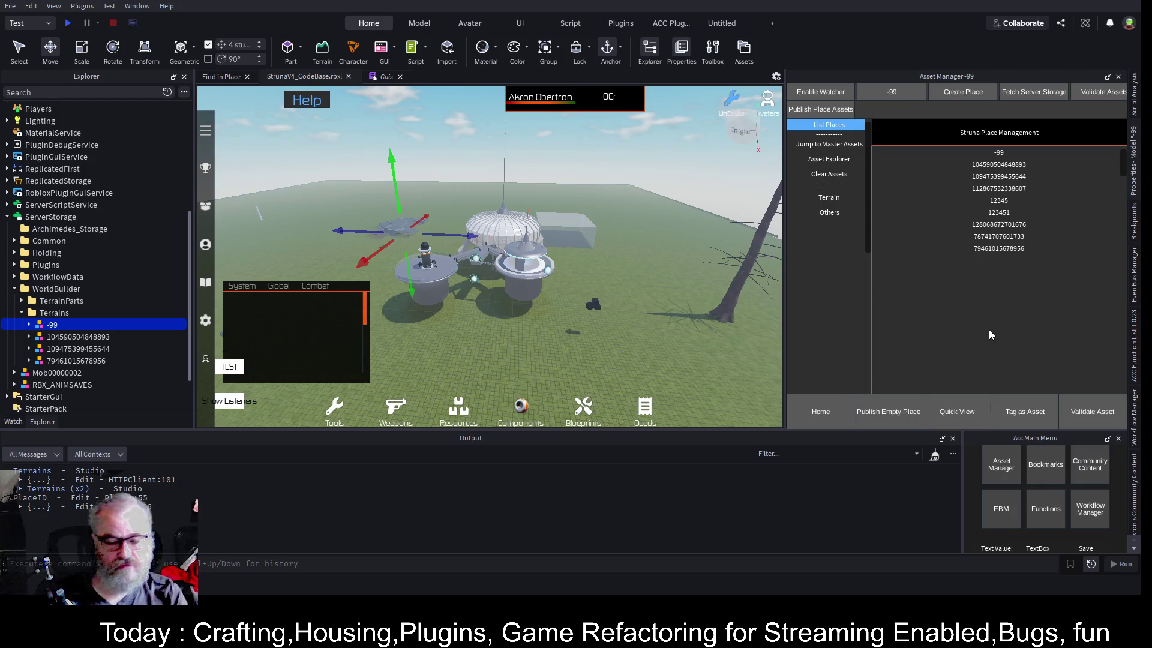
# Fly the camera to the domed model, focus the selected part, and raise it upward
pyautogui.press('w')
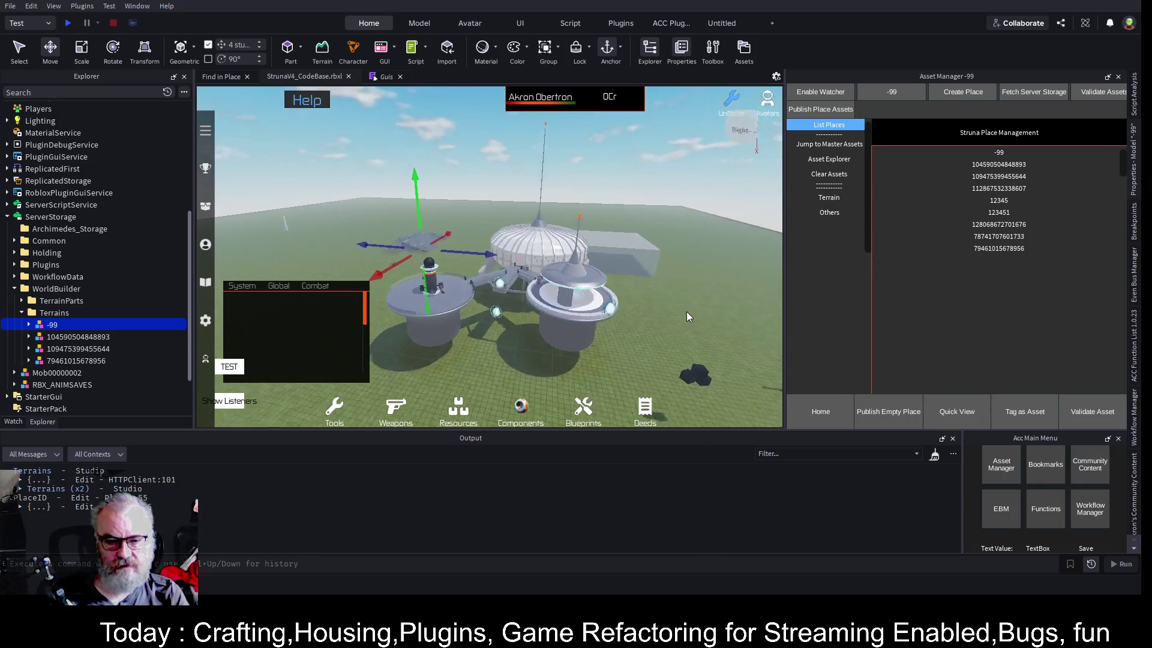
pyautogui.press('a')
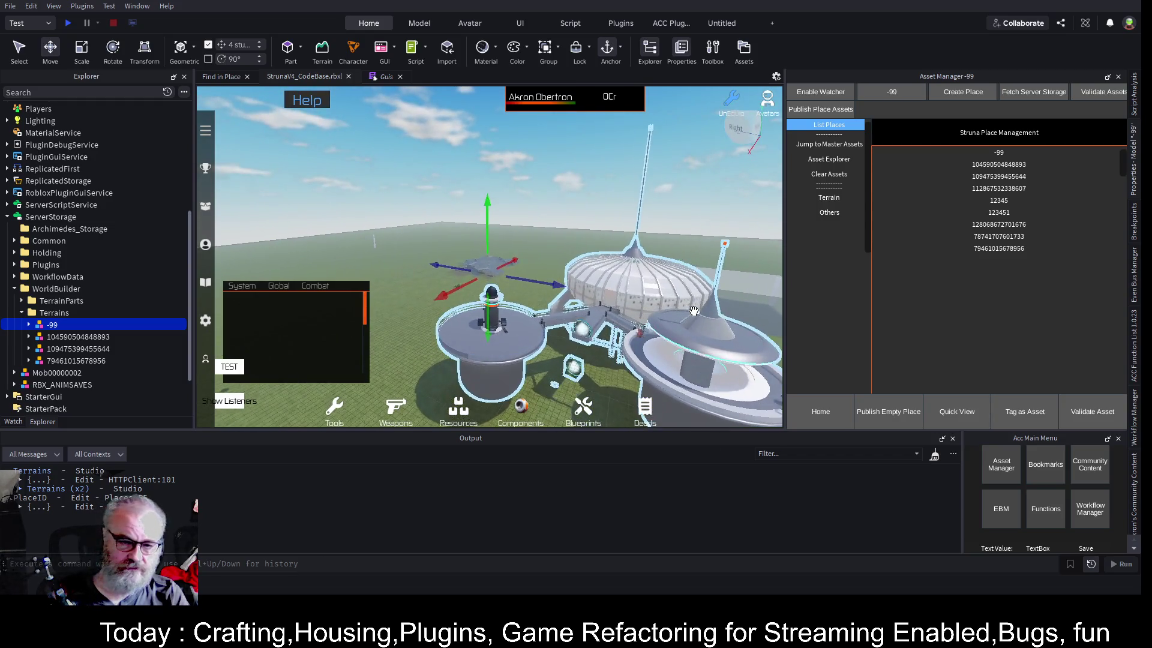
pyautogui.press('f')
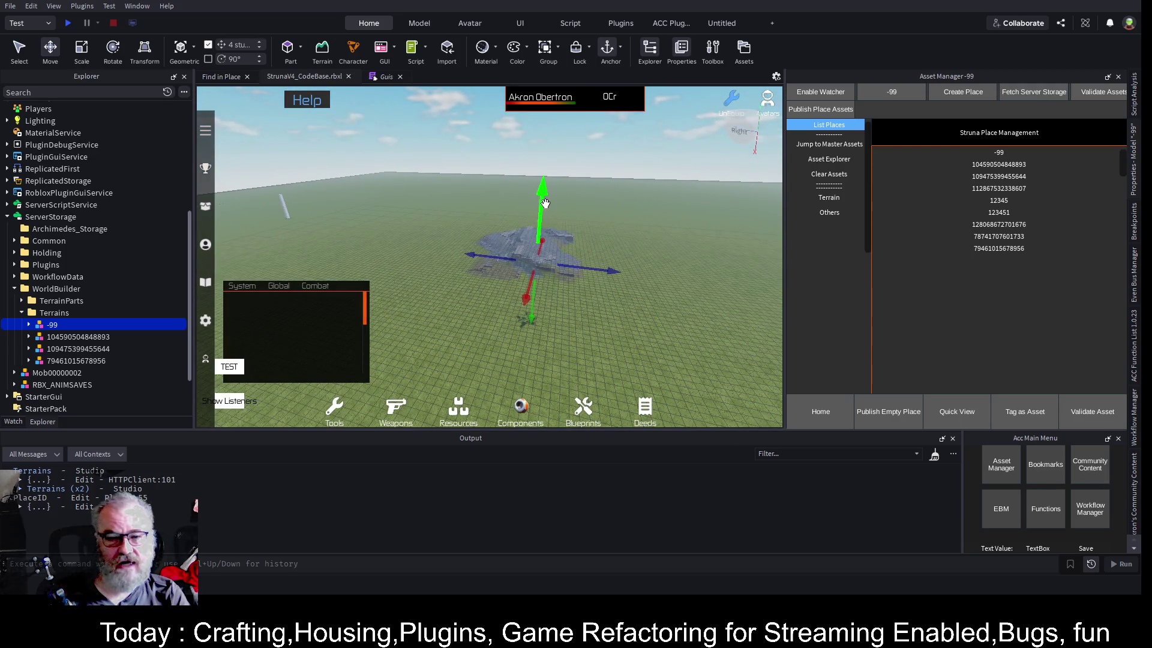
pyautogui.moveTo(546, 207); pyautogui.dragTo(549, 143)
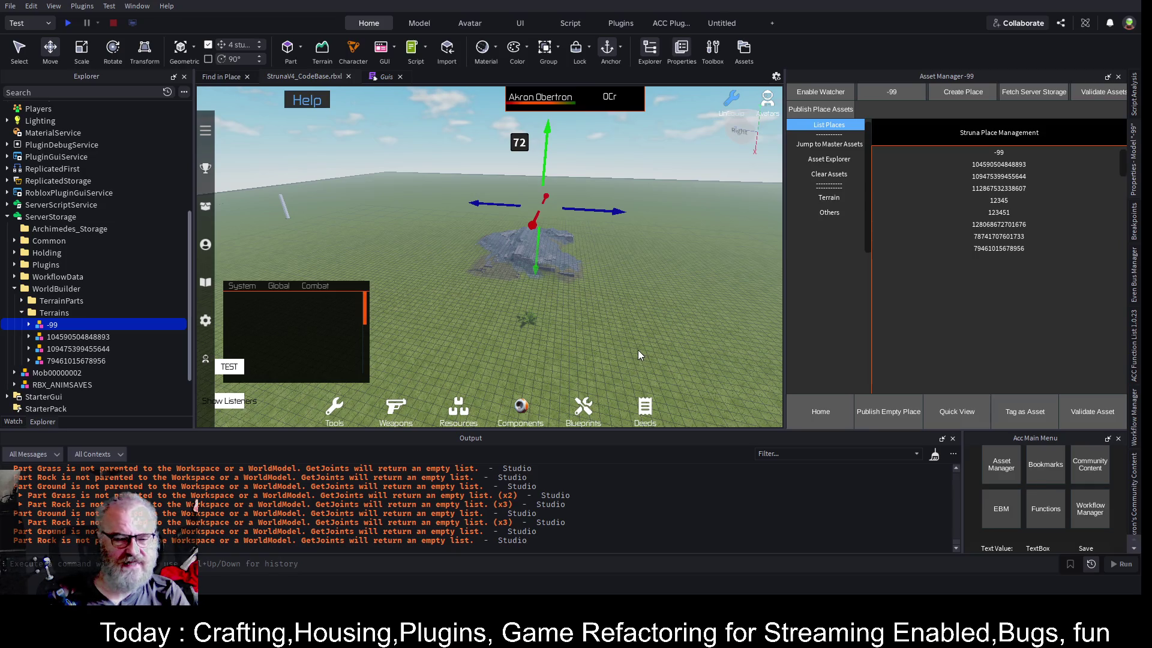
# Delete the place's existing grass Terrain, reselecting -99 and clearing the Output log
pyautogui.click(934, 456)
pyautogui.click(54, 312)
pyautogui.click(159, 324)
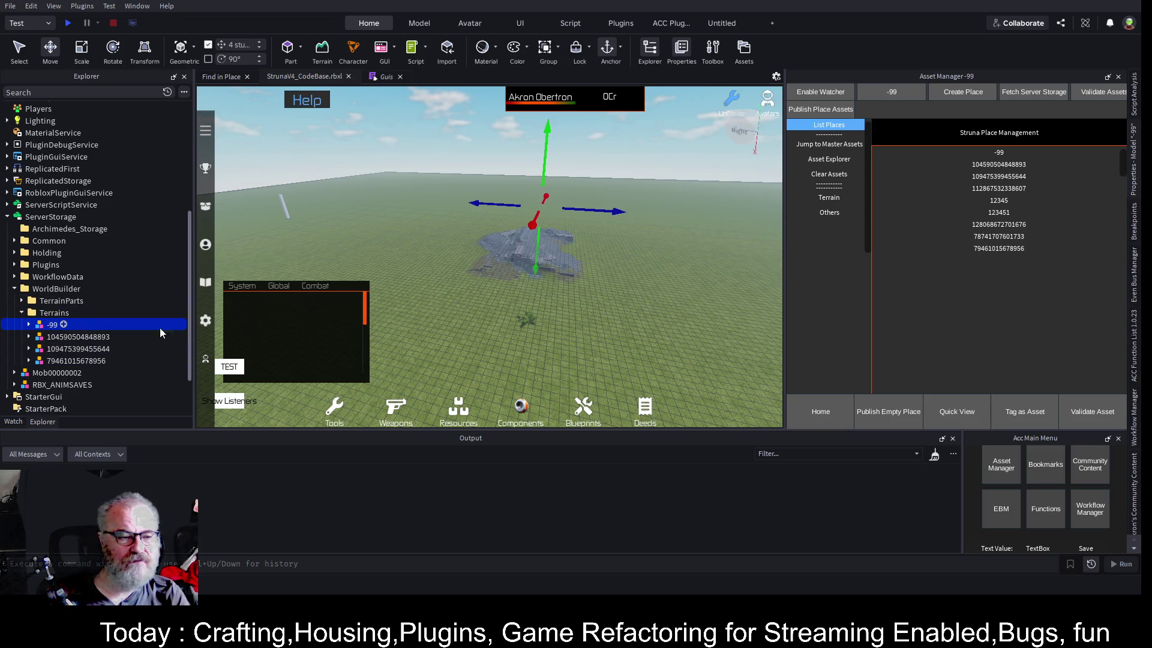
pyautogui.click(570, 304)
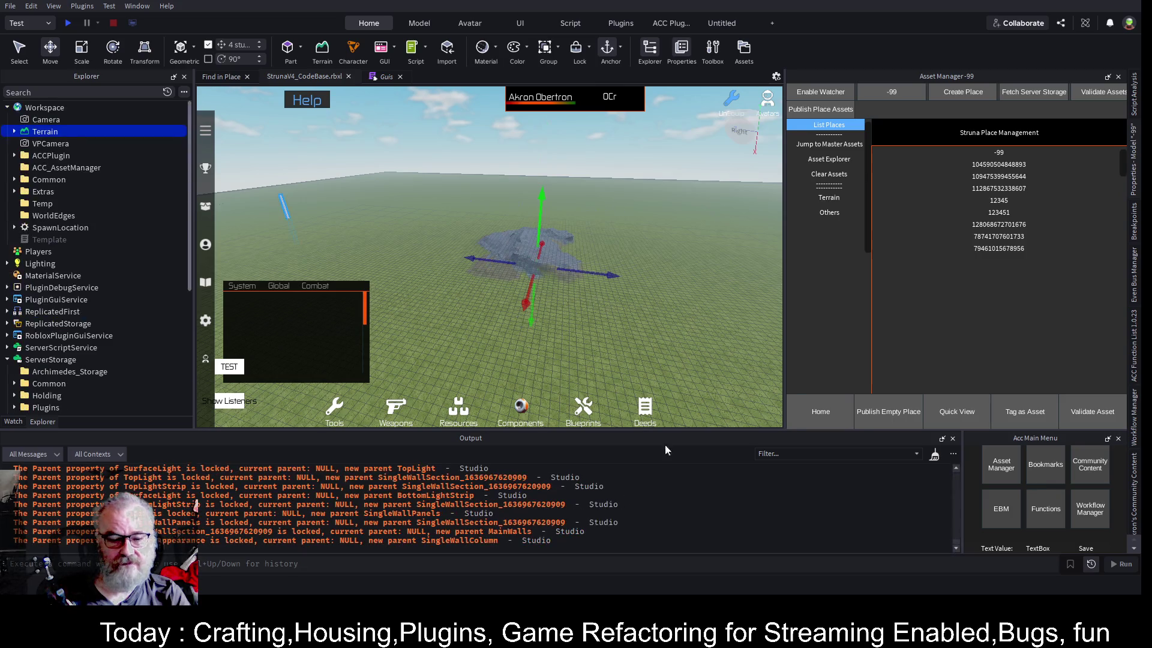
pyautogui.press('Delete')
pyautogui.click(935, 454)
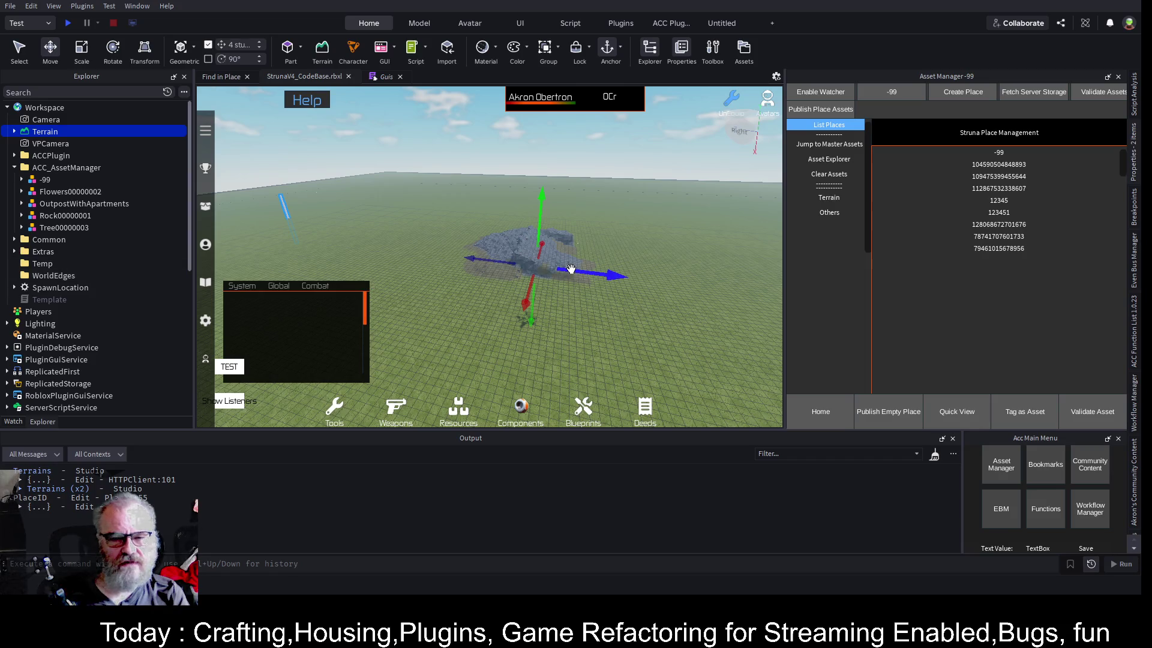
# Run Count Descendants on -99 from the Asset Manager's Others tools
pyautogui.click(41, 180)
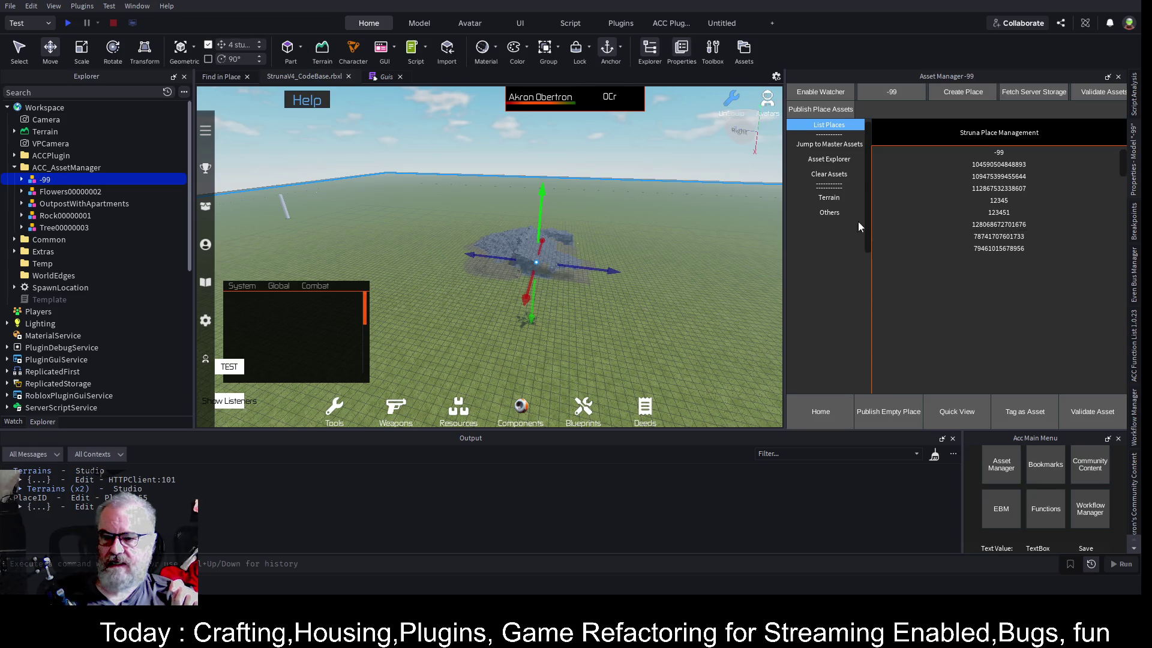
pyautogui.click(837, 213)
pyautogui.click(999, 161)
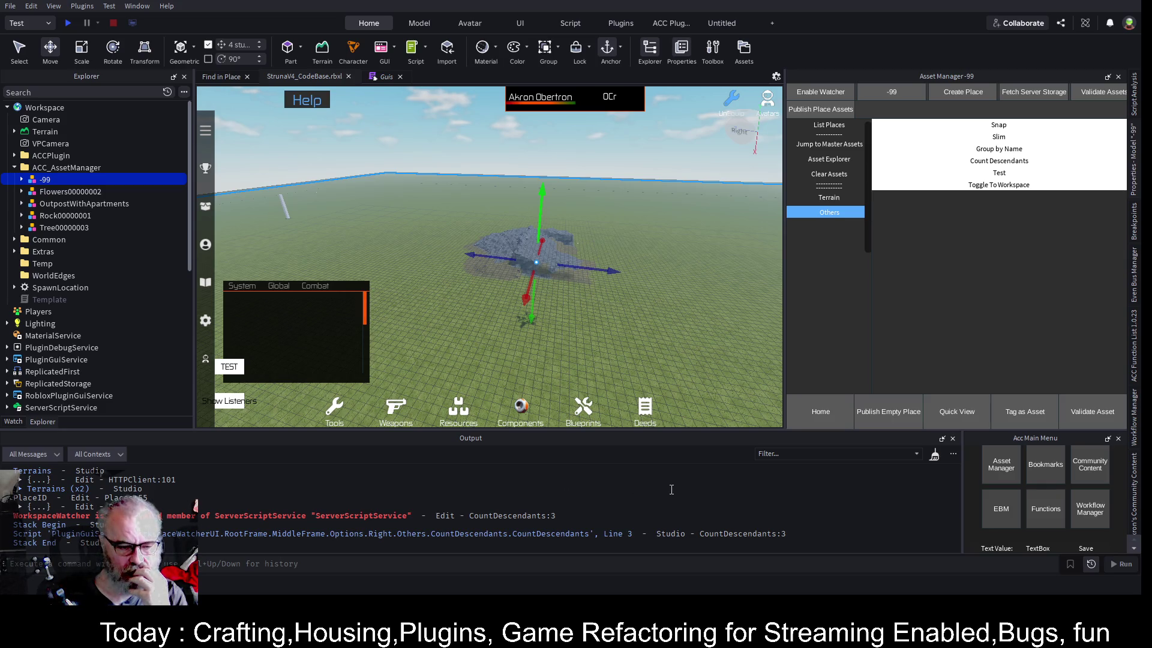
# Run Count Descendants on -99 again
pyautogui.click(1012, 167)
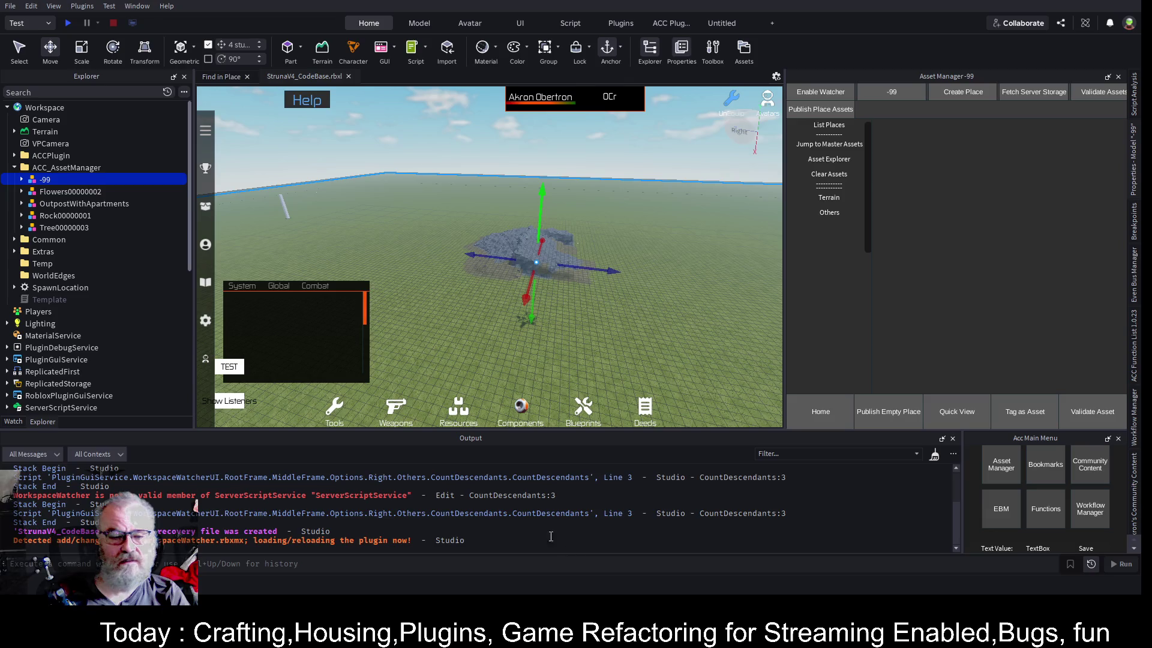
# Count descendants of -99 successfully, then expand it to show Terrain, Terrain1, Terrain2 and Grass
pyautogui.click(934, 457)
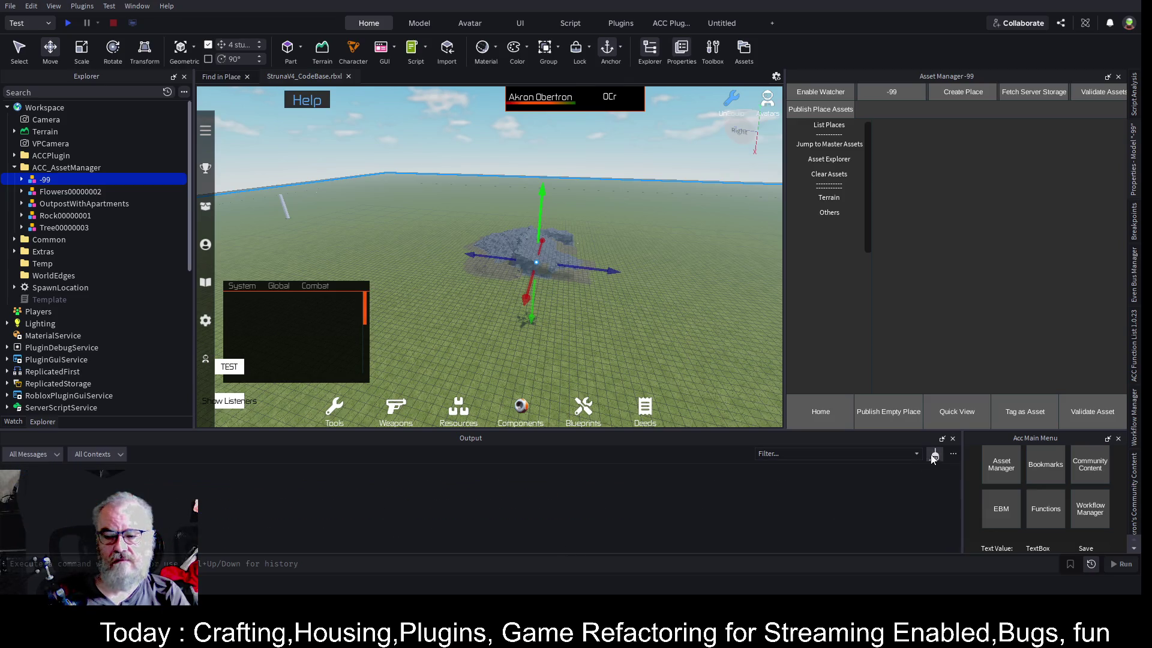
pyautogui.click(833, 216)
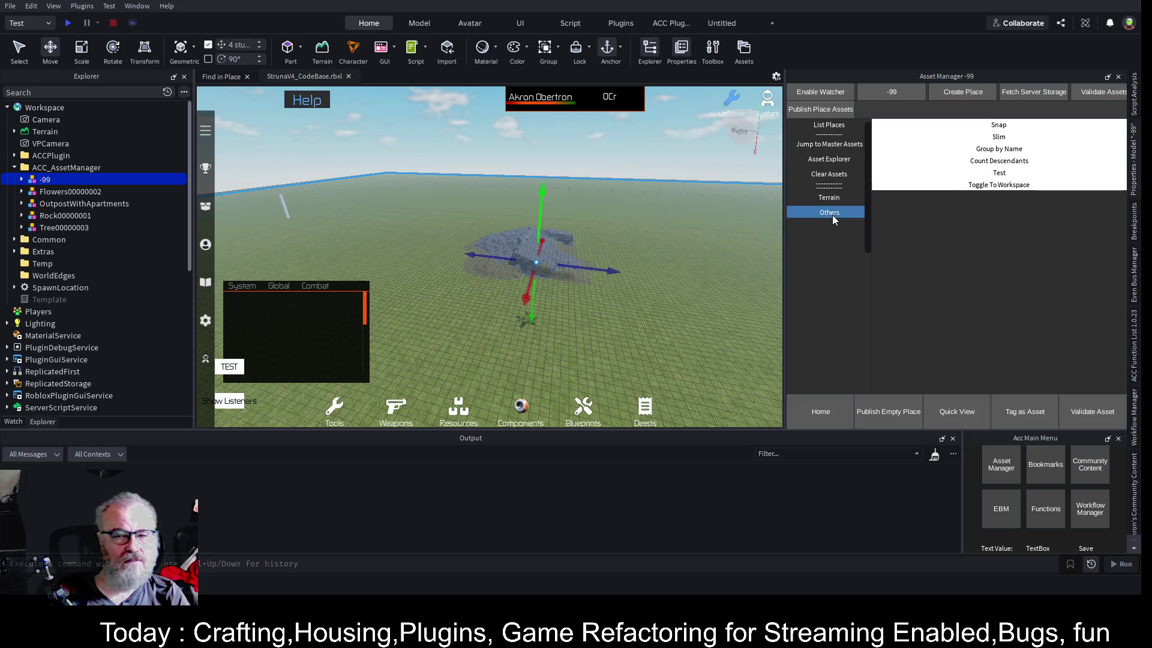
pyautogui.click(54, 167)
pyautogui.click(41, 179)
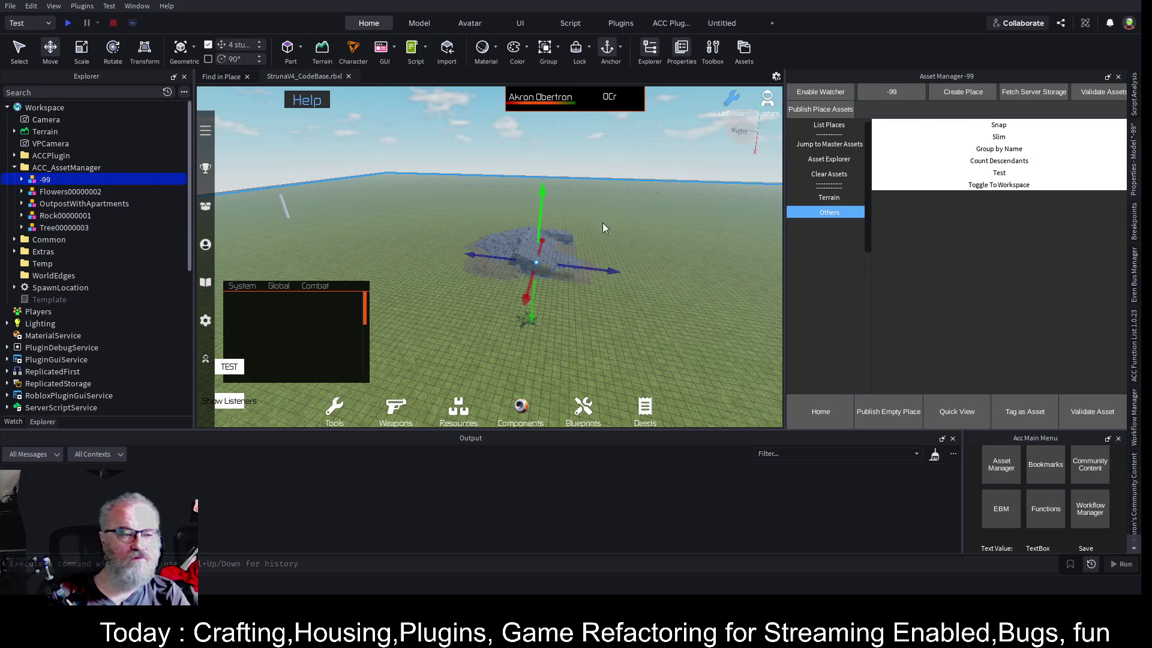
pyautogui.click(999, 161)
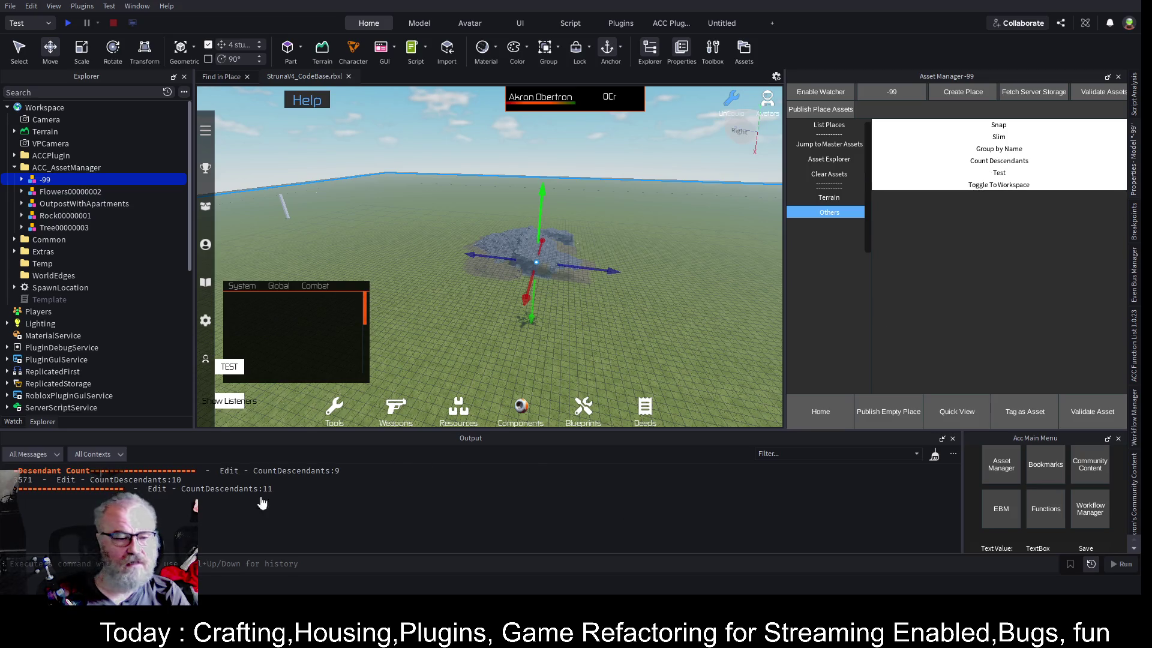
pyautogui.click(21, 179)
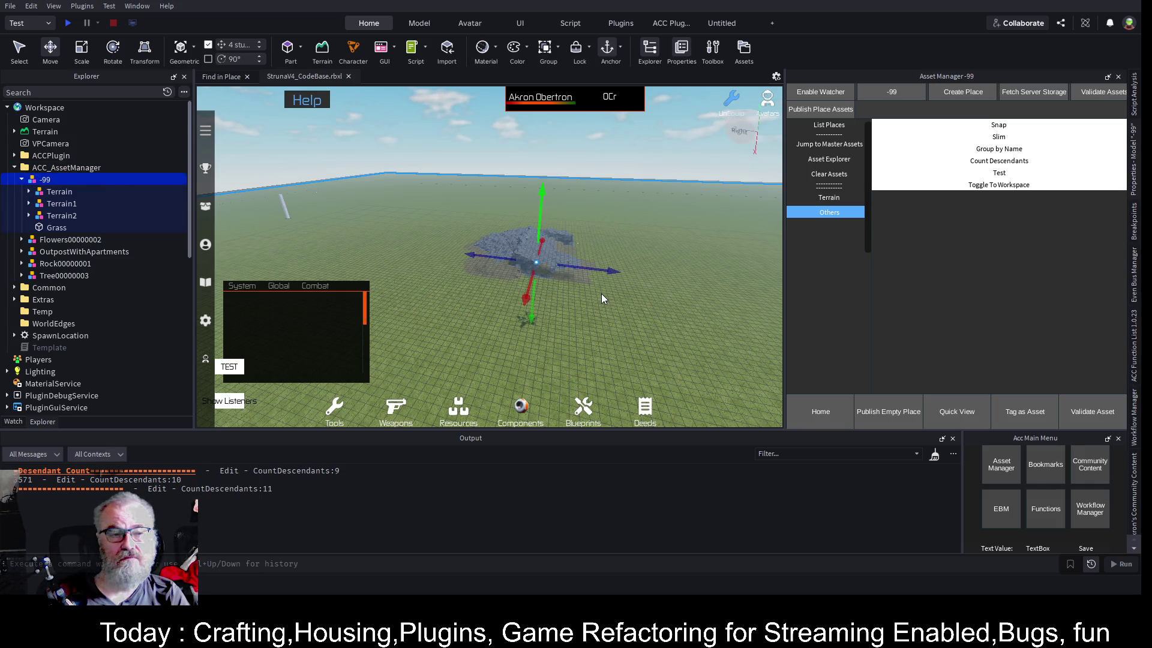
# Set -99's WorldPivot Y position to 500 and focus the view on the raised model
pyautogui.moveTo(633, 266); pyautogui.dragTo(635, 263)
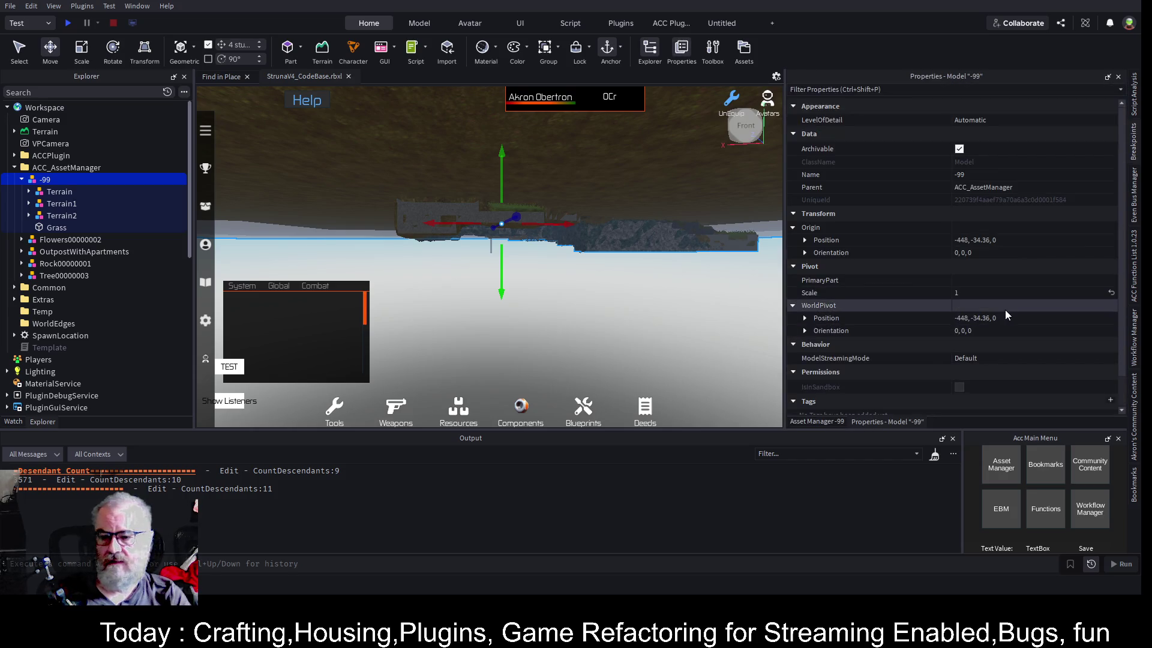
pyautogui.scroll(-1, 981, 267)
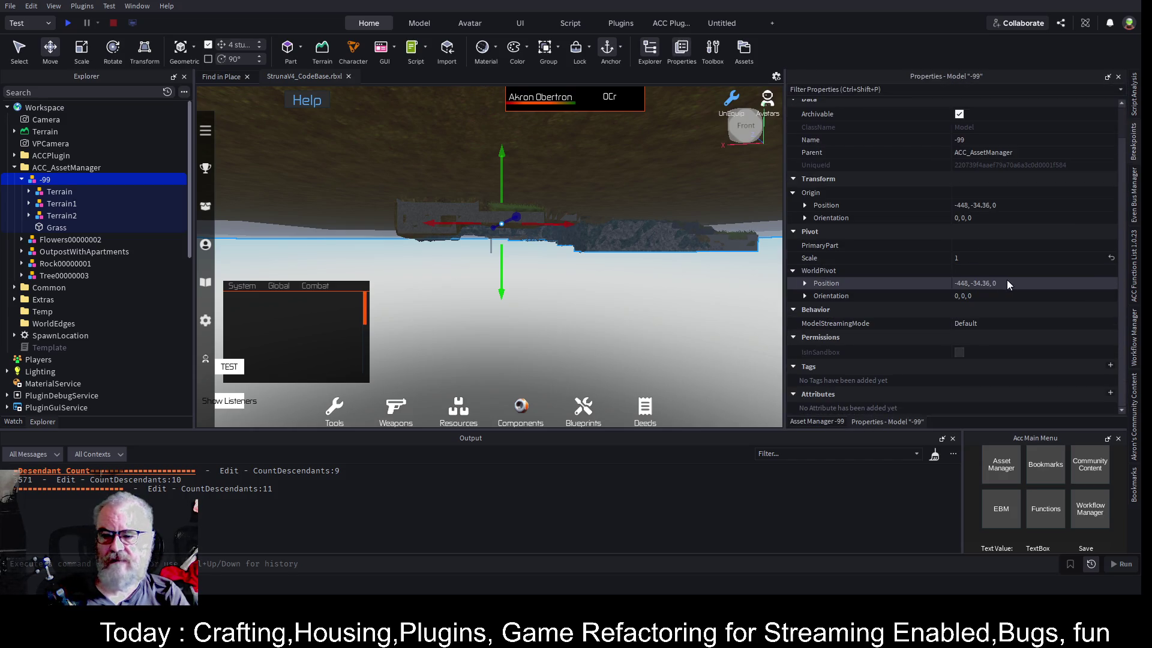
pyautogui.click(805, 285)
pyautogui.click(999, 307)
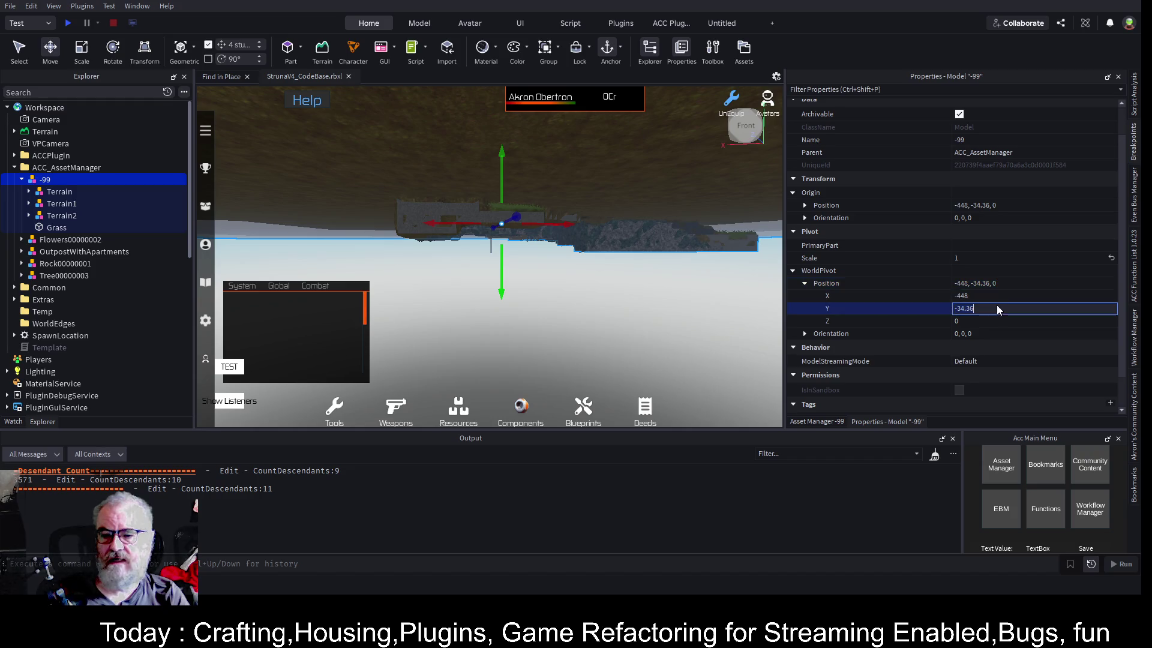
pyautogui.write('500')
pyautogui.press('Return')
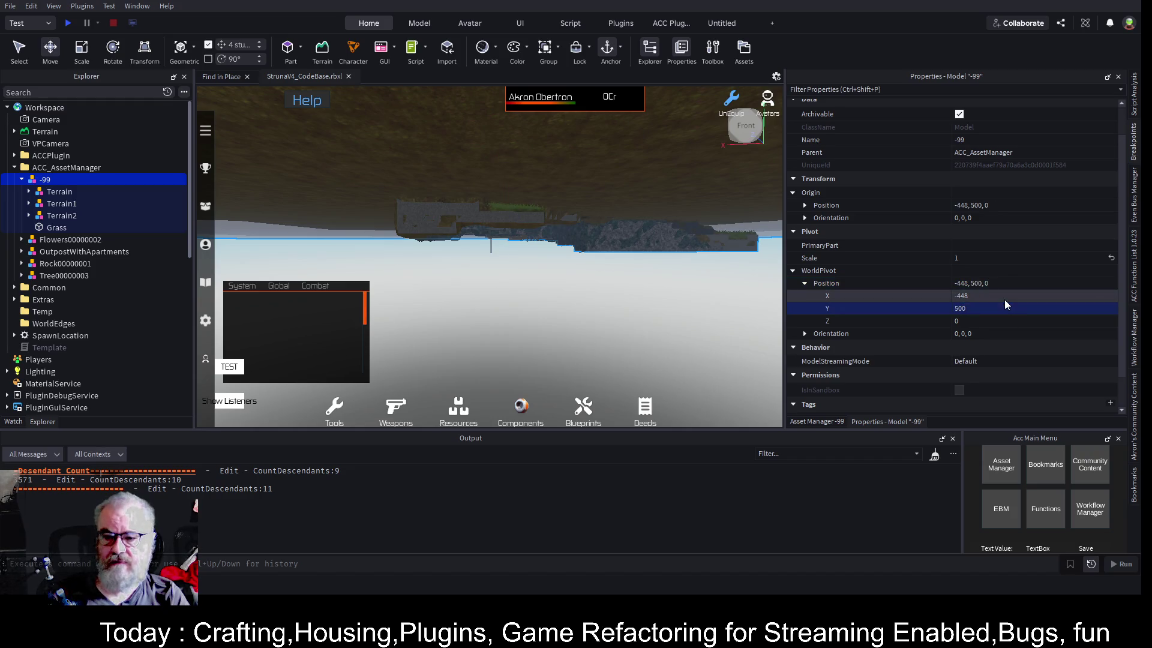
pyautogui.click(66, 167)
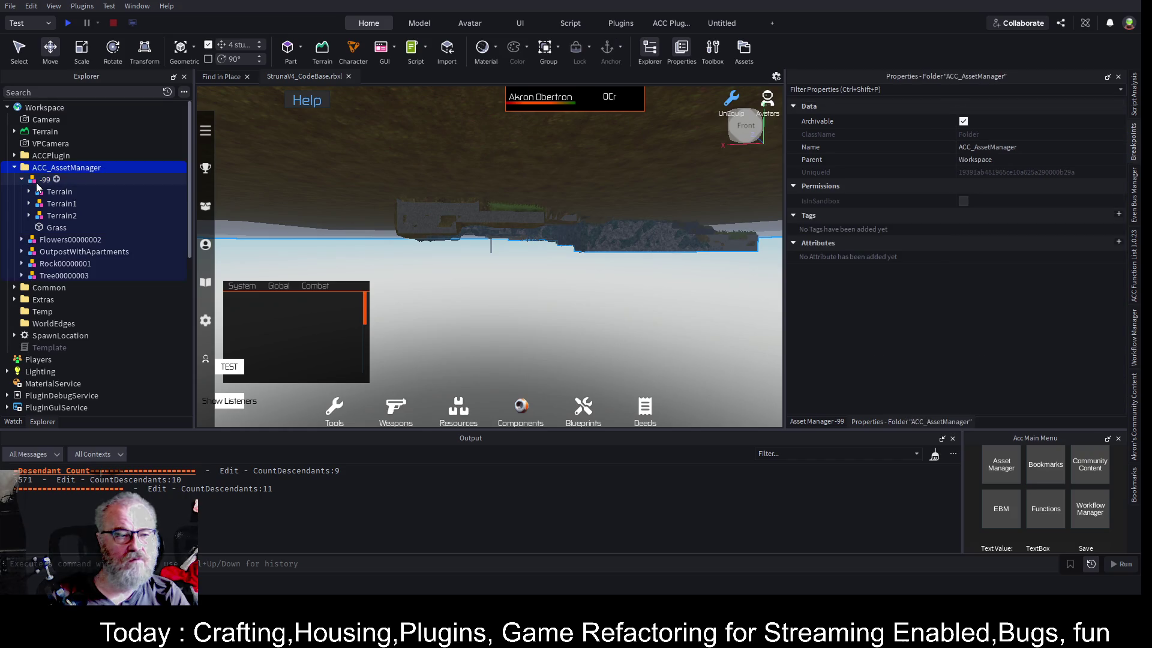
pyautogui.click(45, 179)
pyautogui.press('f')
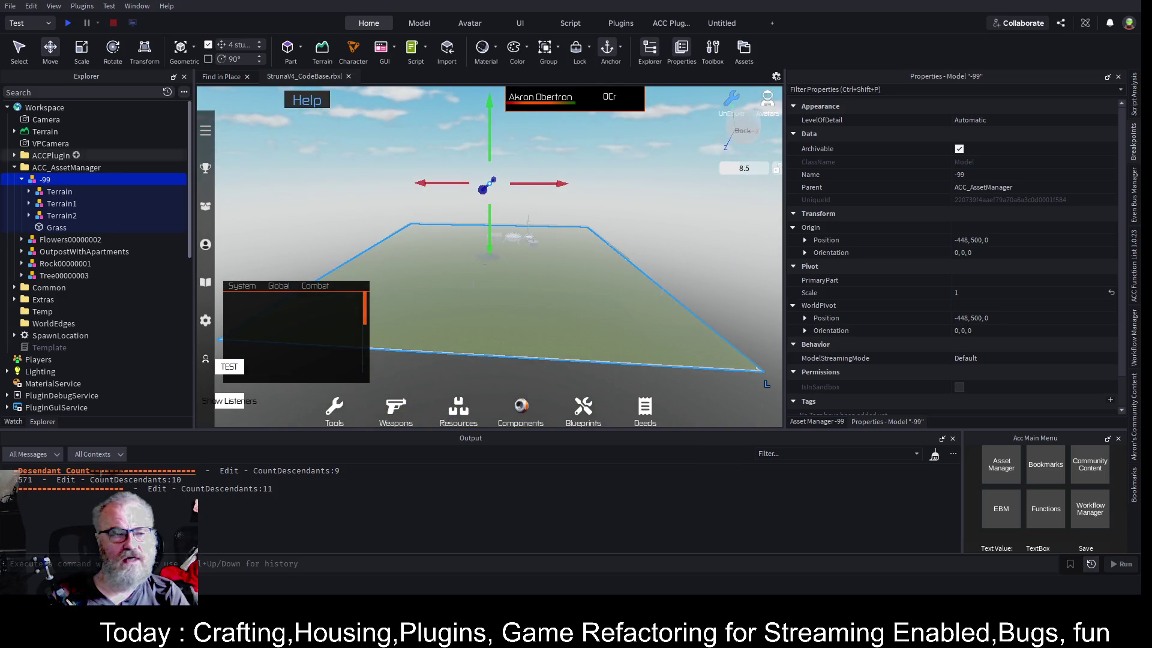
# Set the -99 model's Origin Position to 0,0,0
pyautogui.click(52, 194)
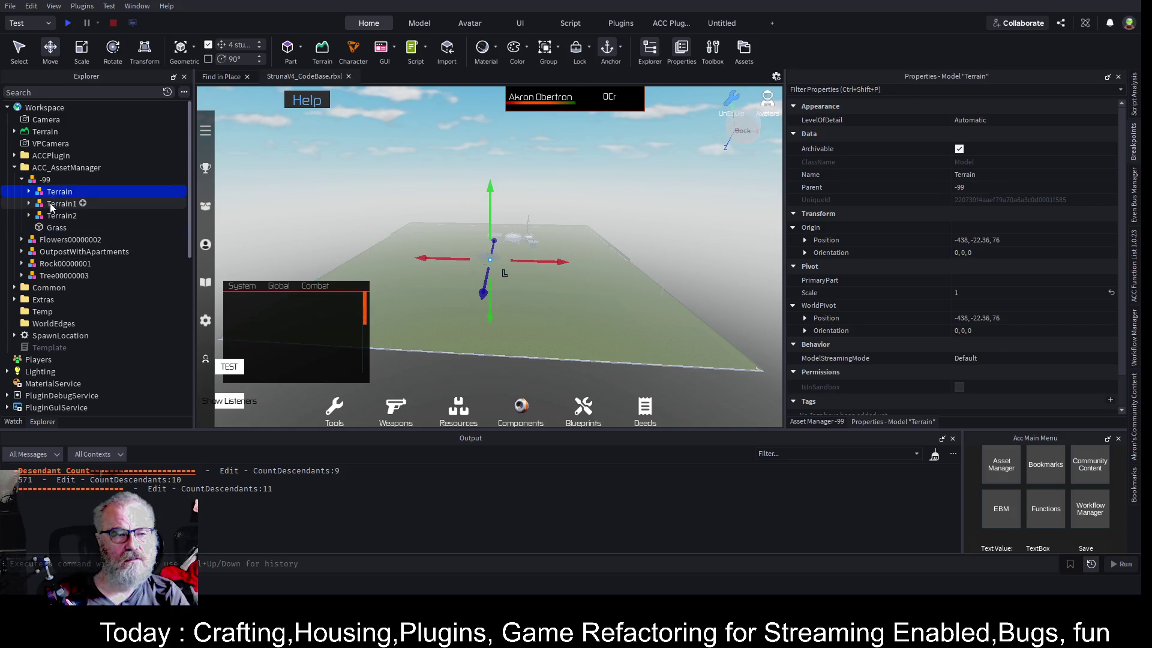
pyautogui.click(52, 204)
pyautogui.click(52, 218)
pyautogui.click(43, 181)
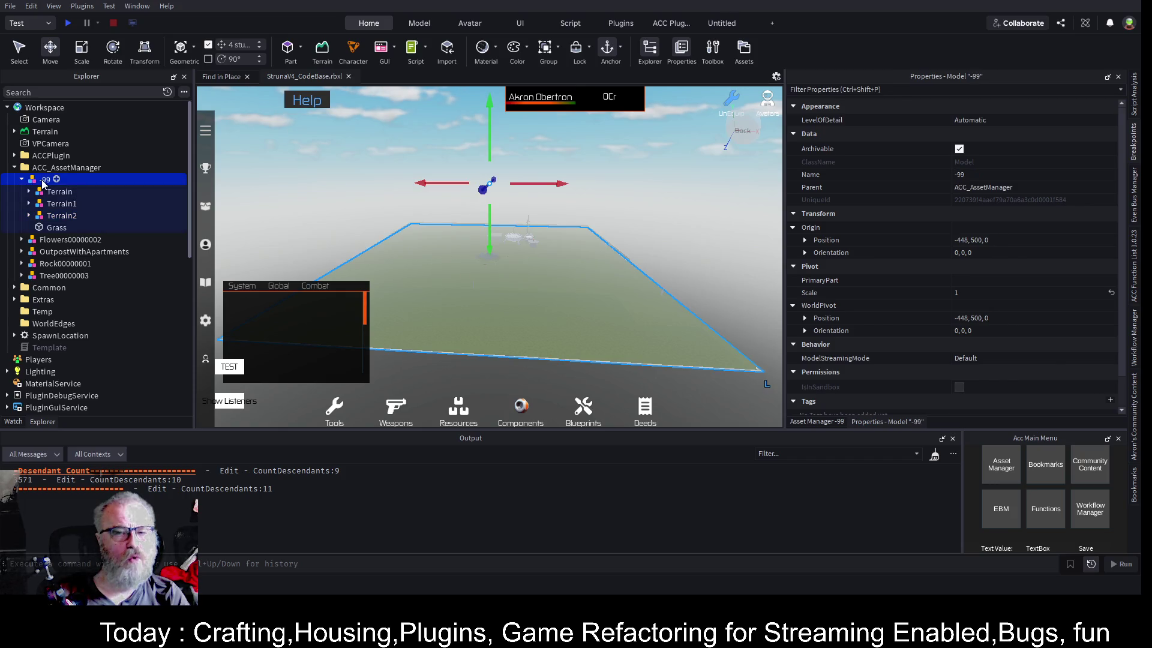
pyautogui.click(1025, 240)
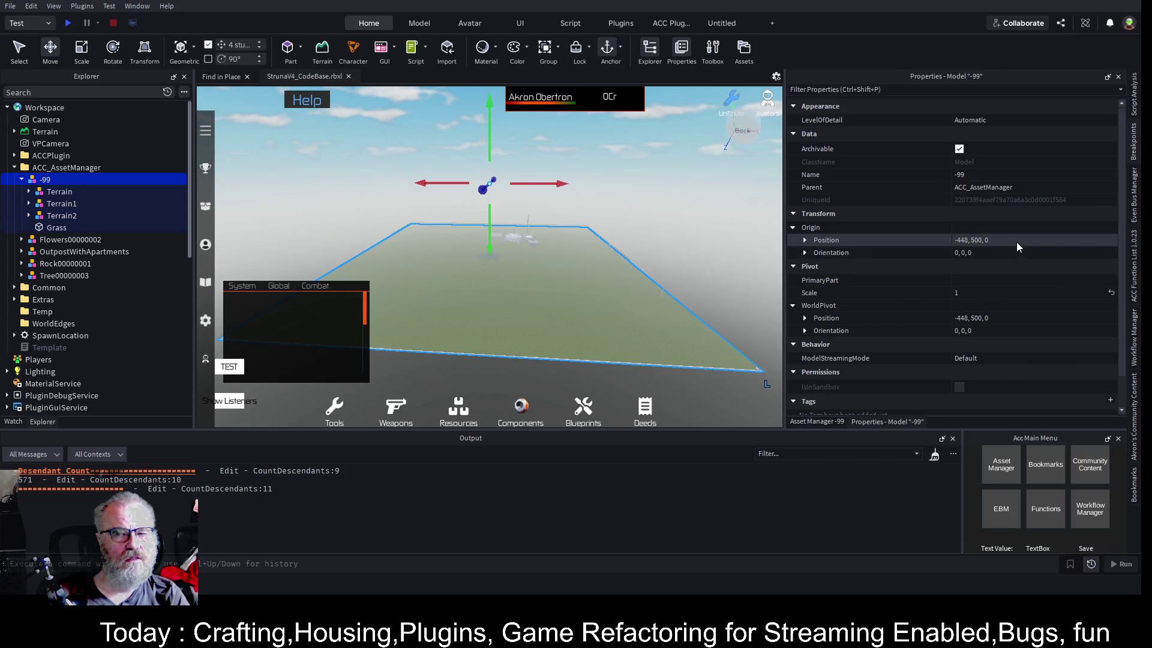
pyautogui.write('0,0,0')
pyautogui.press('Return')
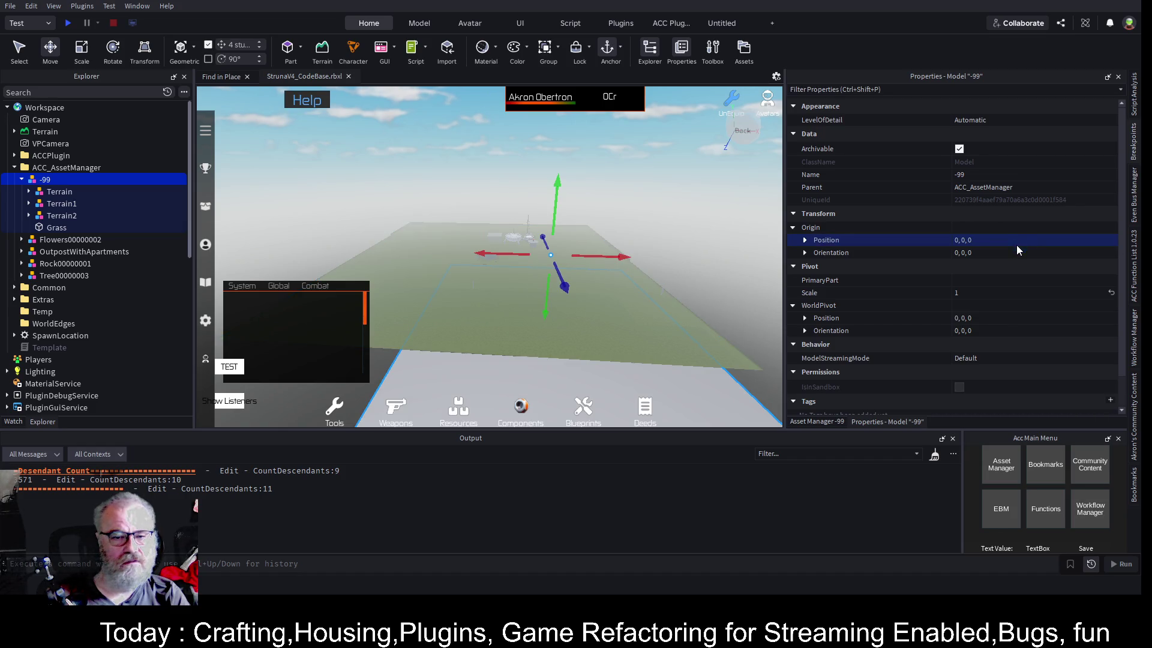
# Move the camera to the relocated terrain and select one of its Rock parts
pyautogui.click(55, 192)
pyautogui.click(41, 180)
pyautogui.scroll(-5, 563, 322)
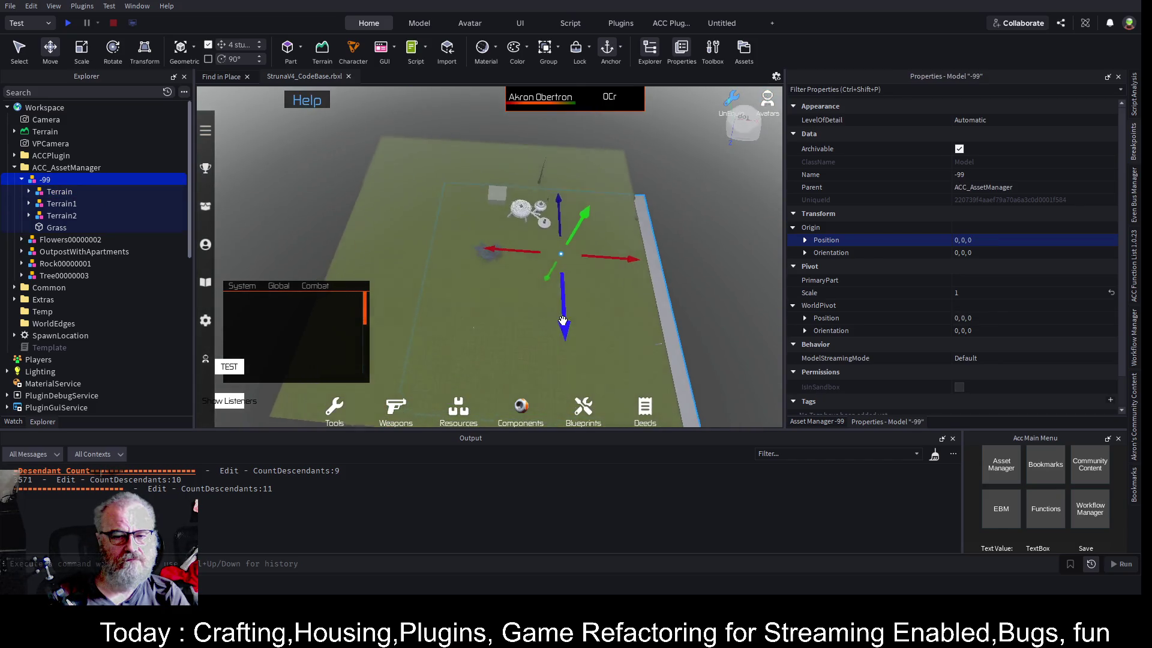
pyautogui.press('d')
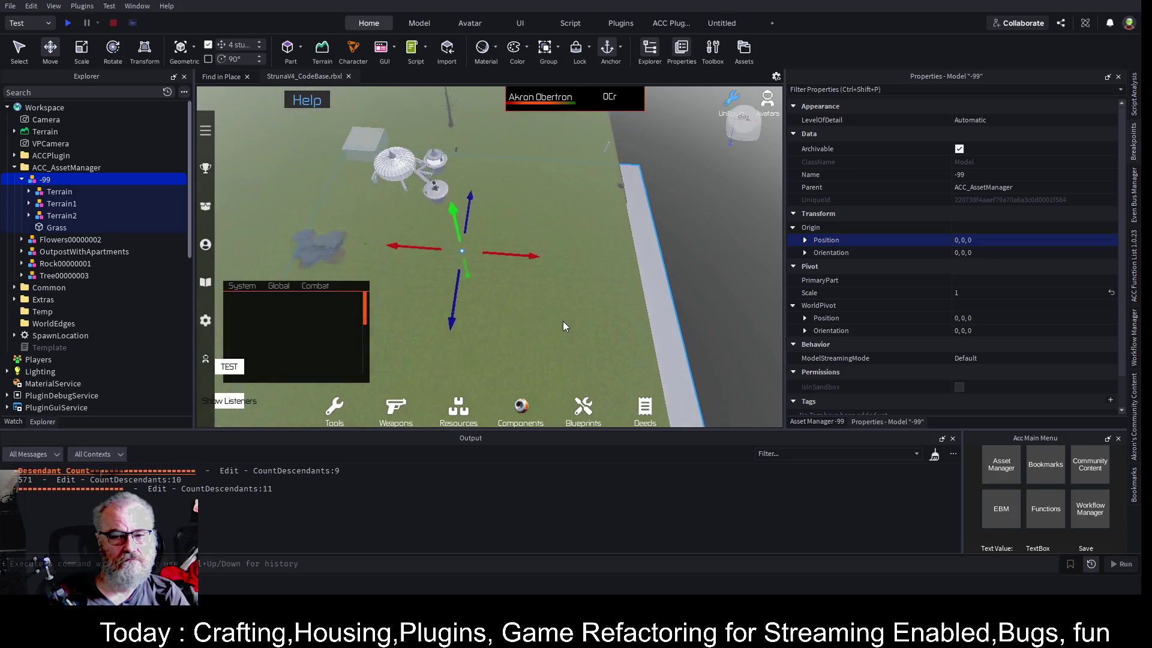
pyautogui.moveTo(563, 321); pyautogui.dragTo(562, 320)
pyautogui.scroll(-5, 562, 319)
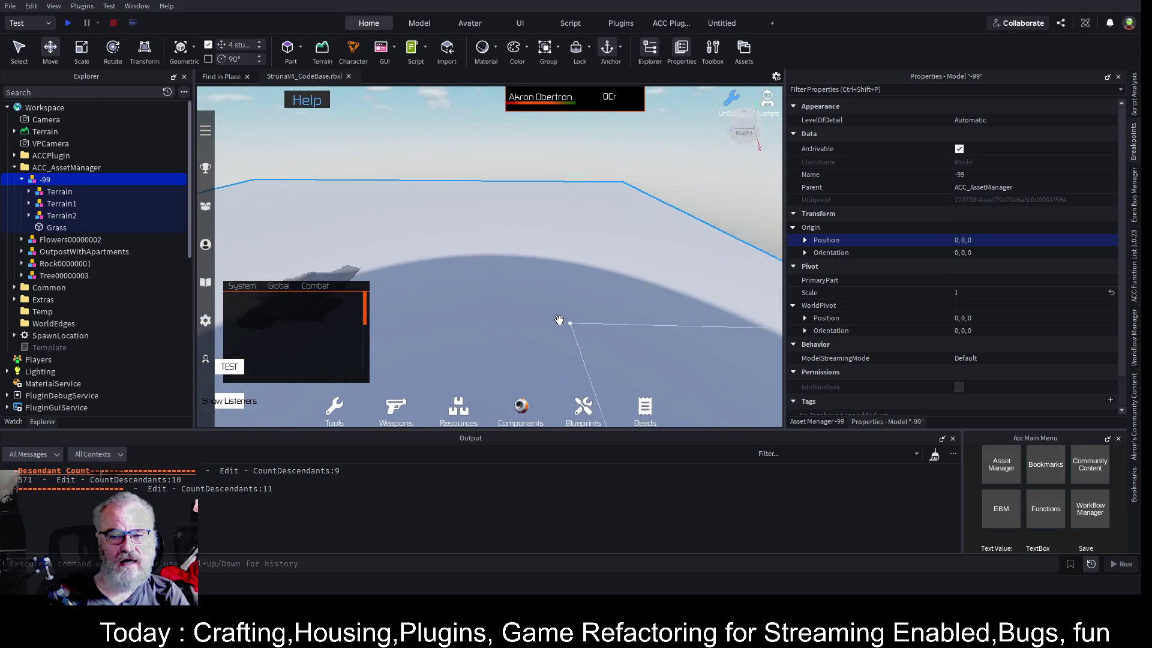
pyautogui.scroll(-5, 562, 321)
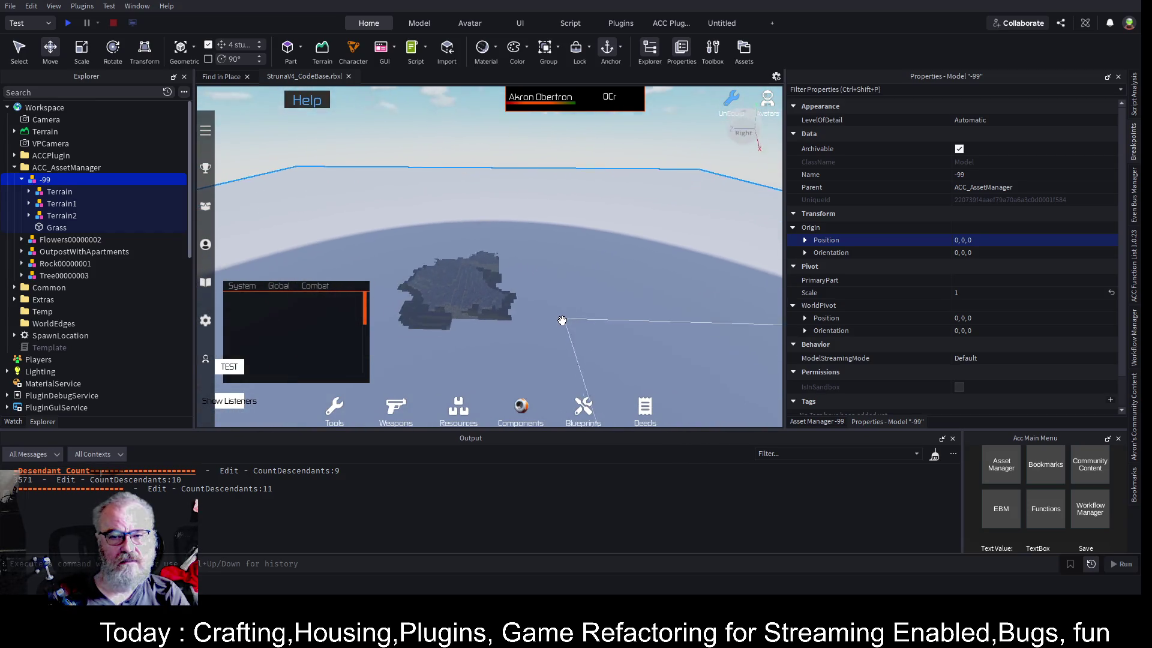
pyautogui.click(514, 311)
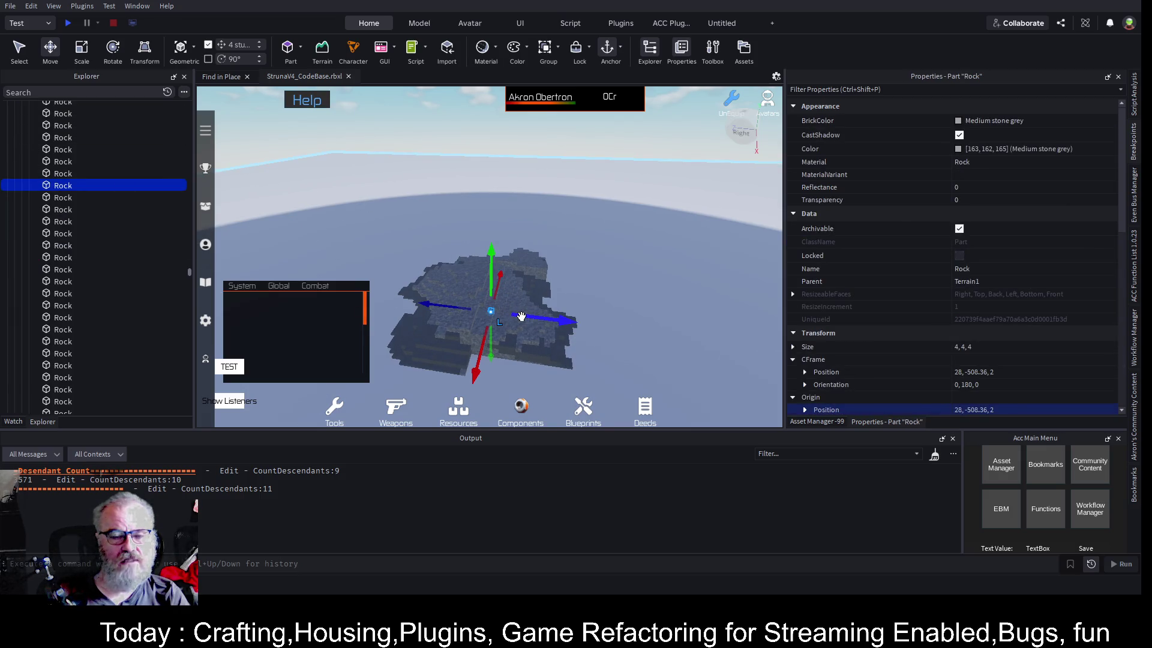
# Focus on another Rock part and pull the camera back to see the whole terrain
pyautogui.click(147, 149)
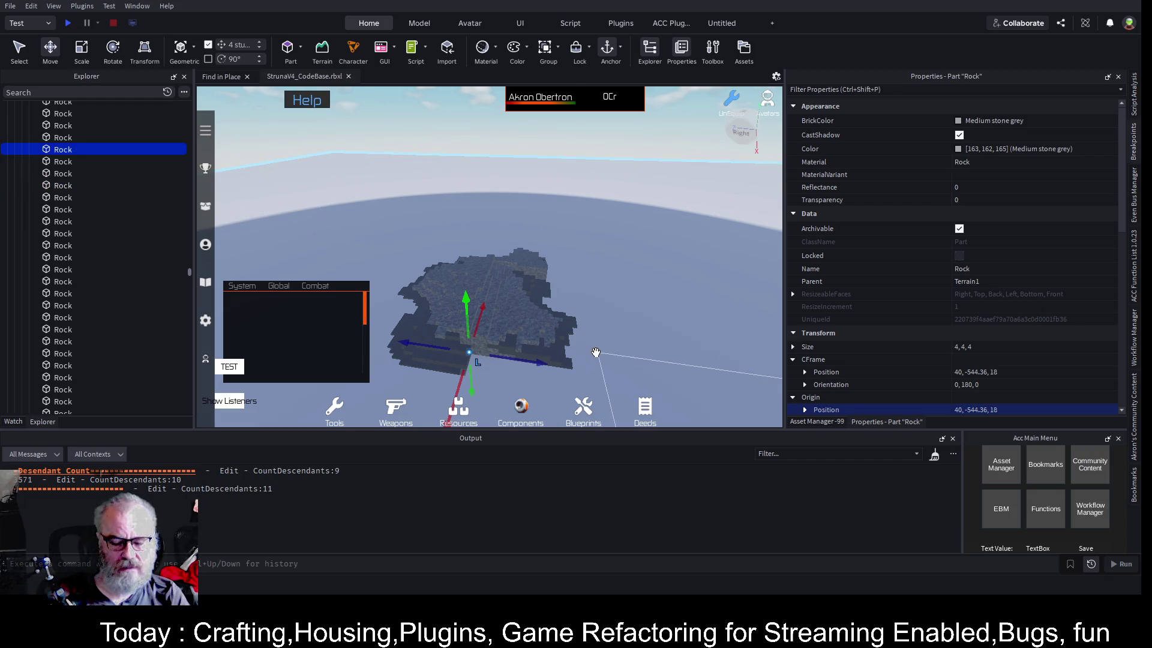
pyautogui.press('f')
pyautogui.press('s')
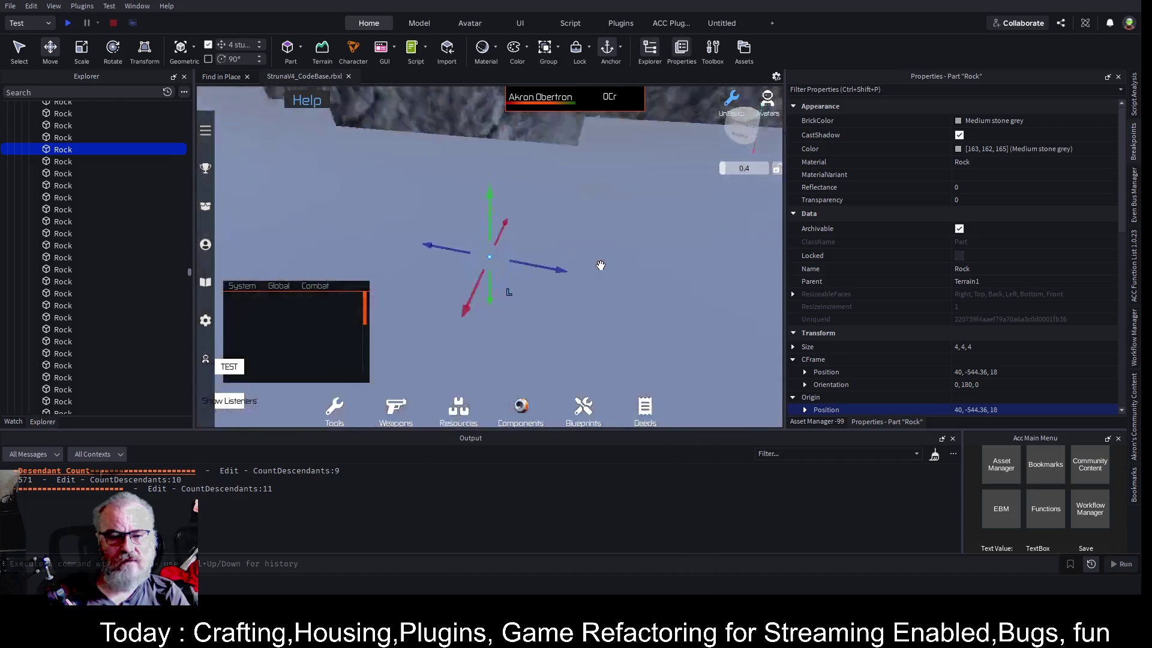
pyautogui.press('s')
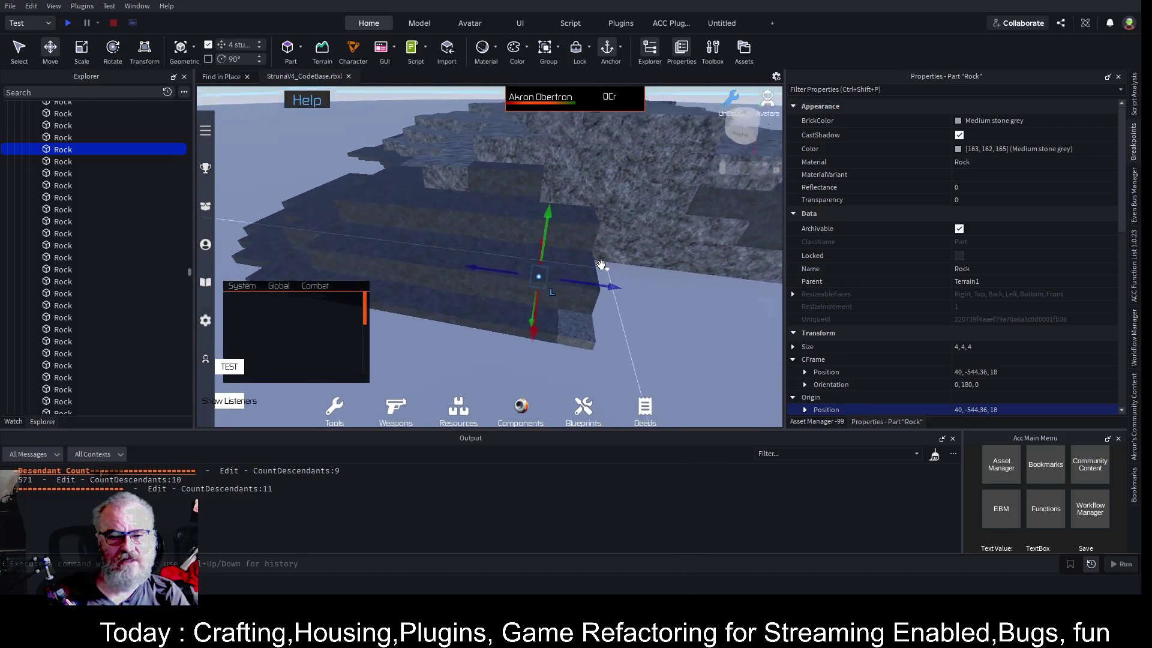
pyautogui.press('s')
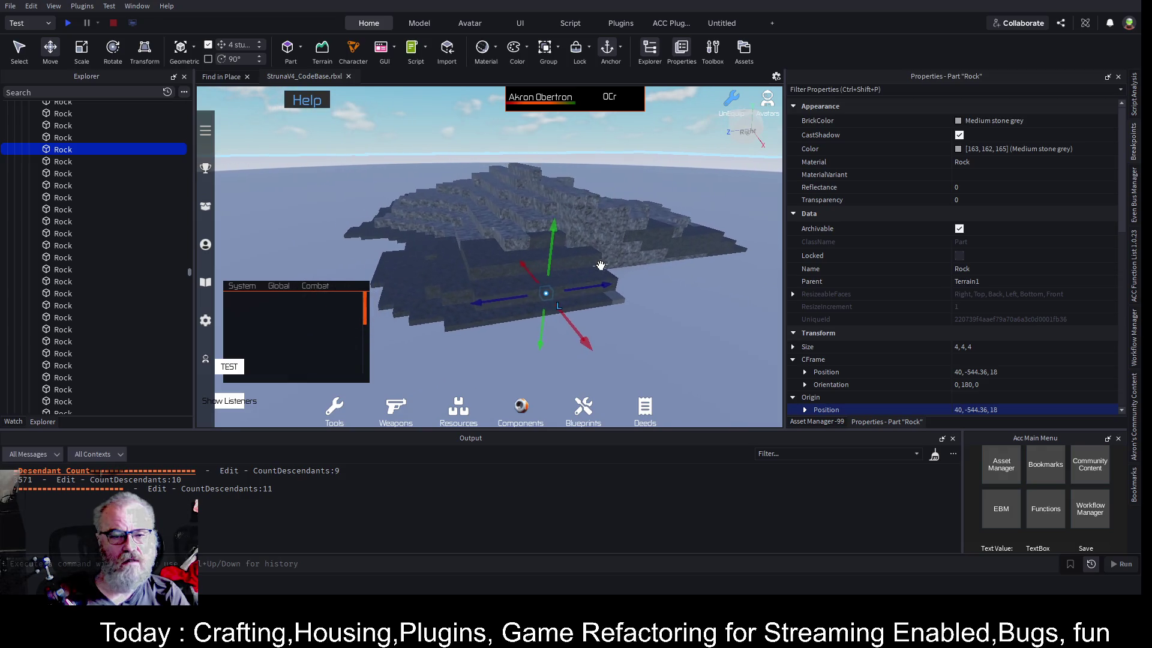
pyautogui.moveTo(190, 271); pyautogui.dragTo(191, 106)
# Collapse Terrain1 and the -99 model in Explorer, then select -99
pyautogui.click(30, 207)
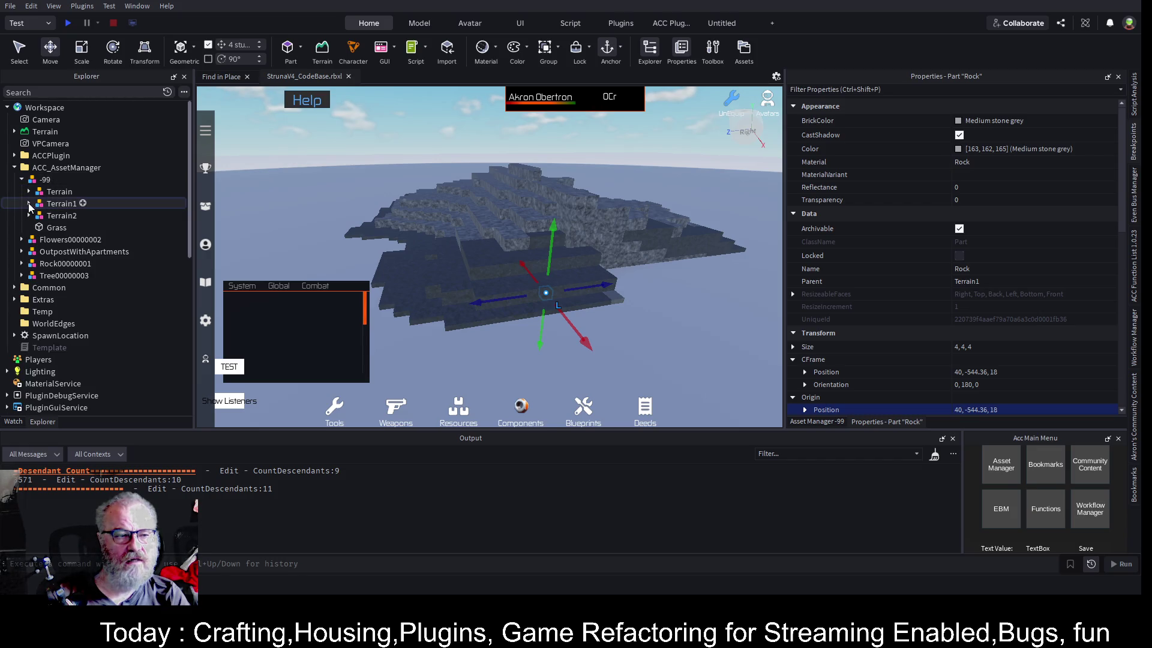
pyautogui.click(20, 180)
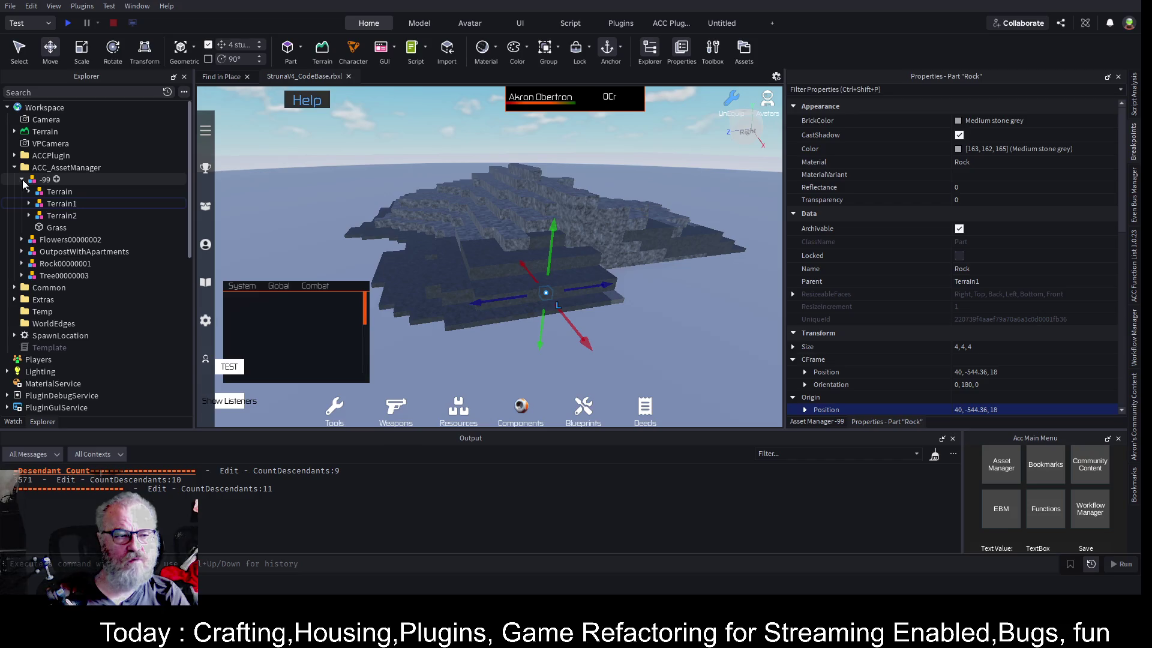
pyautogui.click(42, 180)
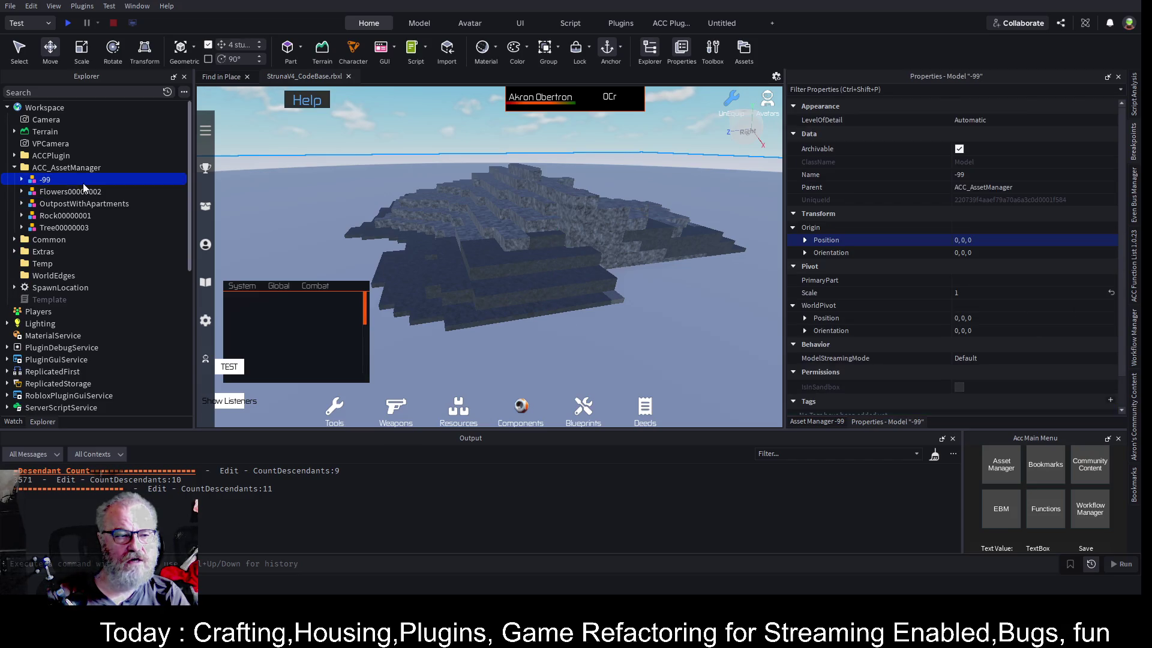
# Move the -99 model out of ACC_AssetManager into Workspace, naming it -99
pyautogui.press('Delete')
pyautogui.click(54, 111)
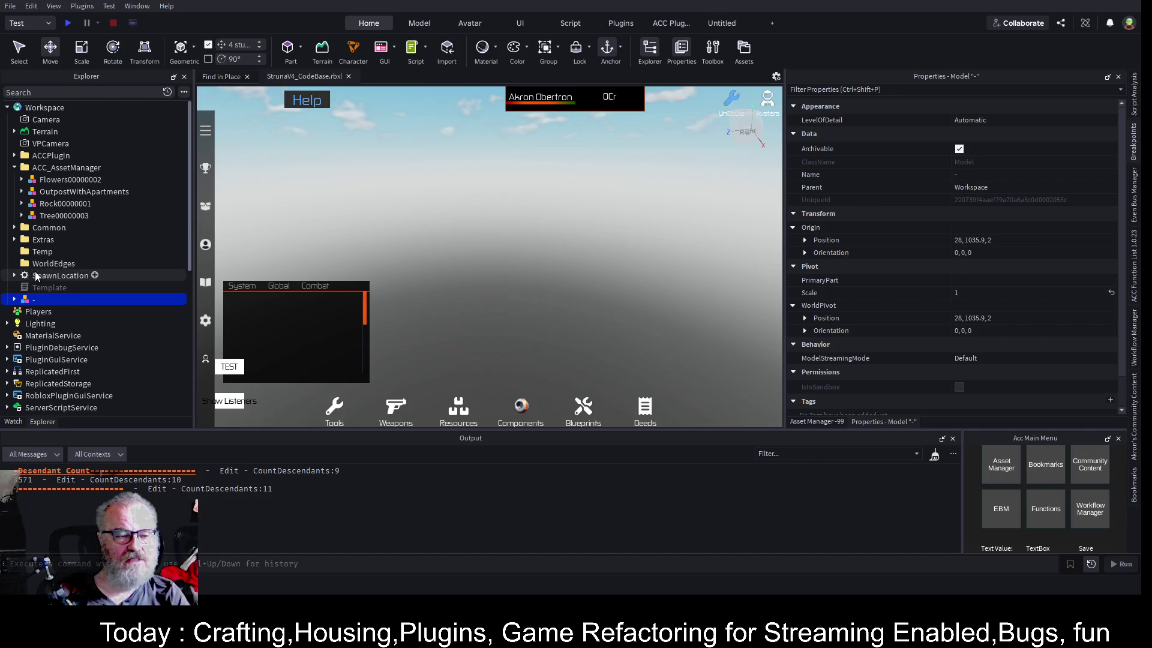
pyautogui.click(90, 302)
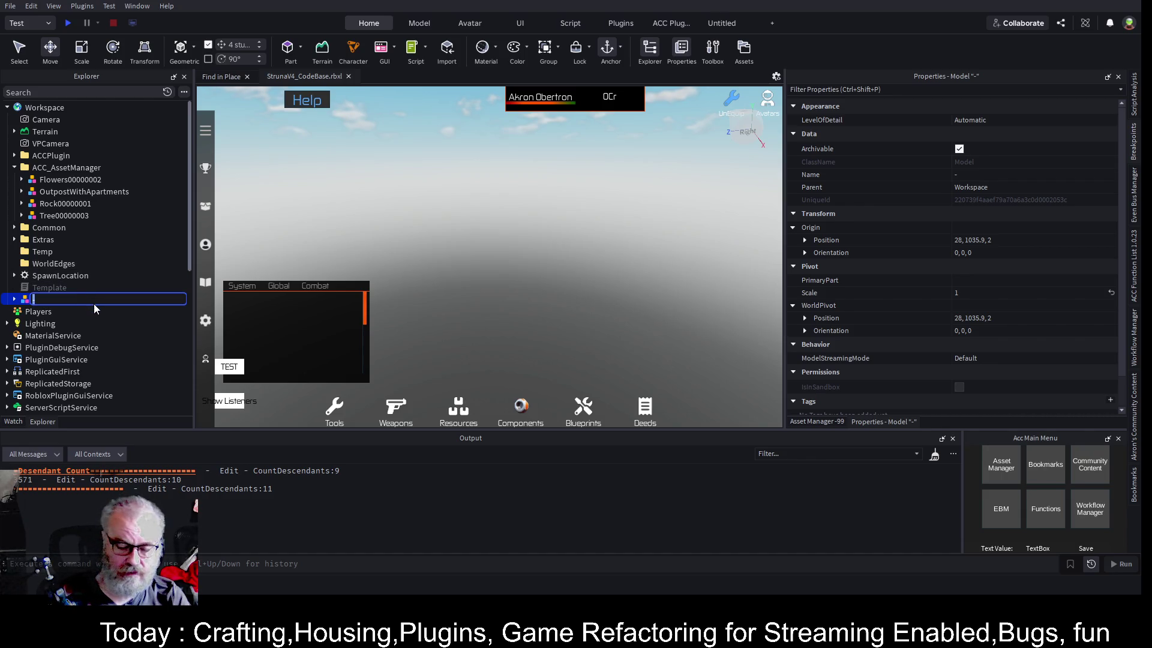
pyautogui.write('-99')
pyautogui.press('Return')
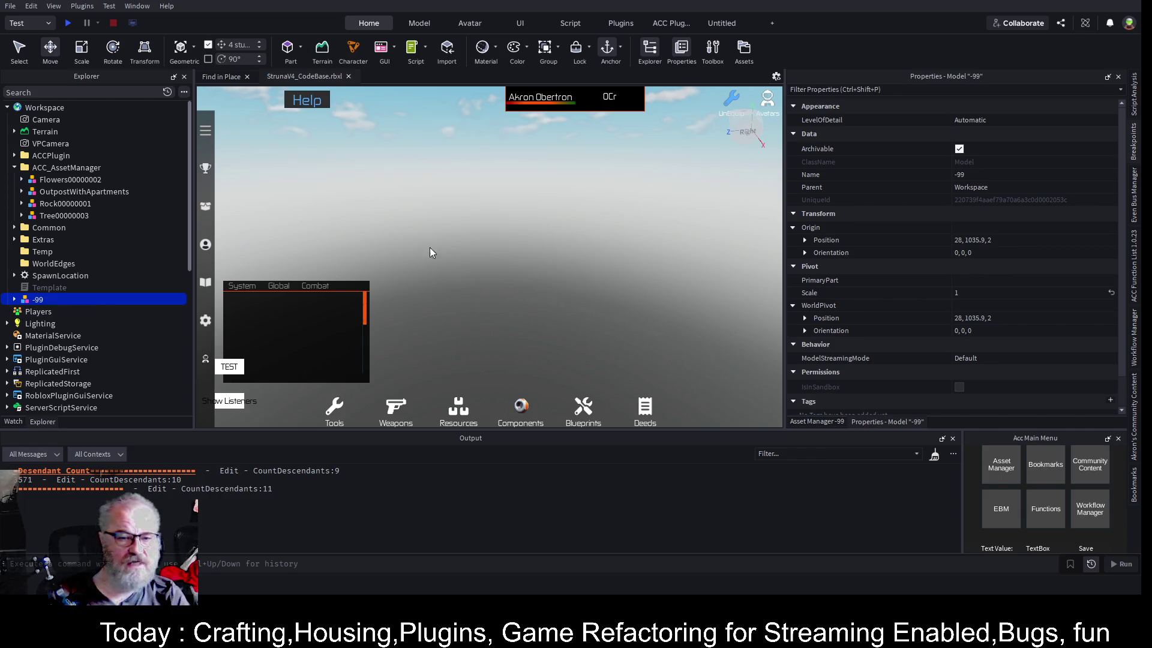
# Frame -99, then step through its Terrain, Terrain1 and Terrain2 sub-models, framing Terrain2
pyautogui.press('f')
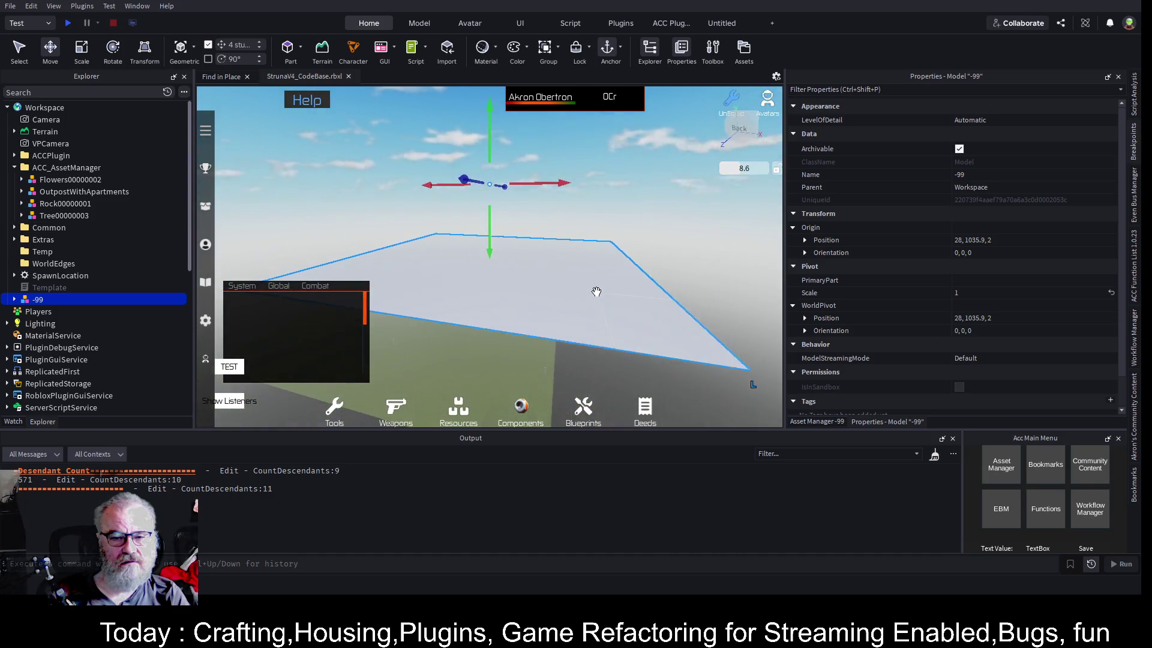
pyautogui.click(14, 299)
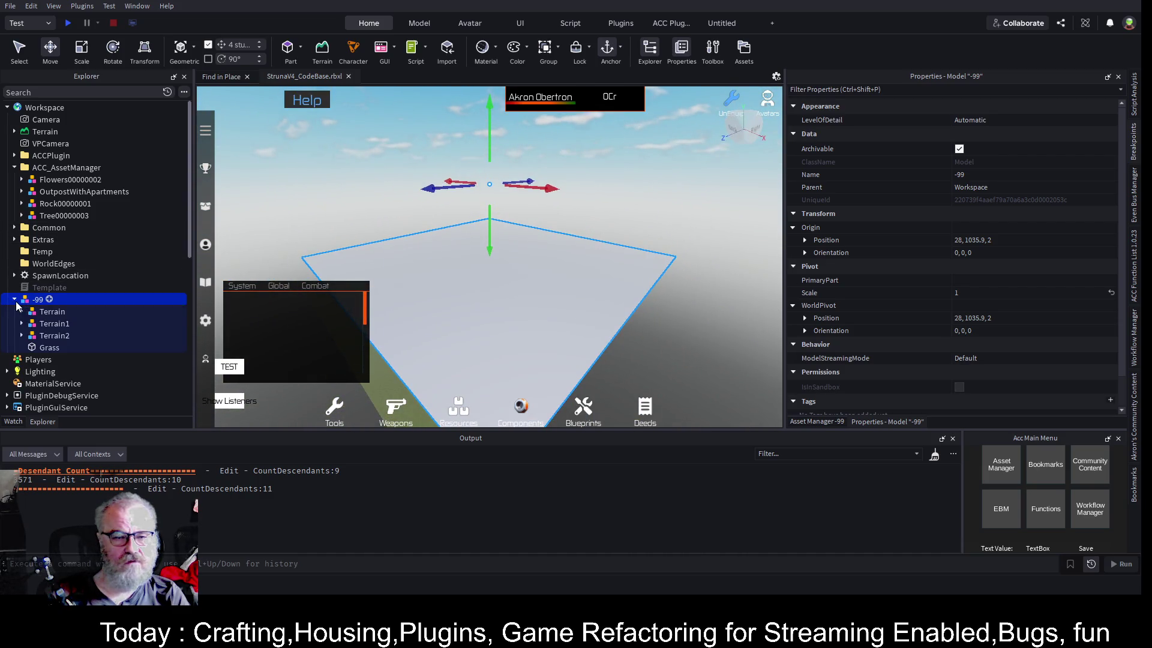
pyautogui.click(45, 315)
pyautogui.click(60, 324)
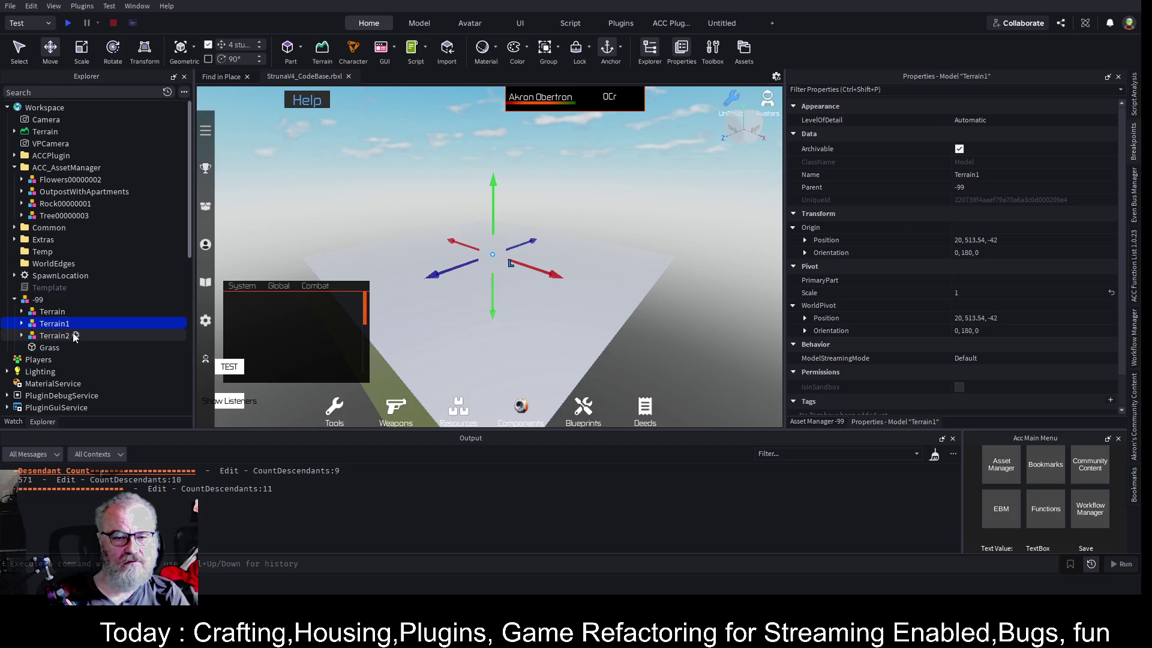
pyautogui.click(64, 336)
pyautogui.press('f')
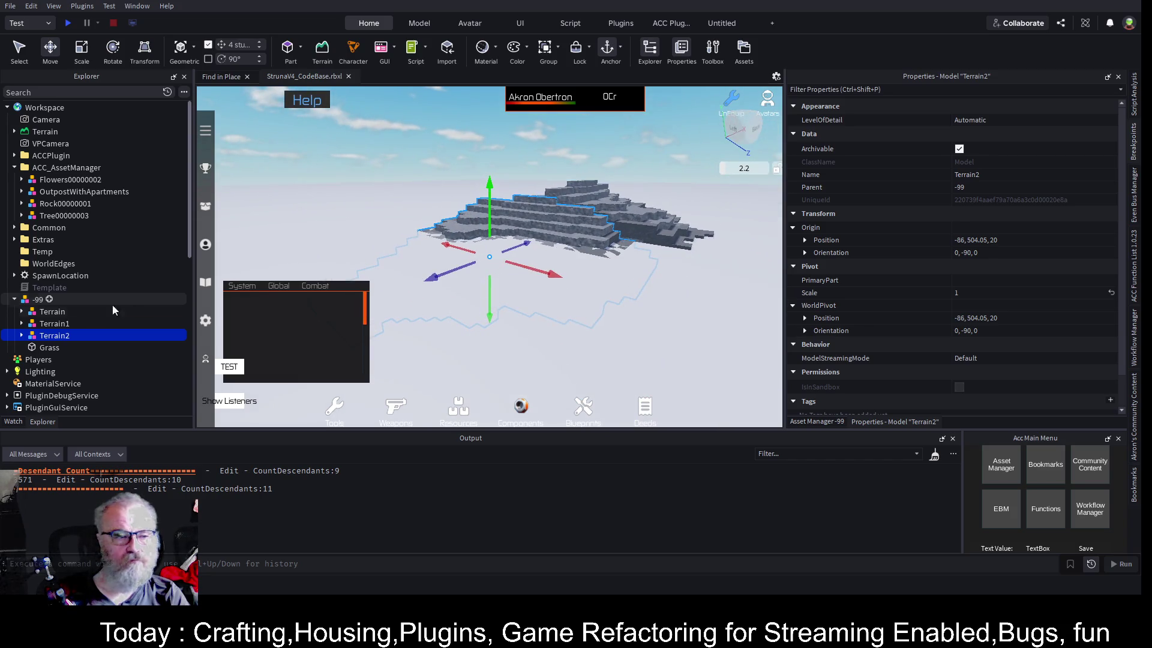
# Raise the Terrain sub-model 44 studs to pivot 38, 557.54, 78, then select a Grass block
pyautogui.click(54, 312)
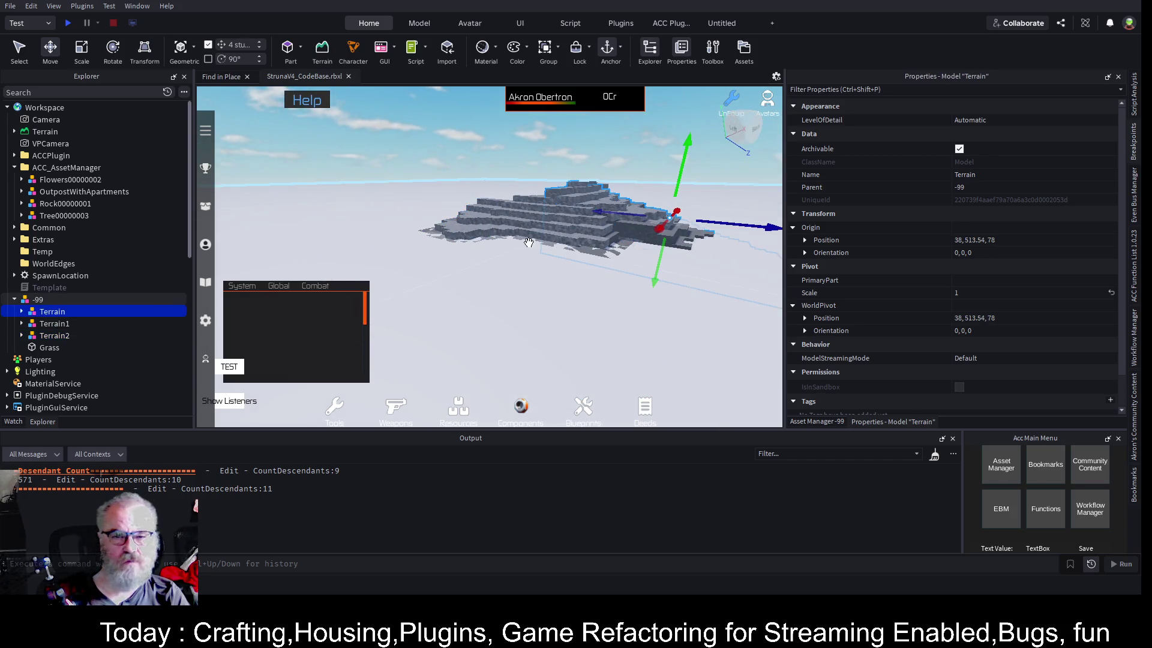
pyautogui.moveTo(671, 176)
pyautogui.mouseDown()
pyautogui.moveTo(606, 168)
pyautogui.moveTo(684, 141)
pyautogui.moveTo(627, 220)
pyautogui.mouseUp()
pyautogui.press('f')
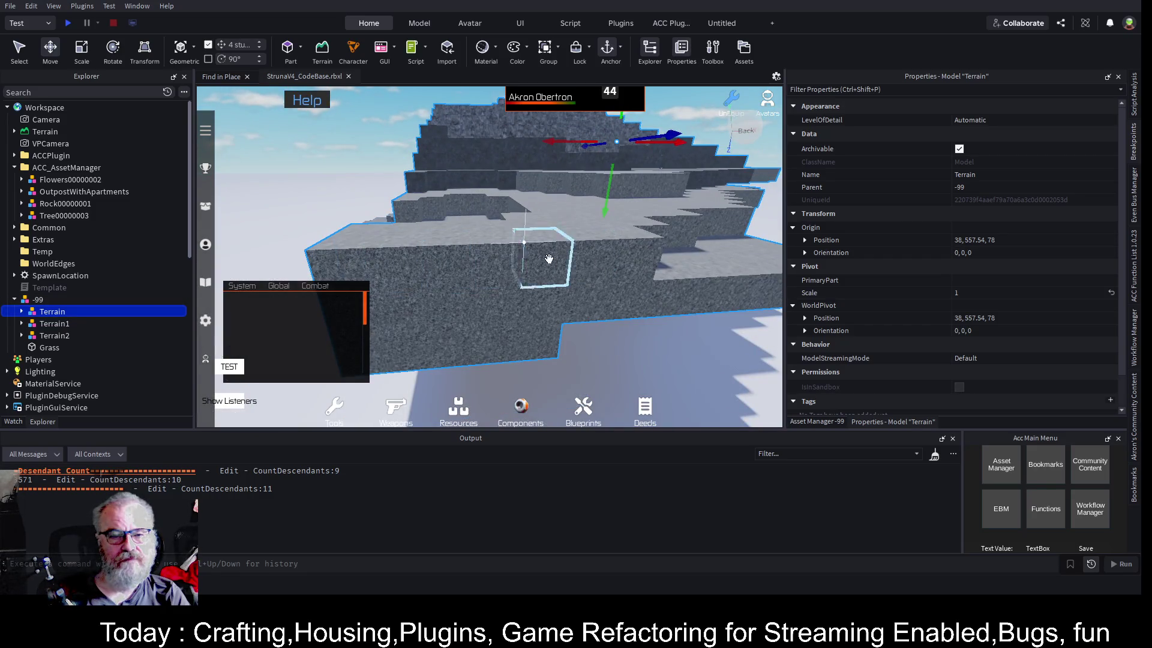
pyautogui.click(622, 252)
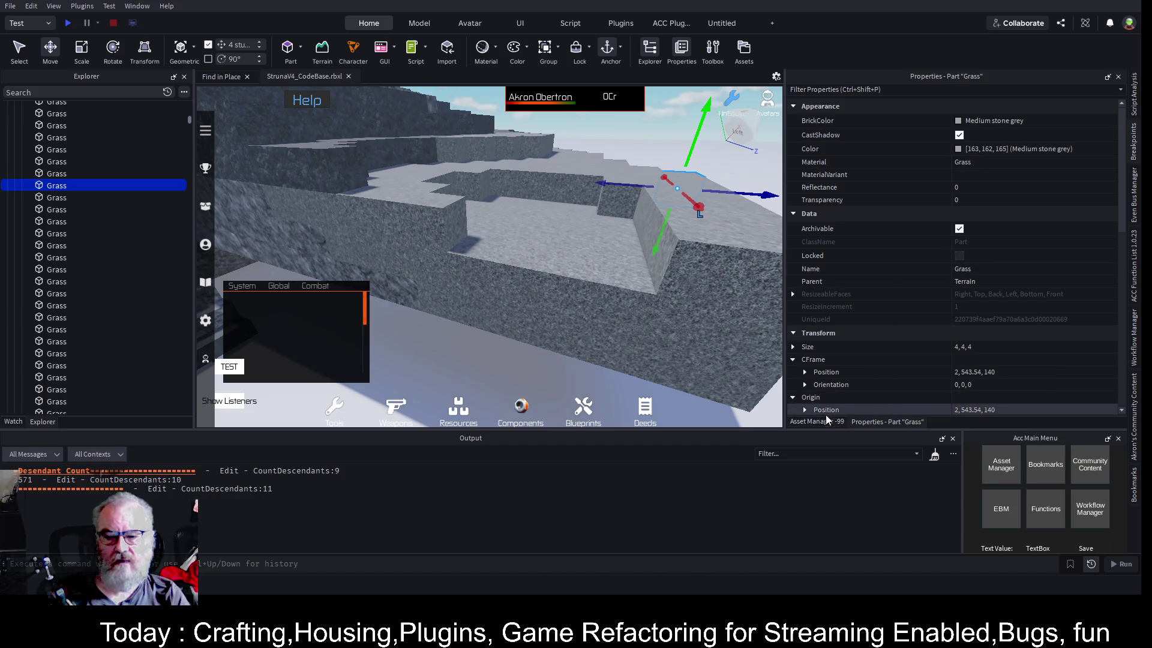
# Show the Asset Manager -99 panel and select a Grass part of the terrain
pyautogui.click(825, 420)
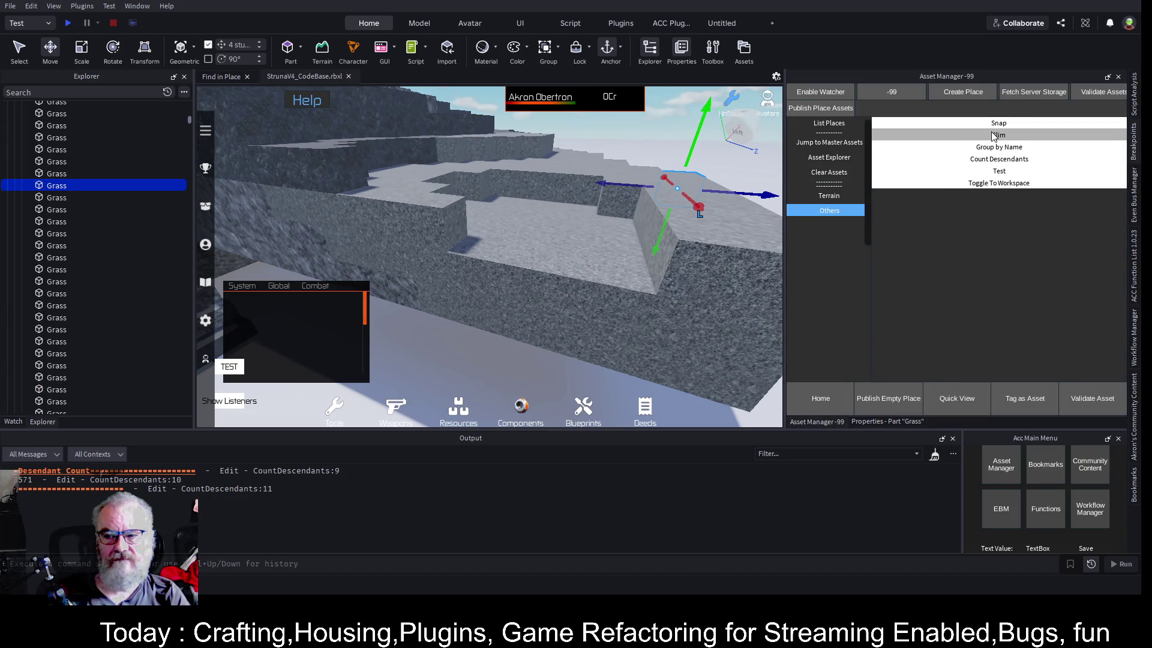
pyautogui.scroll(5, 611, 222)
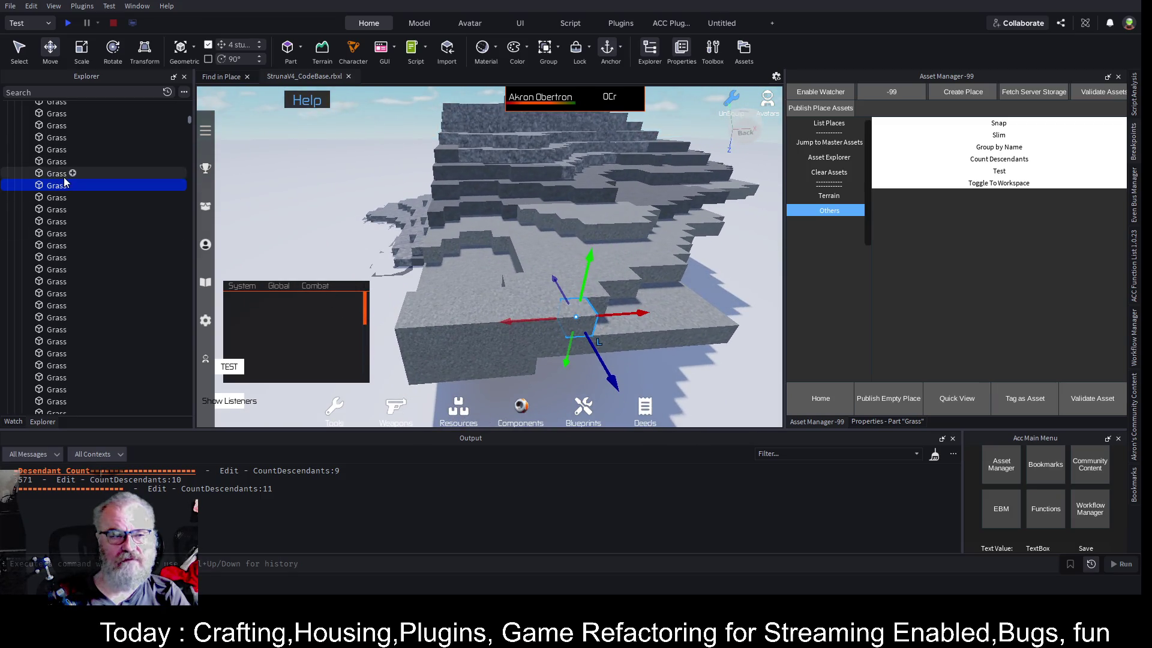
pyautogui.scroll(3, 66, 182)
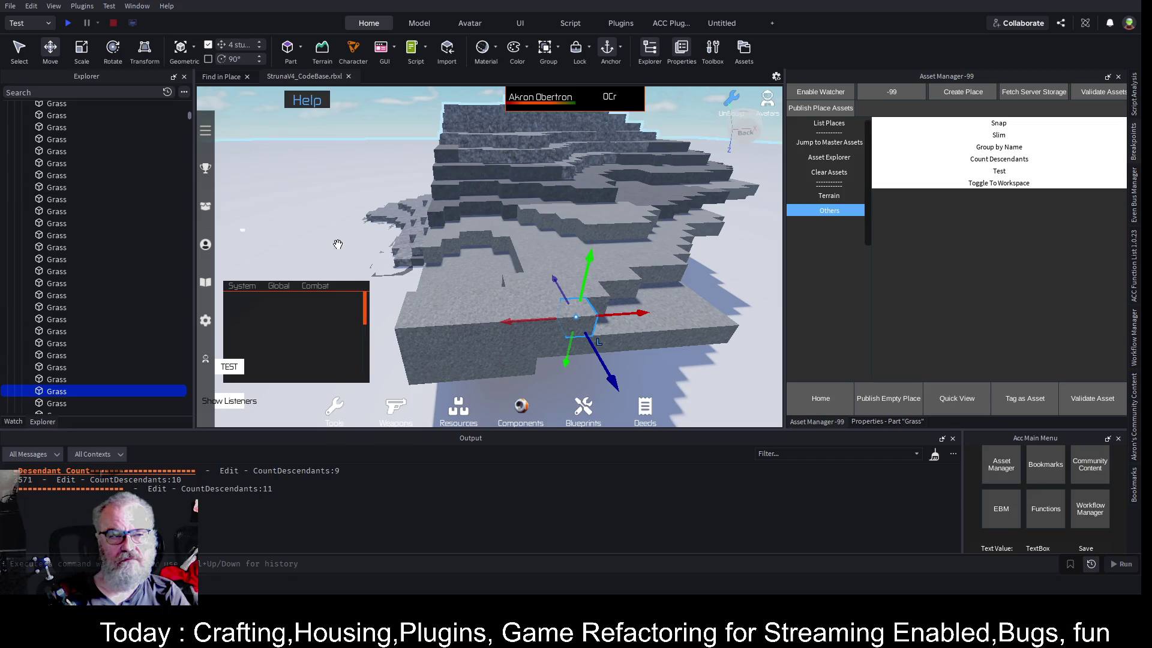
pyautogui.click(498, 232)
pyautogui.click(498, 233)
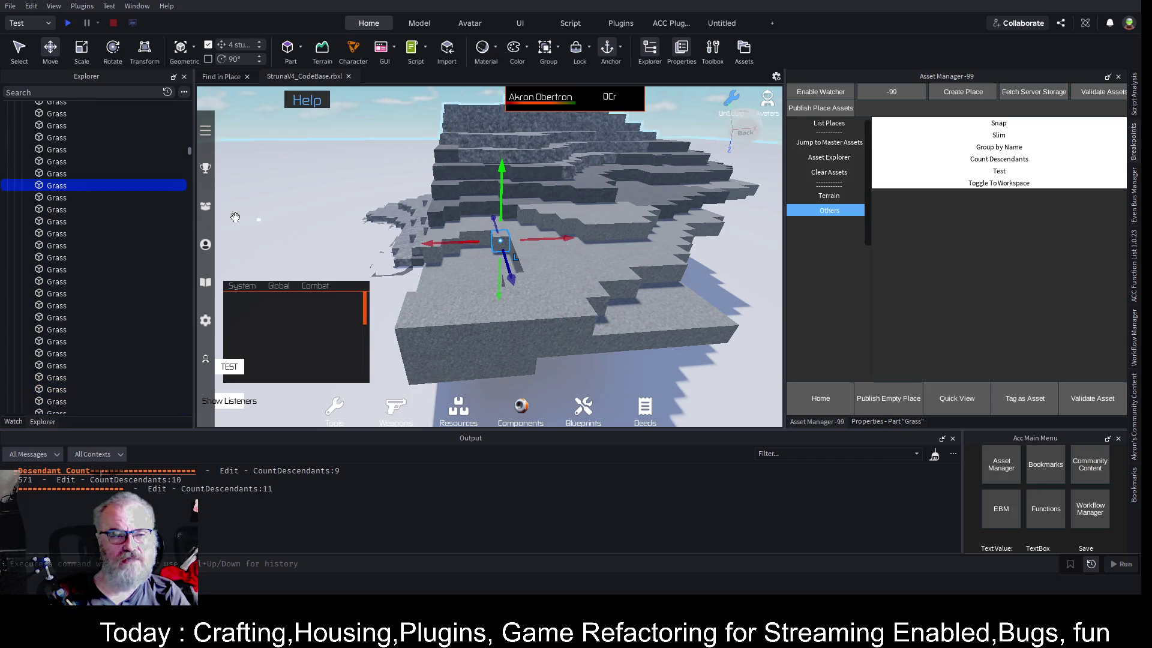
pyautogui.scroll(-5, 145, 210)
pyautogui.scroll(-1, 131, 193)
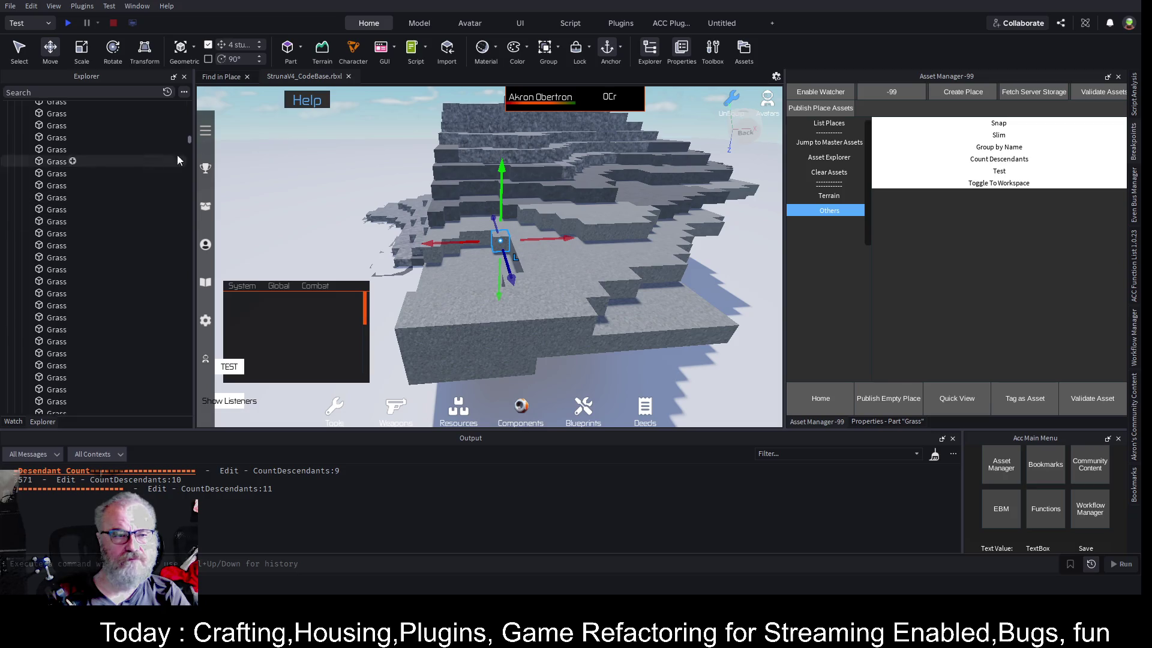
pyautogui.moveTo(189, 139); pyautogui.dragTo(191, 102)
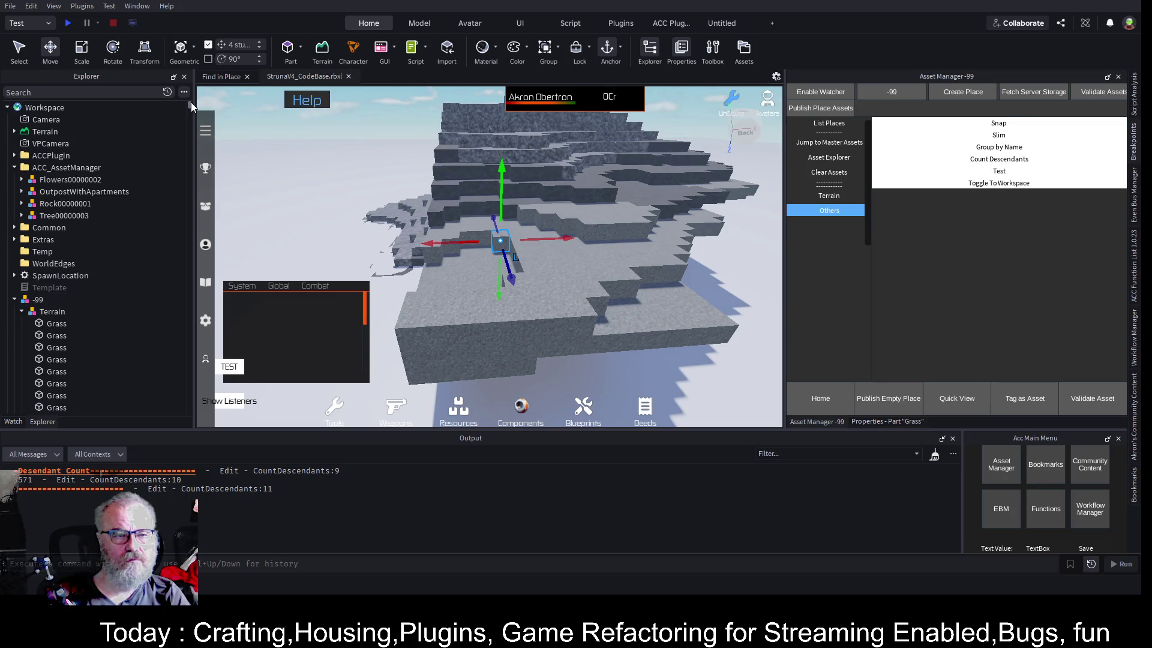
# Select the Terrain sub-model, collapse its list, and run Group by Name on it
pyautogui.click(43, 311)
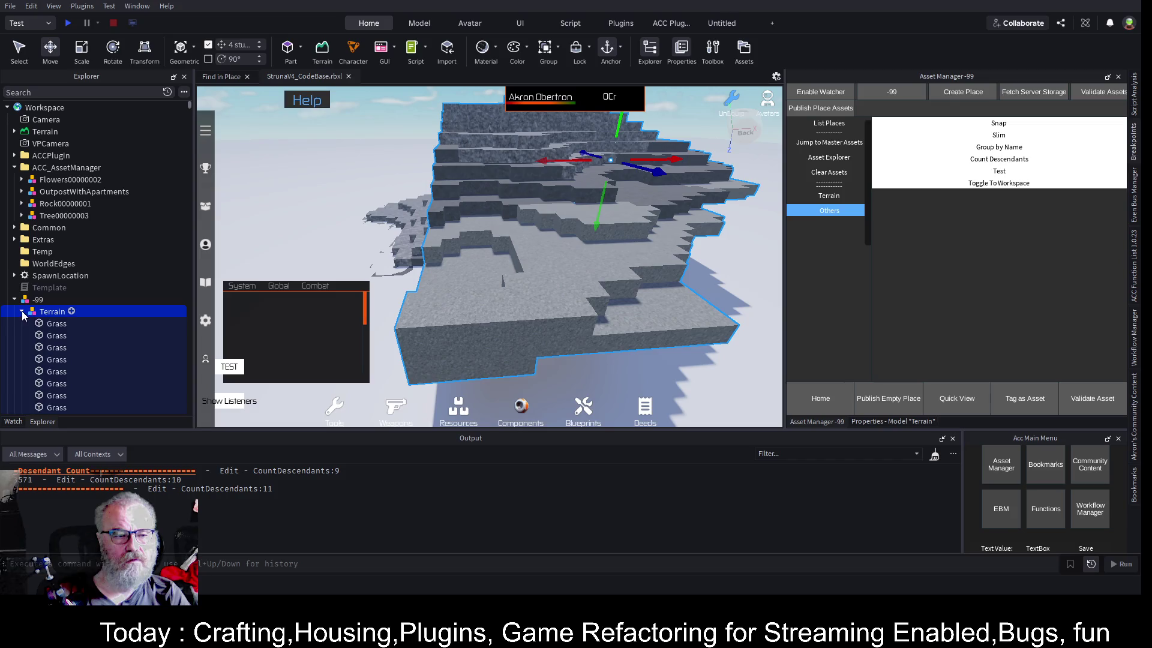
pyautogui.click(22, 311)
pyautogui.moveTo(513, 205); pyautogui.dragTo(620, 242)
pyautogui.press('a')
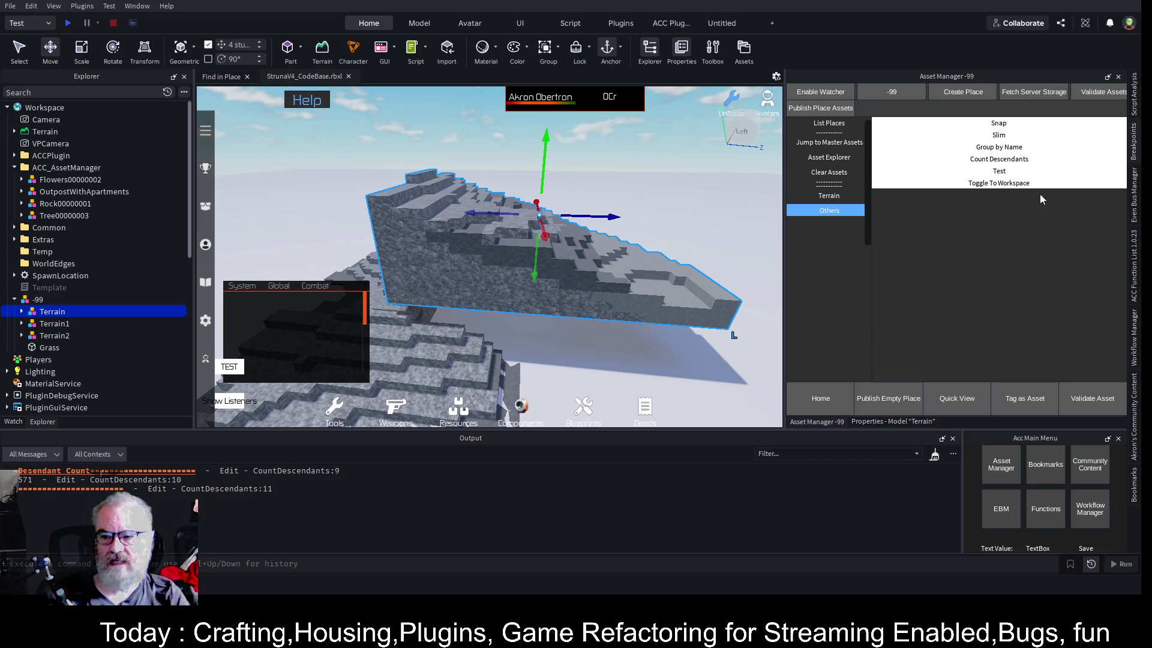
pyautogui.click(998, 147)
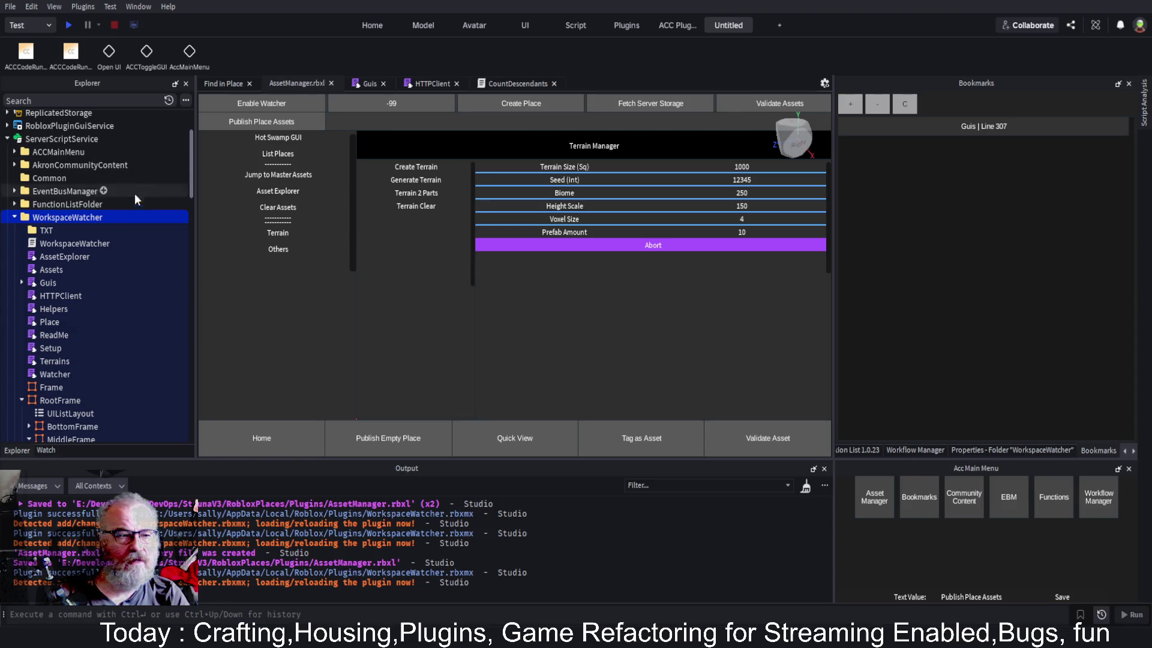
# Open the GroupByName button script from the WorkspaceWatcher tree for editing
pyautogui.scroll(-5, 73, 272)
pyautogui.scroll(-4, 85, 247)
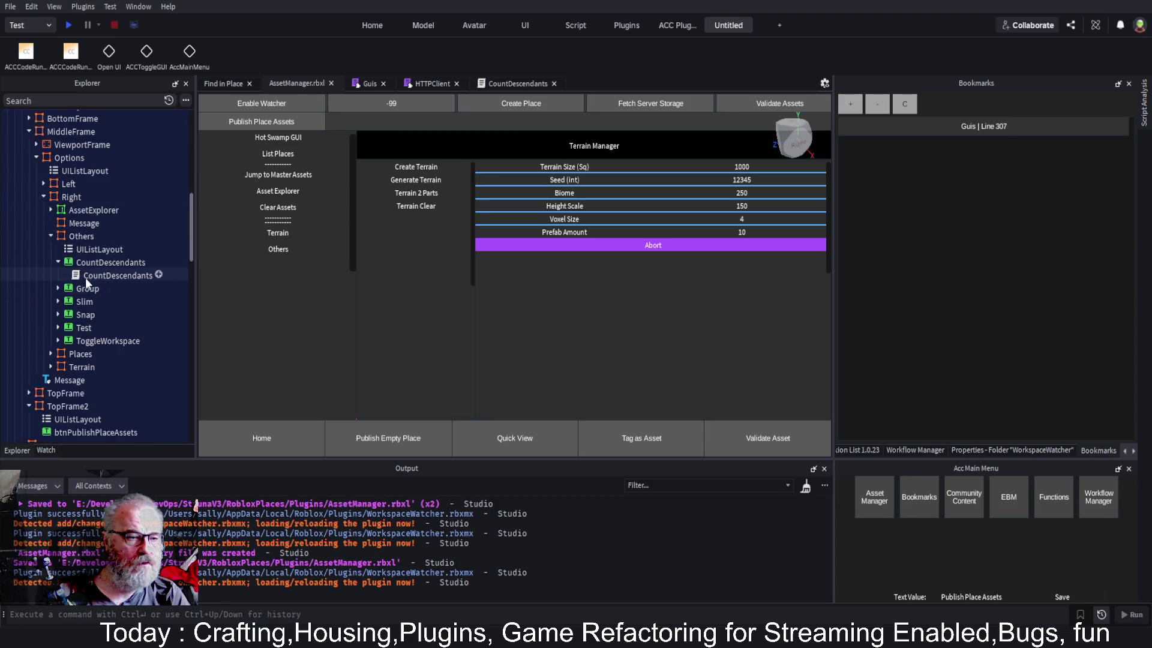
pyautogui.click(57, 288)
pyautogui.doubleClick(91, 301)
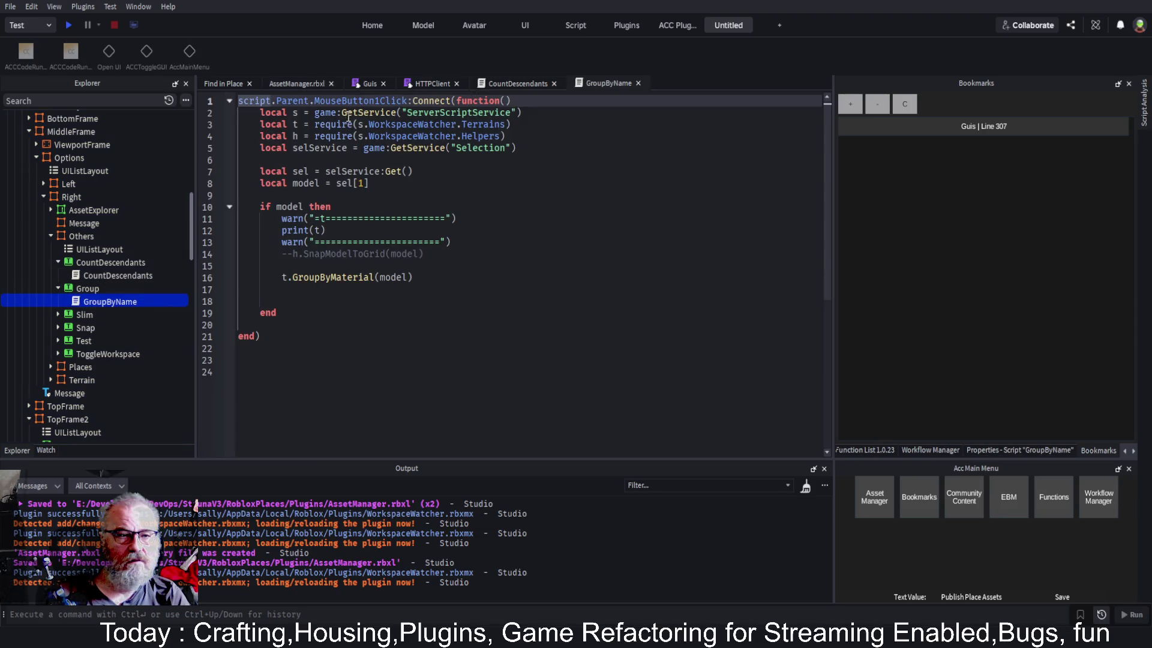
# Review GroupByName's Terrains require, WorkspaceWatcher reference and warn line, then return to Find in Place
pyautogui.click(342, 124)
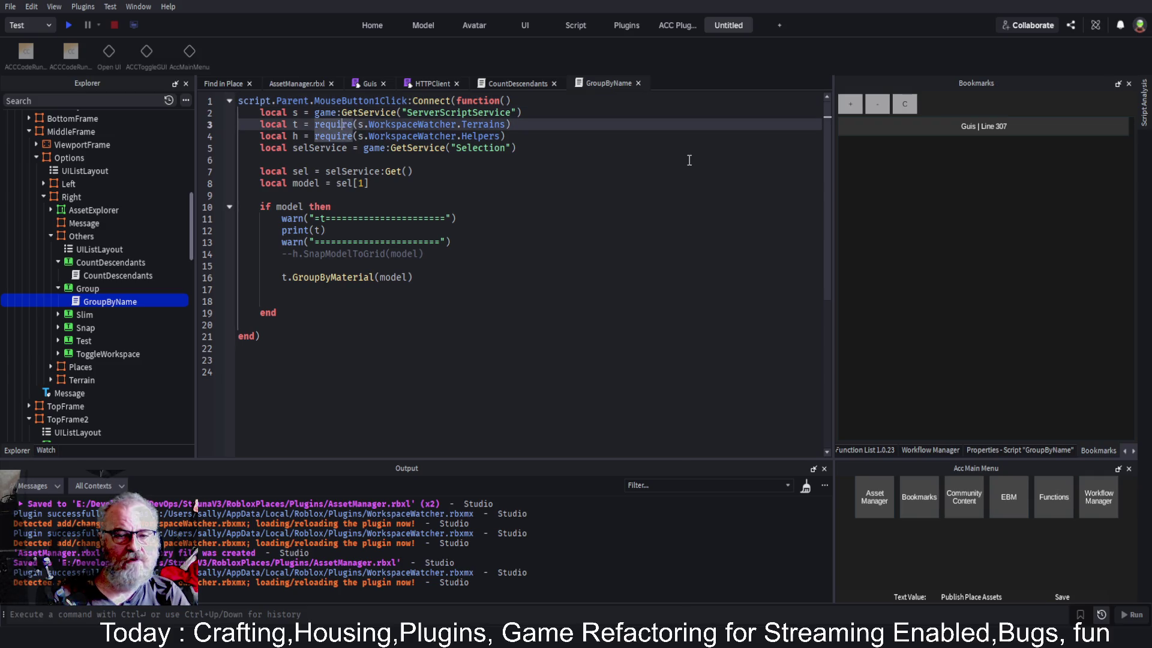
pyautogui.press('End')
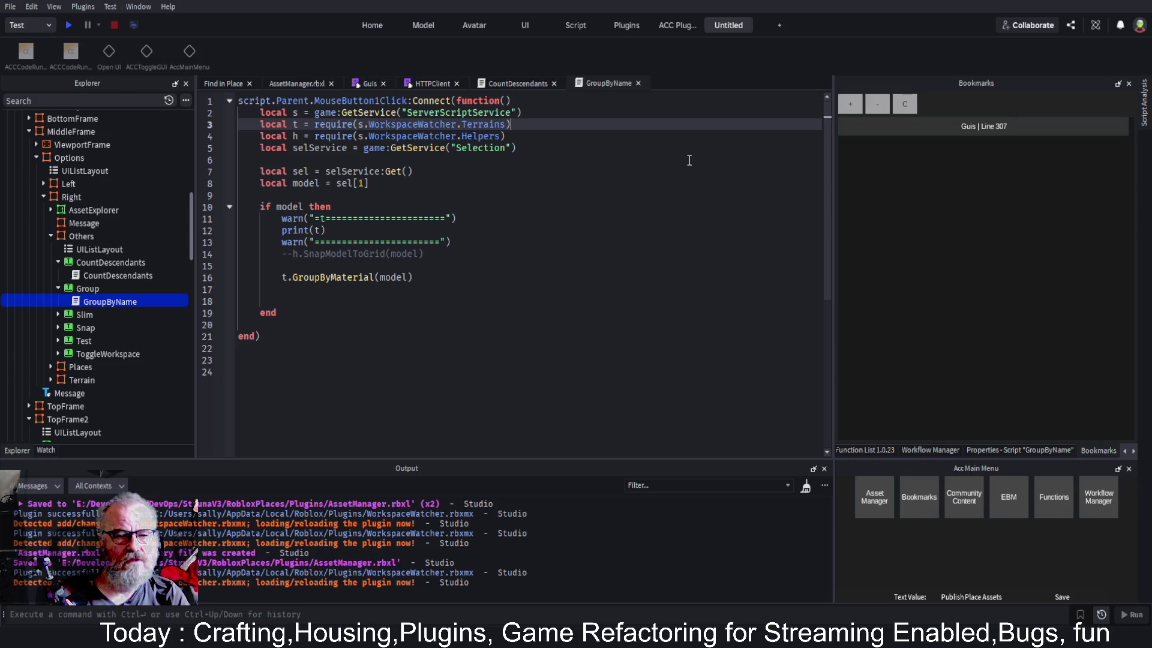
pyautogui.press('Left')
pyautogui.press('Left')
pyautogui.press('Left')
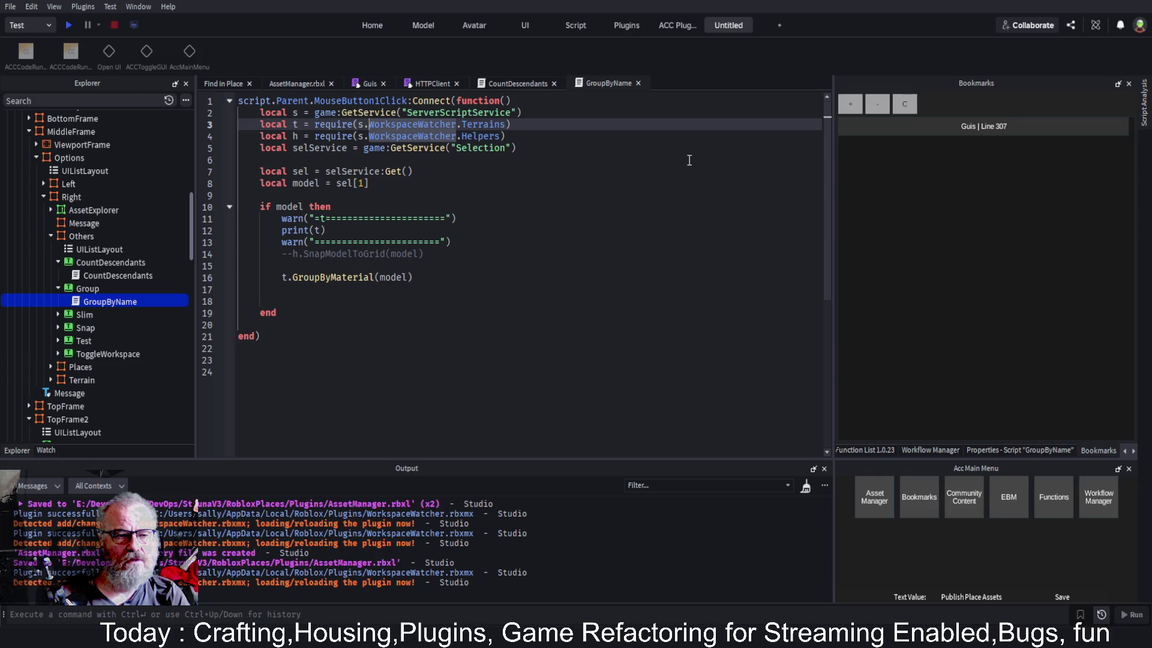
pyautogui.click(623, 218)
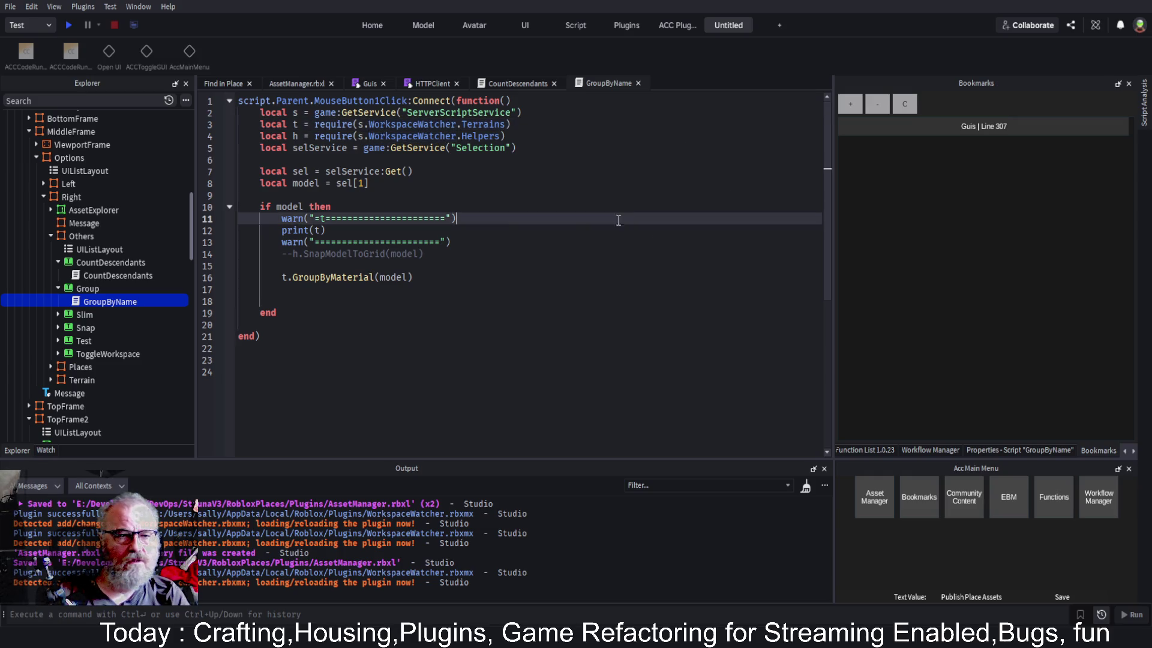
pyautogui.doubleClick(475, 112)
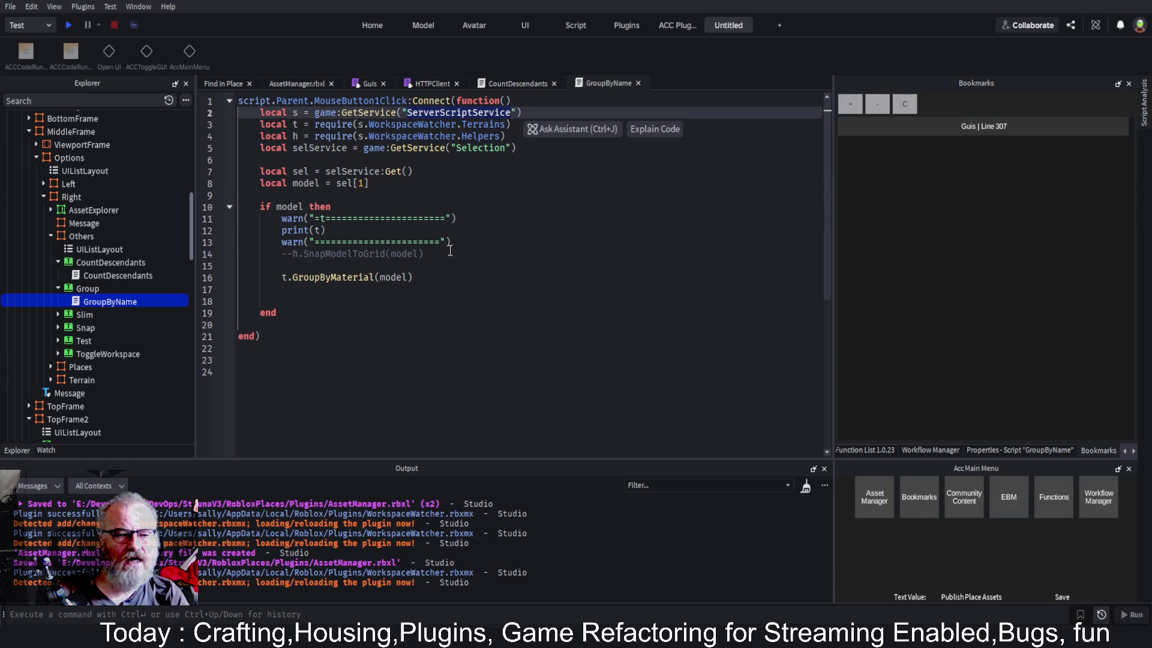
pyautogui.scroll(2, 73, 204)
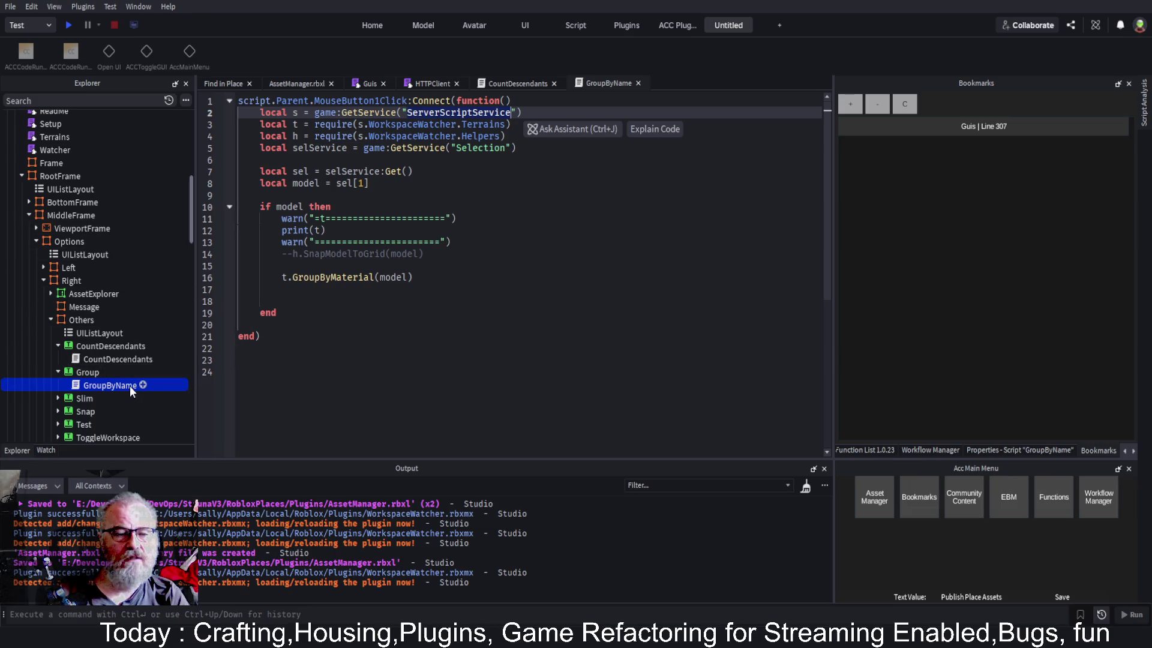
pyautogui.click(224, 84)
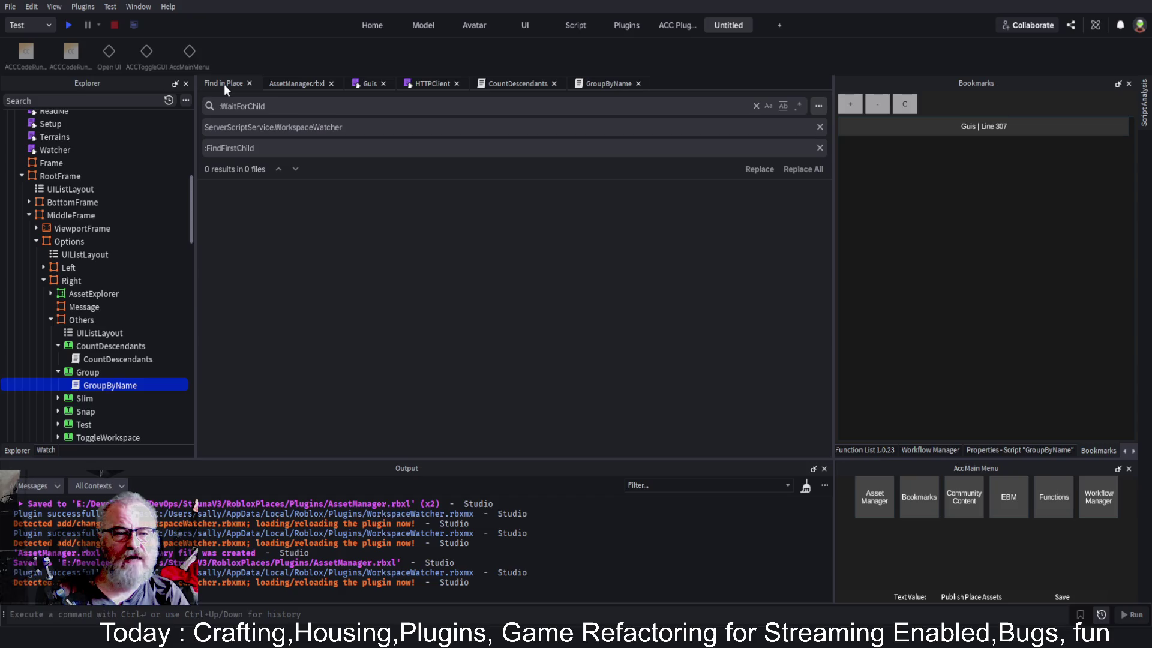
# Bring the scene back into view, collapse RootFrame in Explorer, and select Workspace
pyautogui.click(282, 84)
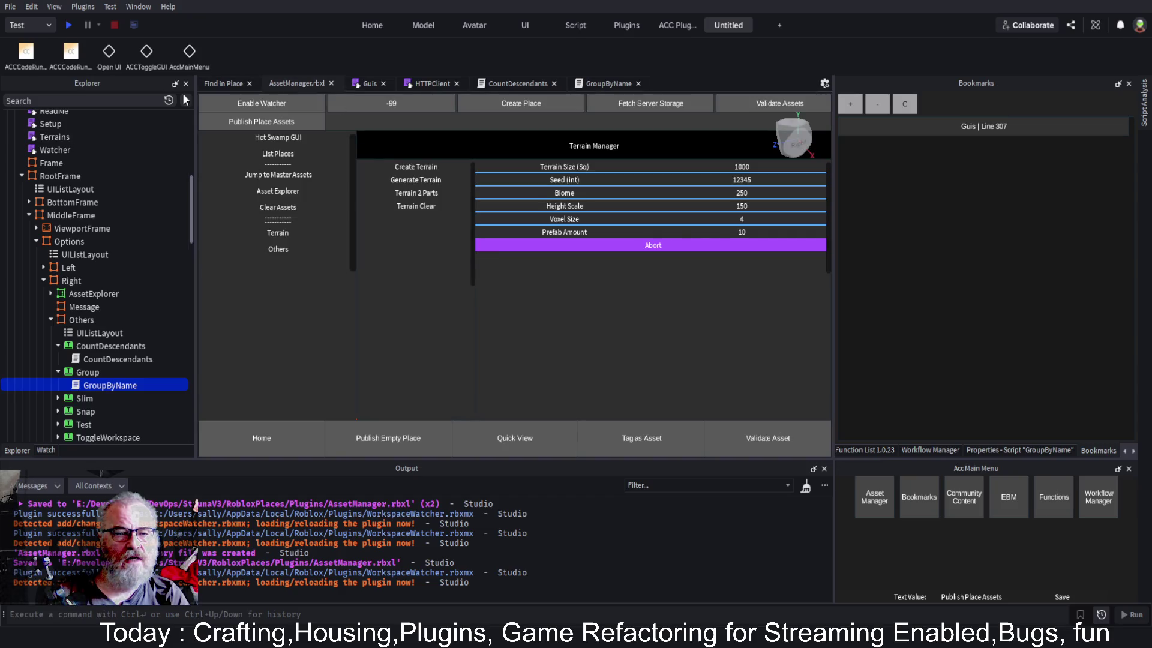
pyautogui.click(145, 53)
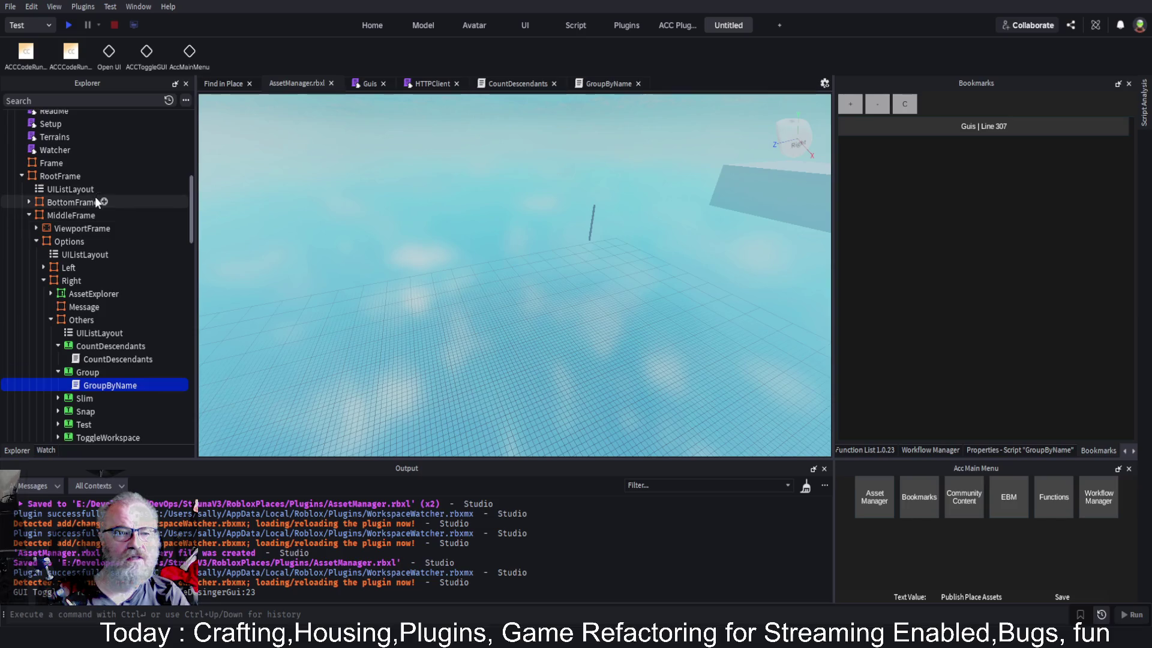
pyautogui.scroll(5, 114, 198)
pyautogui.scroll(-4, 128, 200)
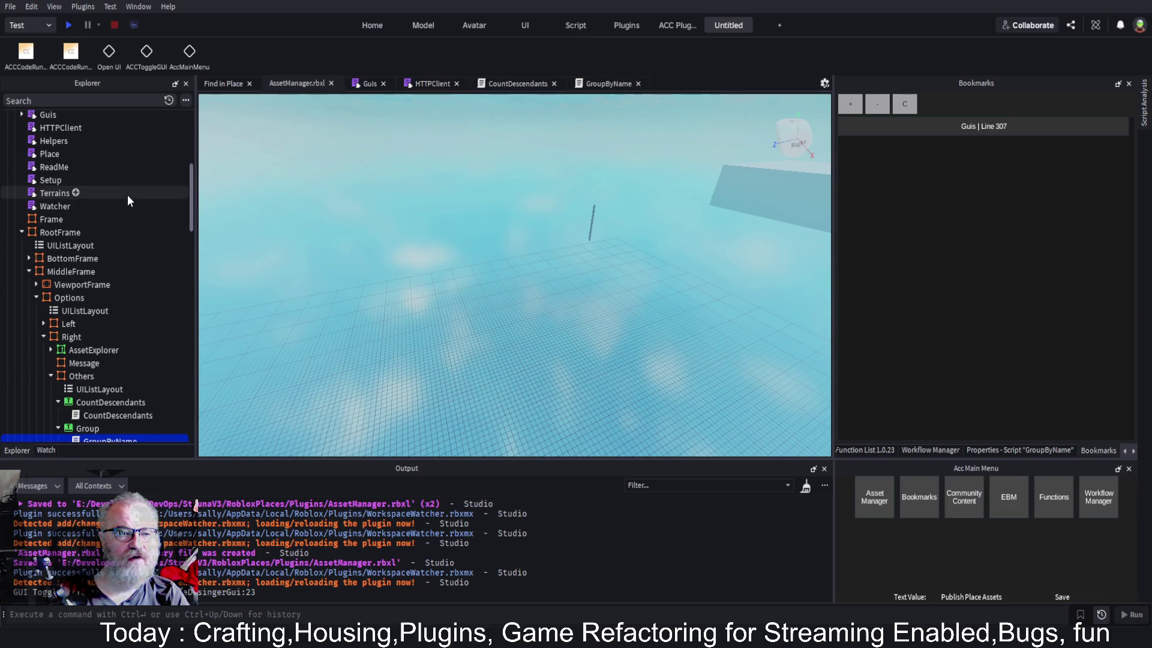
pyautogui.click(22, 232)
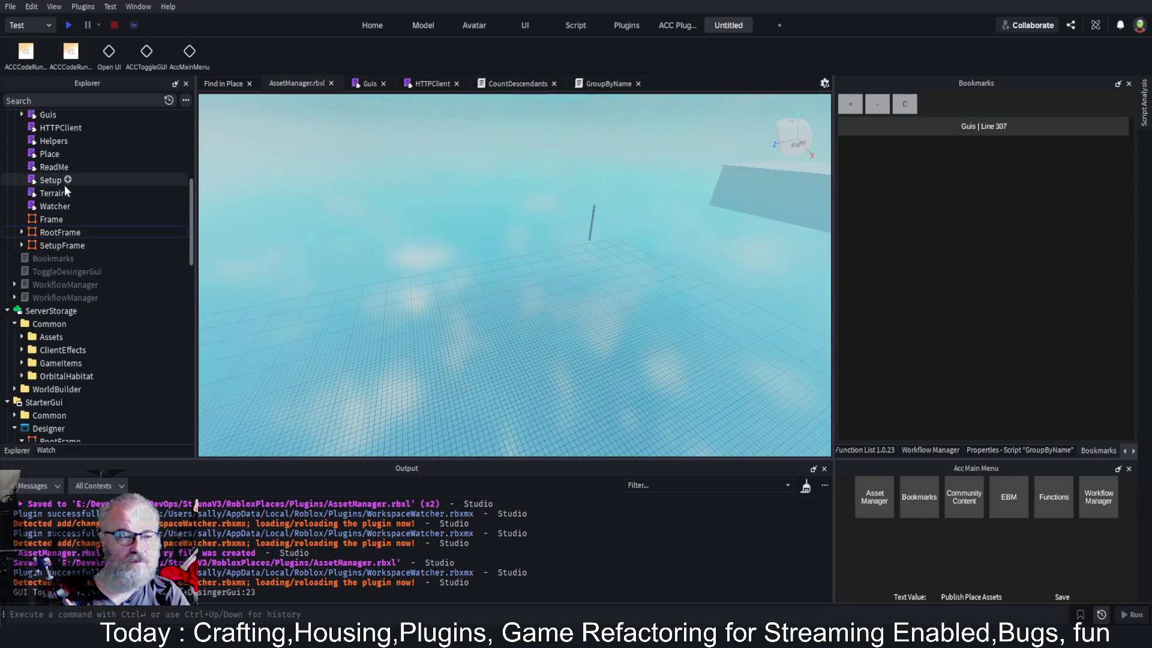
pyautogui.scroll(5, 122, 207)
pyautogui.scroll(1, 121, 205)
pyautogui.click(39, 117)
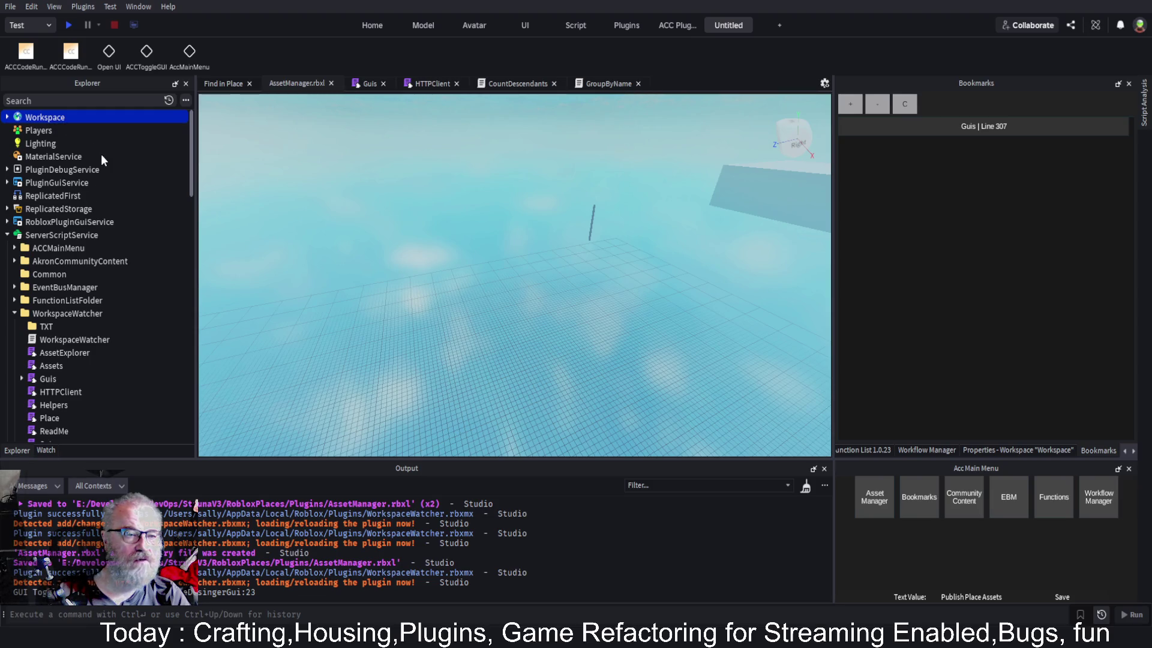
# Rename the Workspace model '-' to -99 and focus the view on it
pyautogui.click(656, 270)
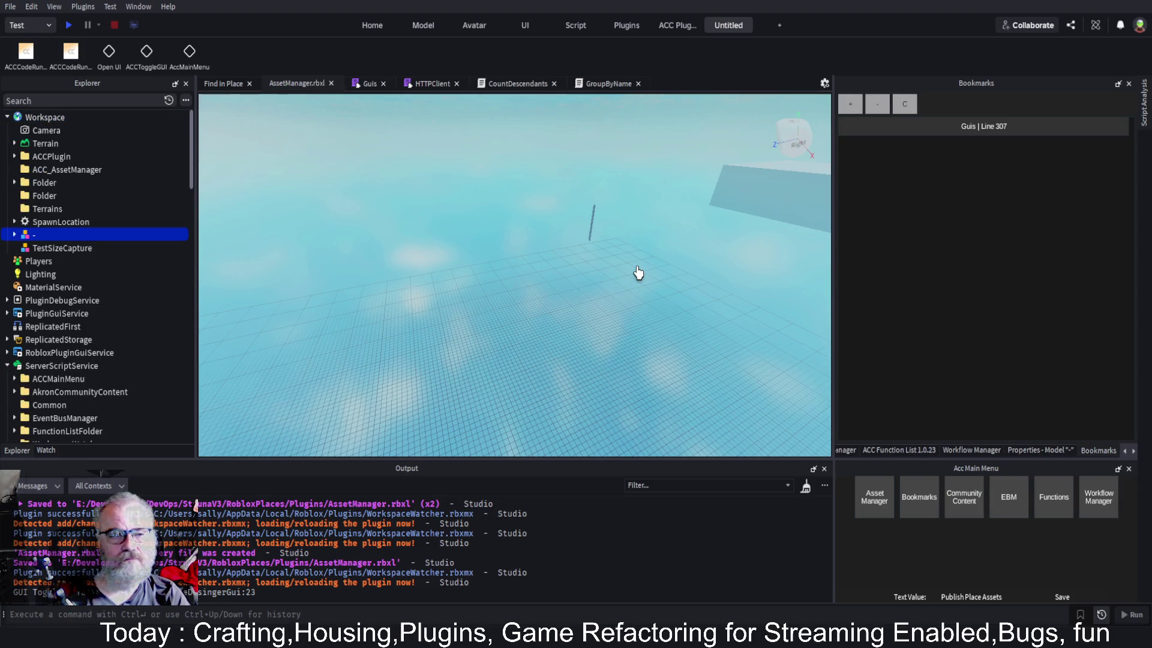
pyautogui.doubleClick(93, 235)
pyautogui.write('-99')
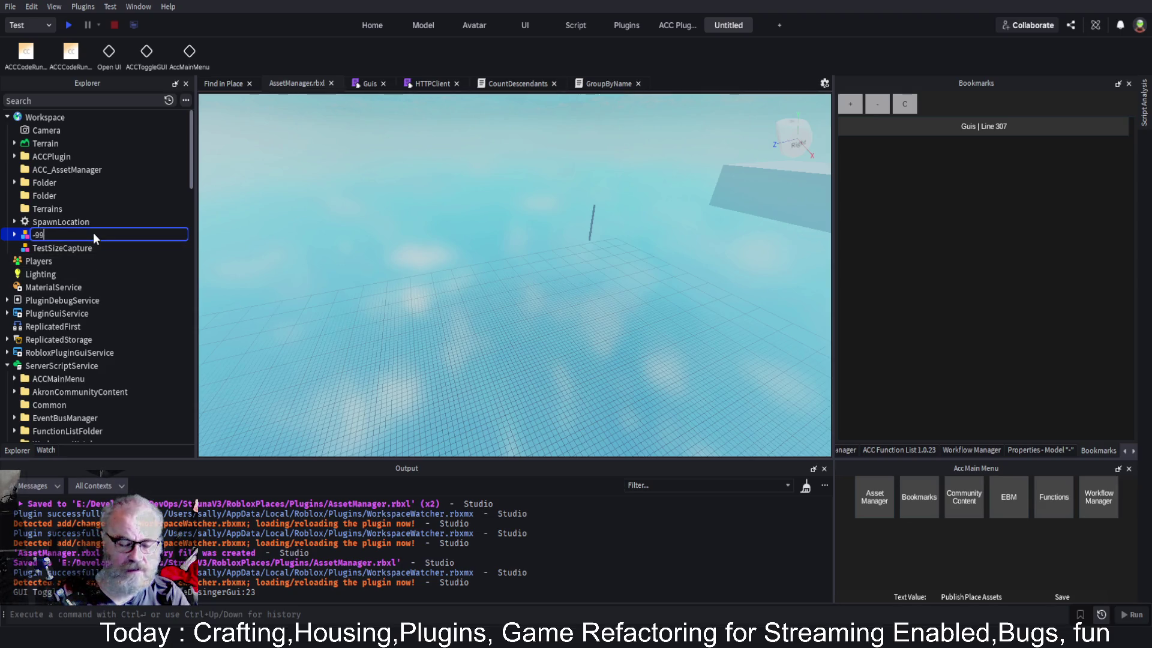
pyautogui.press('Return')
pyautogui.press('f')
pyautogui.scroll(-3, 634, 324)
pyautogui.scroll(3, 639, 325)
pyautogui.scroll(5, 640, 326)
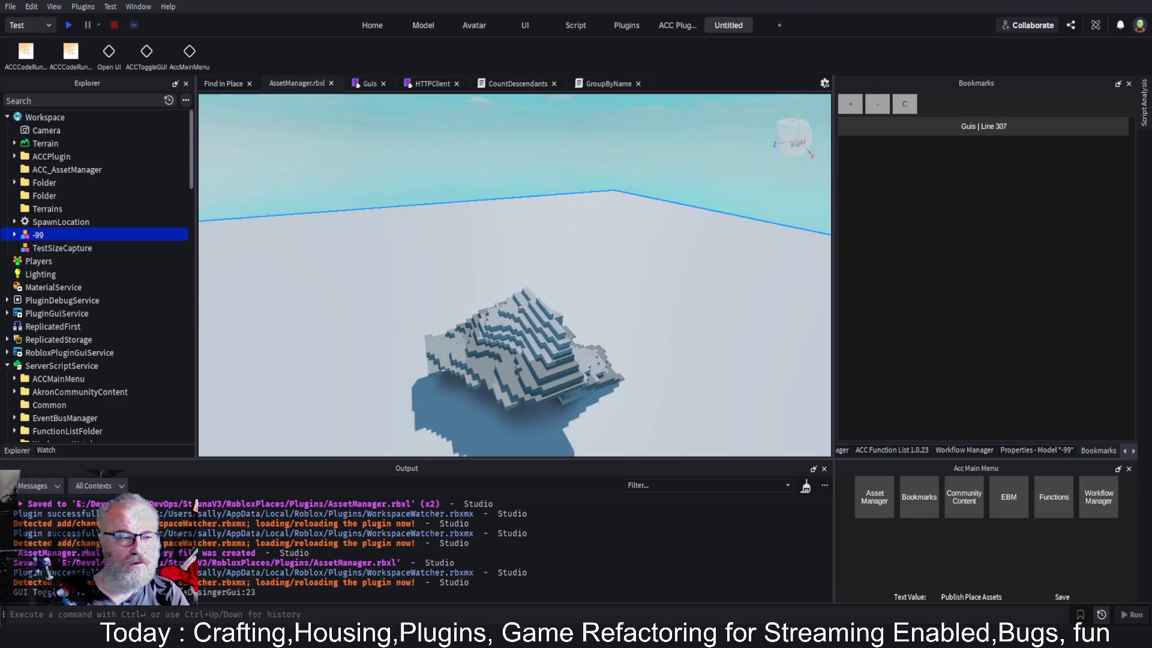
# Expand -99, select its Terrain sub-model, and bring up the asset management tools
pyautogui.click(15, 235)
pyautogui.click(42, 248)
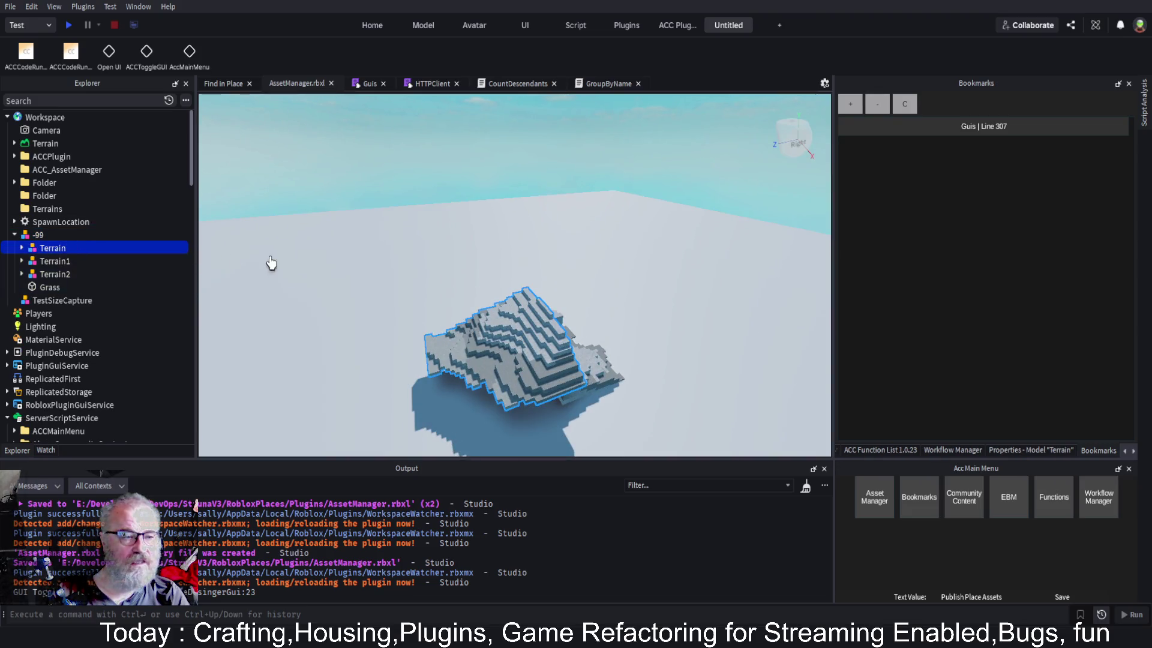
pyautogui.moveTo(515, 348)
pyautogui.mouseDown()
pyautogui.moveTo(522, 336)
pyautogui.moveTo(665, 390)
pyautogui.moveTo(672, 318)
pyautogui.moveTo(658, 344)
pyautogui.mouseUp()
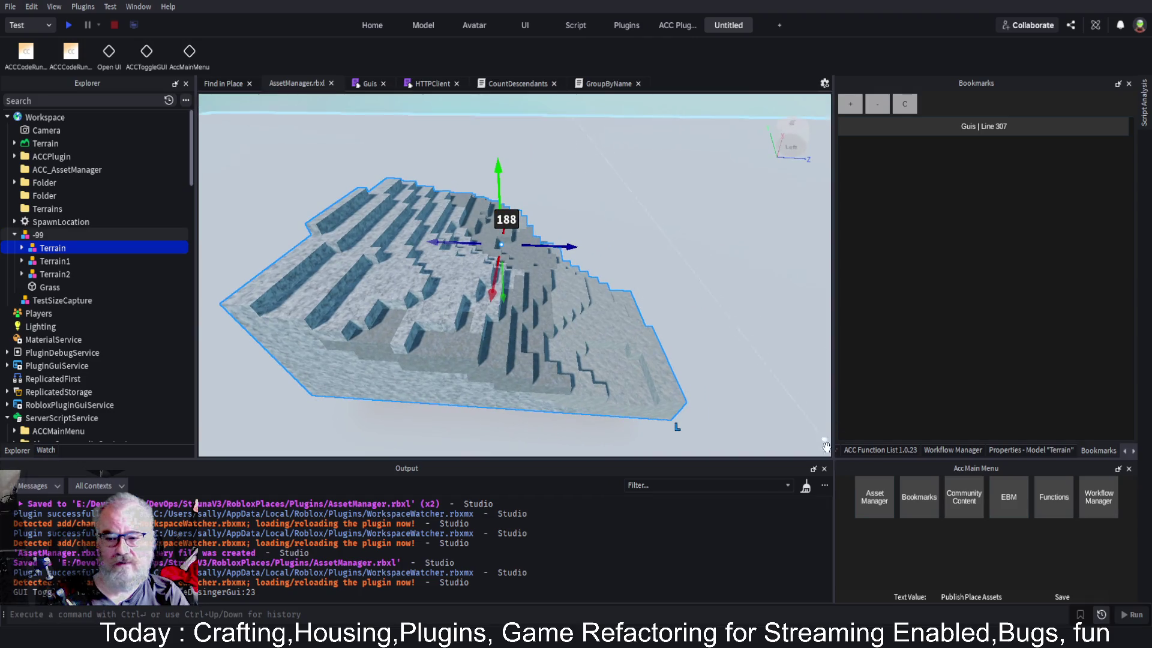
pyautogui.click(886, 496)
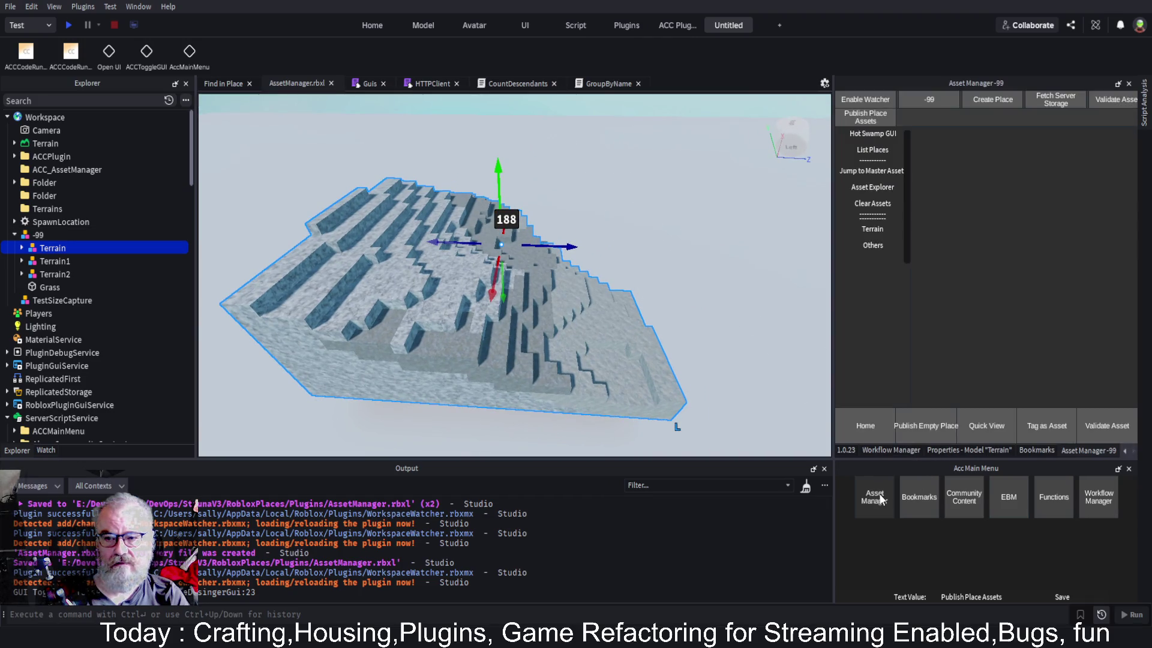
# Group the Terrain parts by material into Terrain_ByMaterial (Grass, Ground, Rock) and count its descendants
pyautogui.click(871, 248)
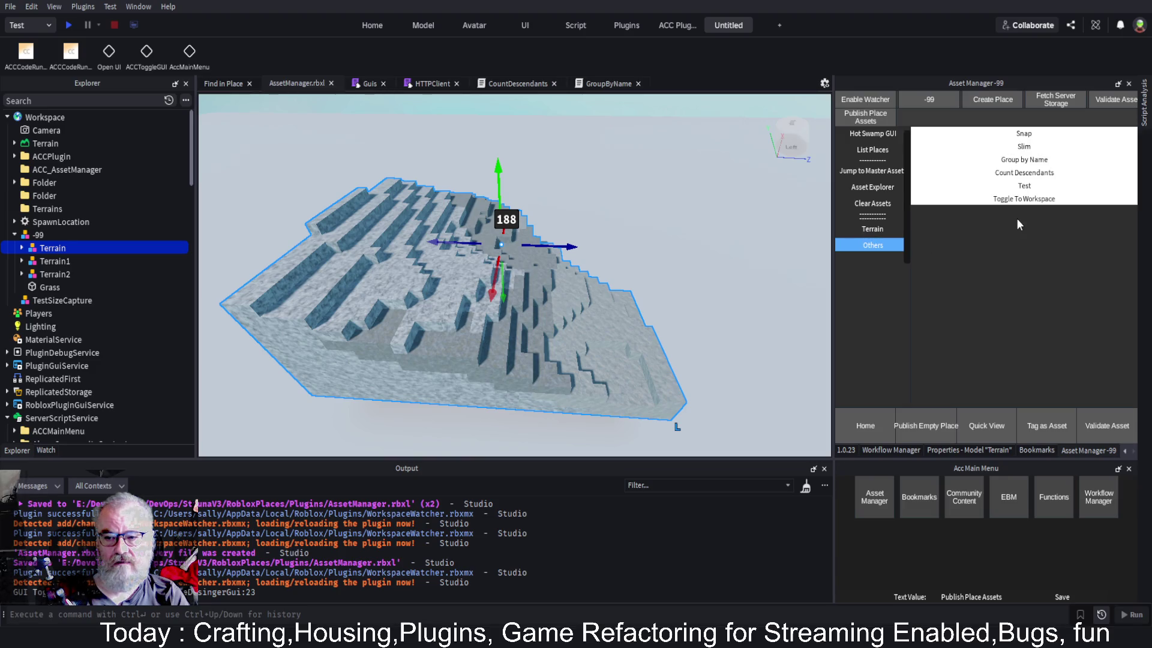
pyautogui.click(1040, 160)
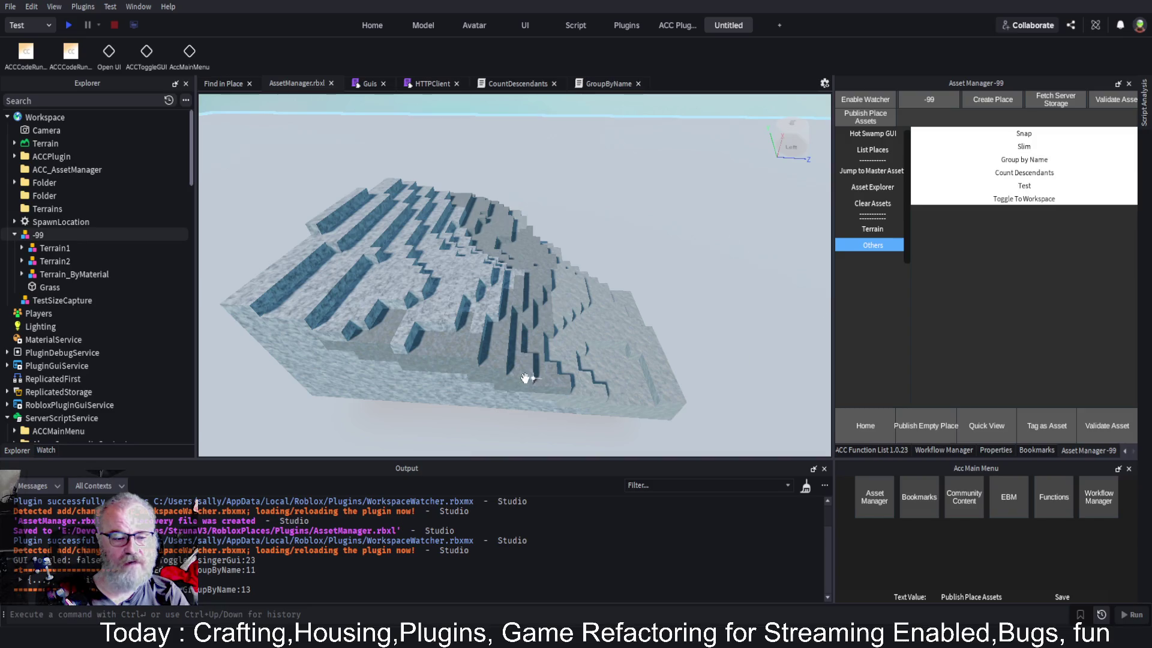
pyautogui.click(65, 275)
pyautogui.click(22, 274)
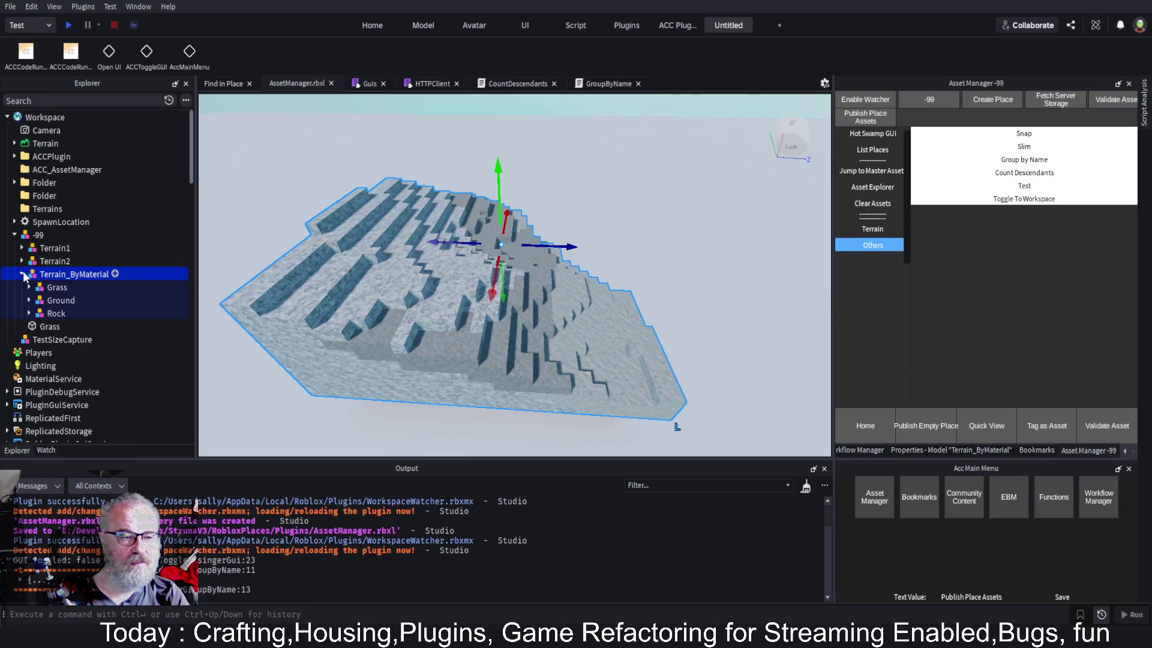
pyautogui.click(49, 288)
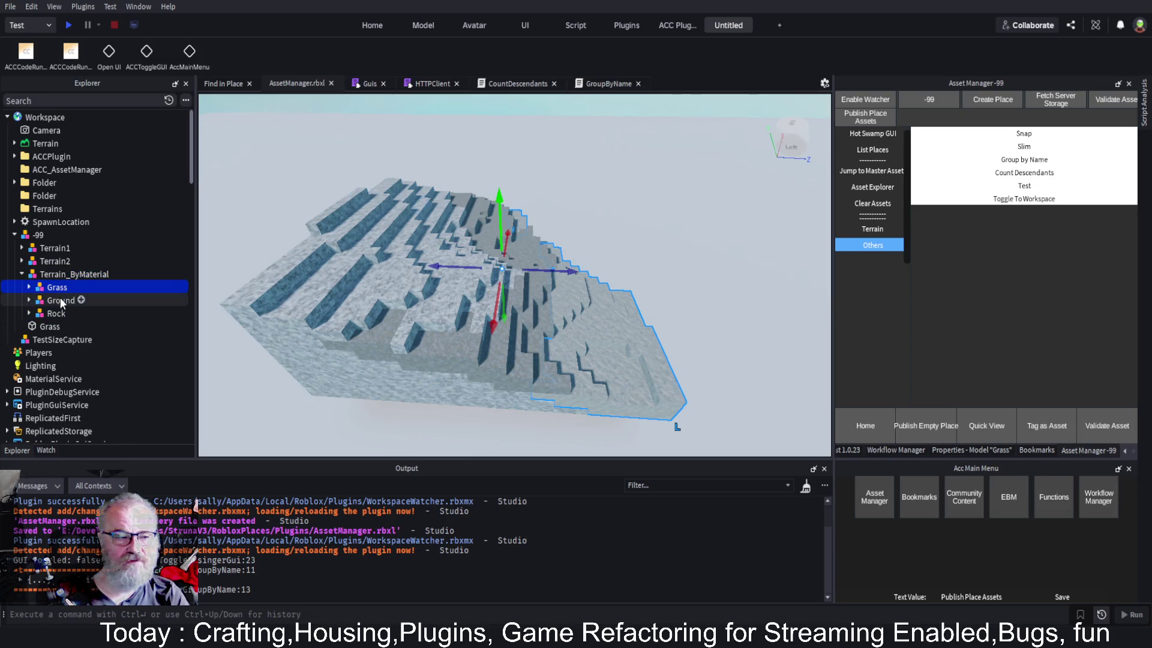
pyautogui.click(54, 302)
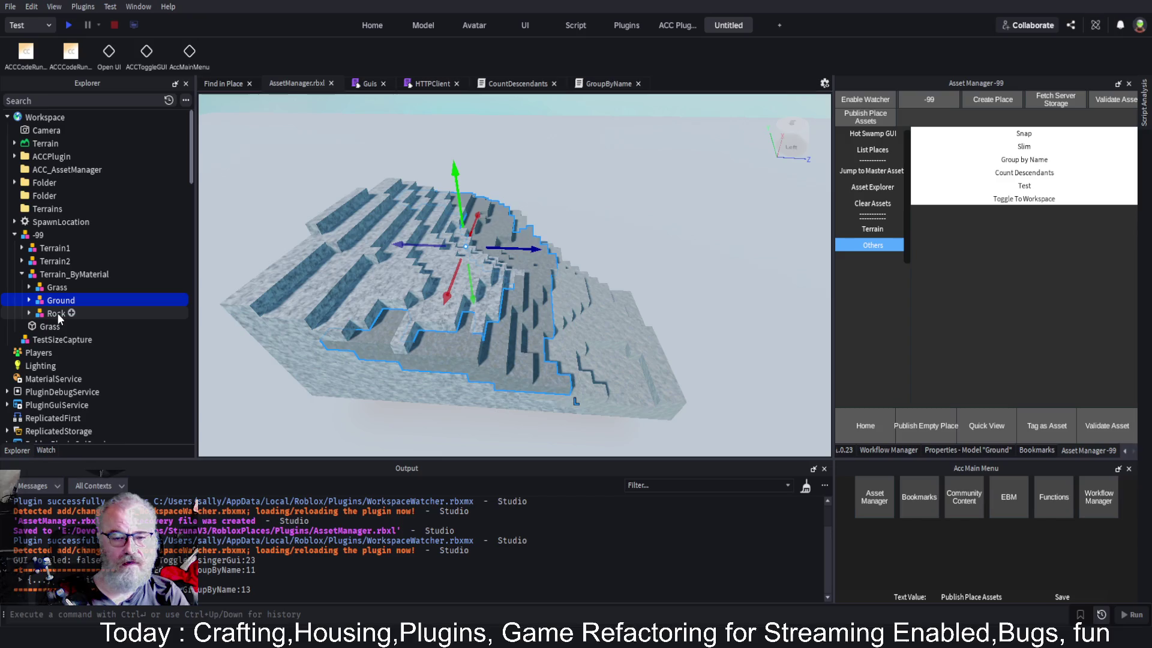
pyautogui.click(56, 312)
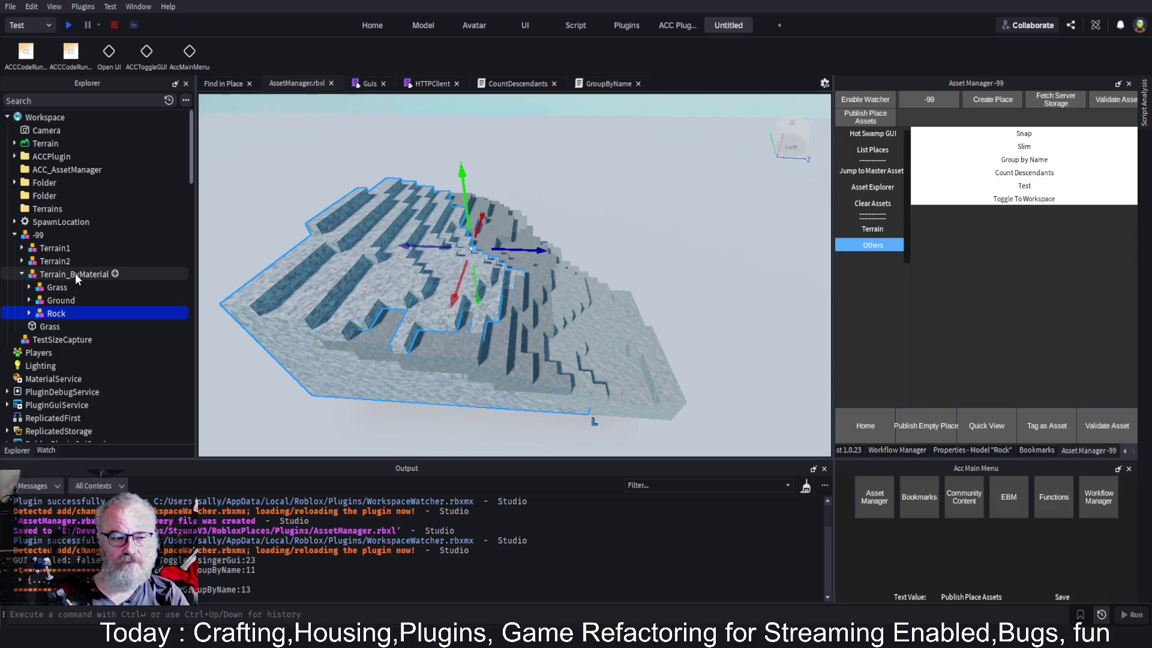
pyautogui.click(75, 275)
pyautogui.click(1027, 173)
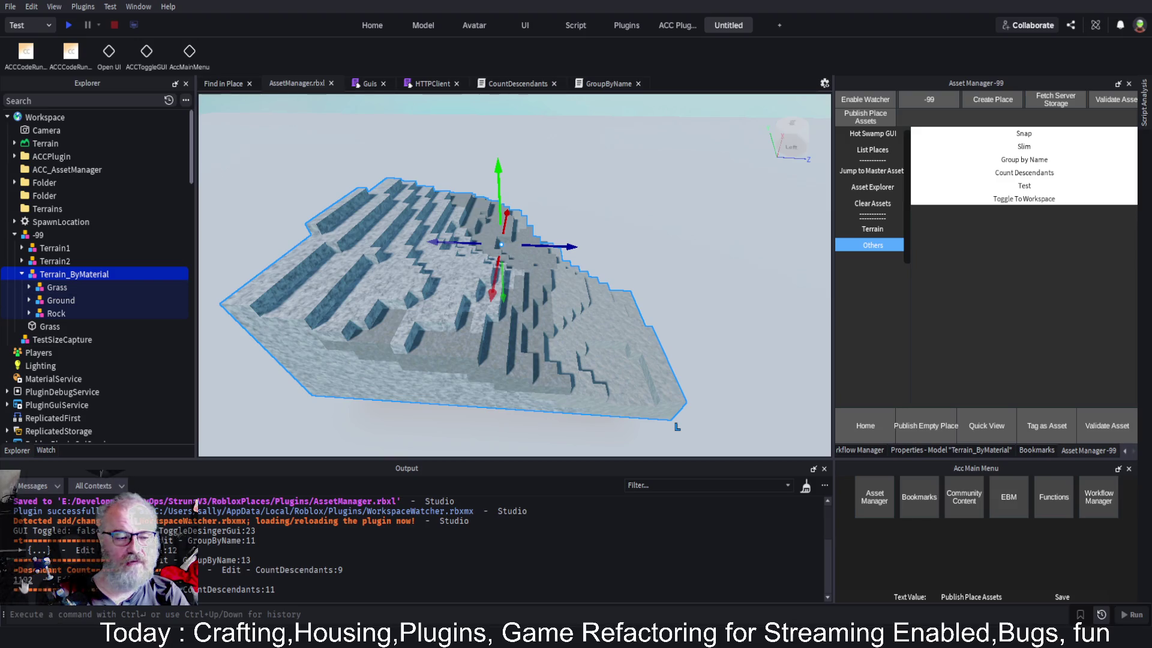
# Merge the Grass, Ground and Rock groups, then recount descendants, now down to 337
pyautogui.click(55, 286)
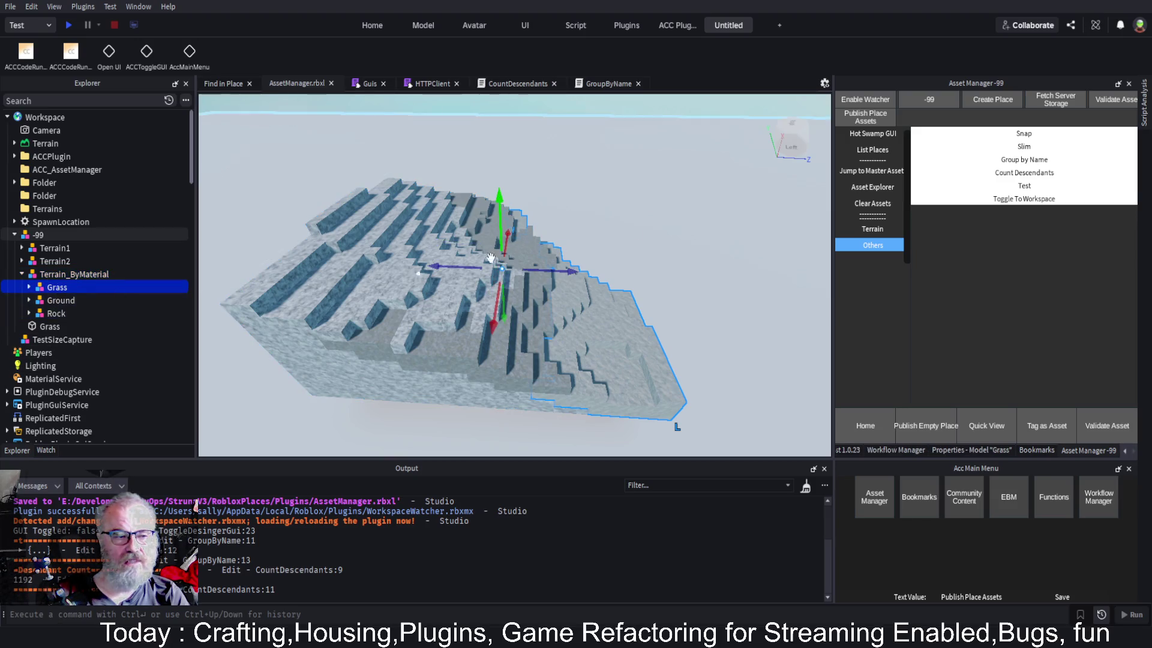
pyautogui.click(1024, 147)
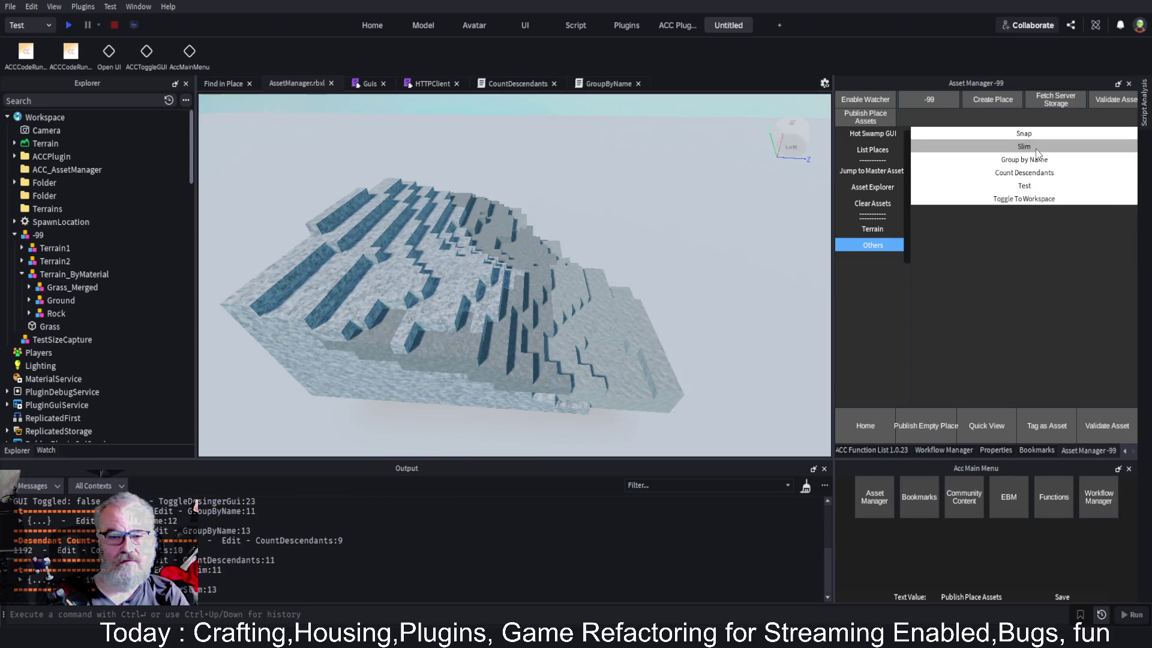
pyautogui.click(64, 303)
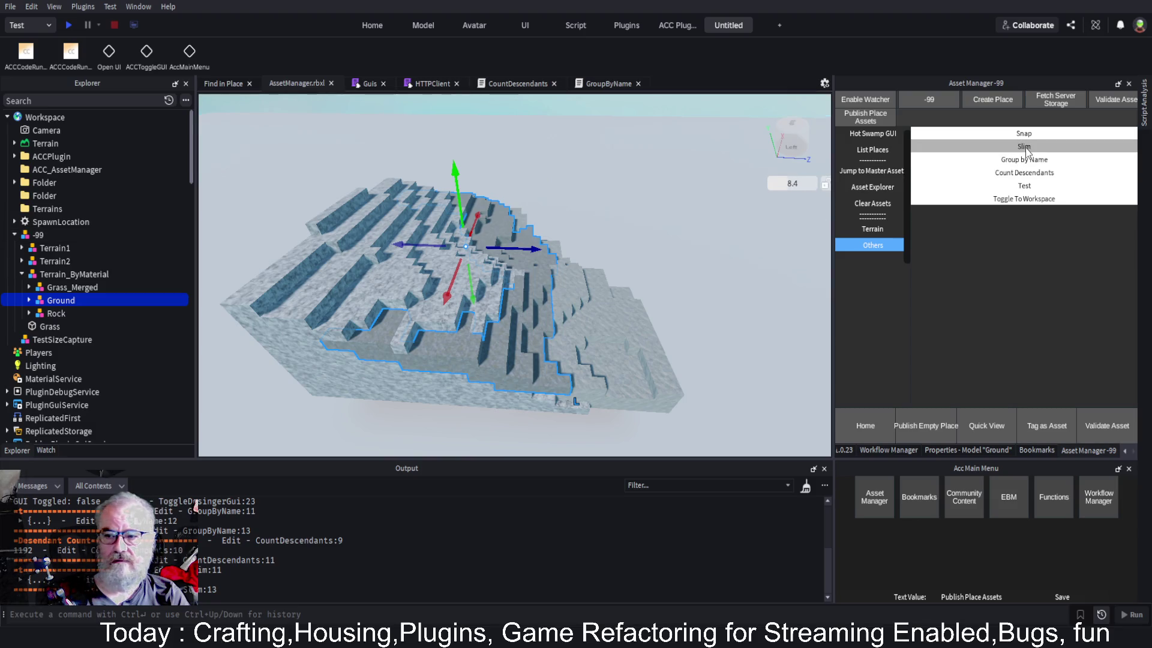
pyautogui.click(1024, 146)
pyautogui.click(52, 313)
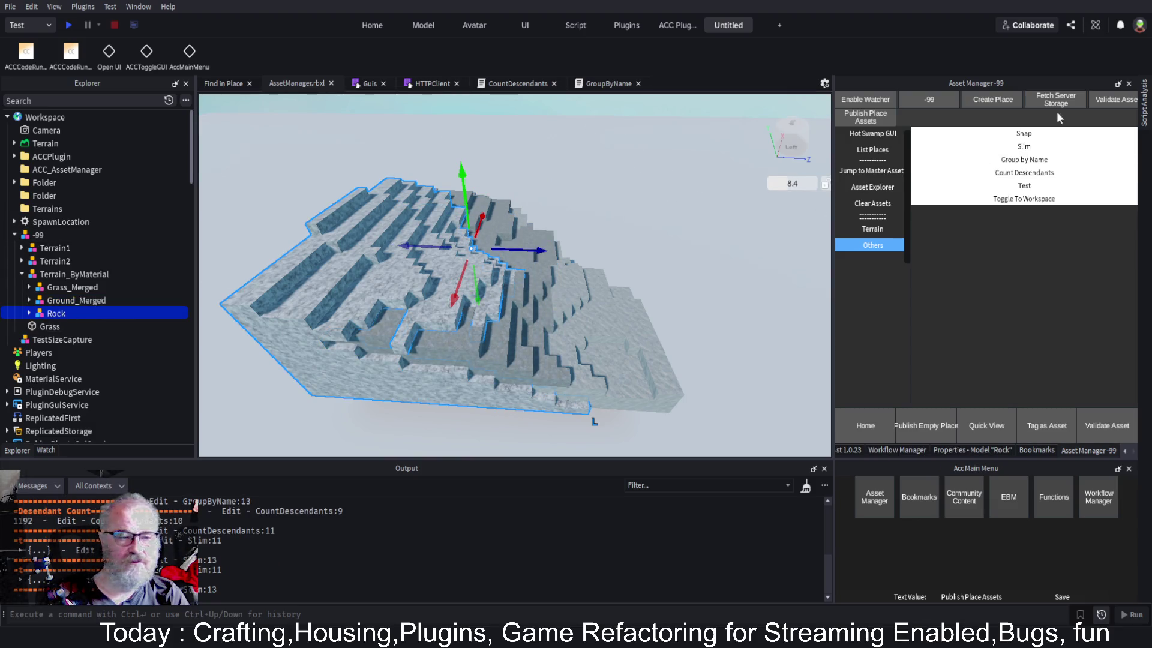
pyautogui.click(1023, 146)
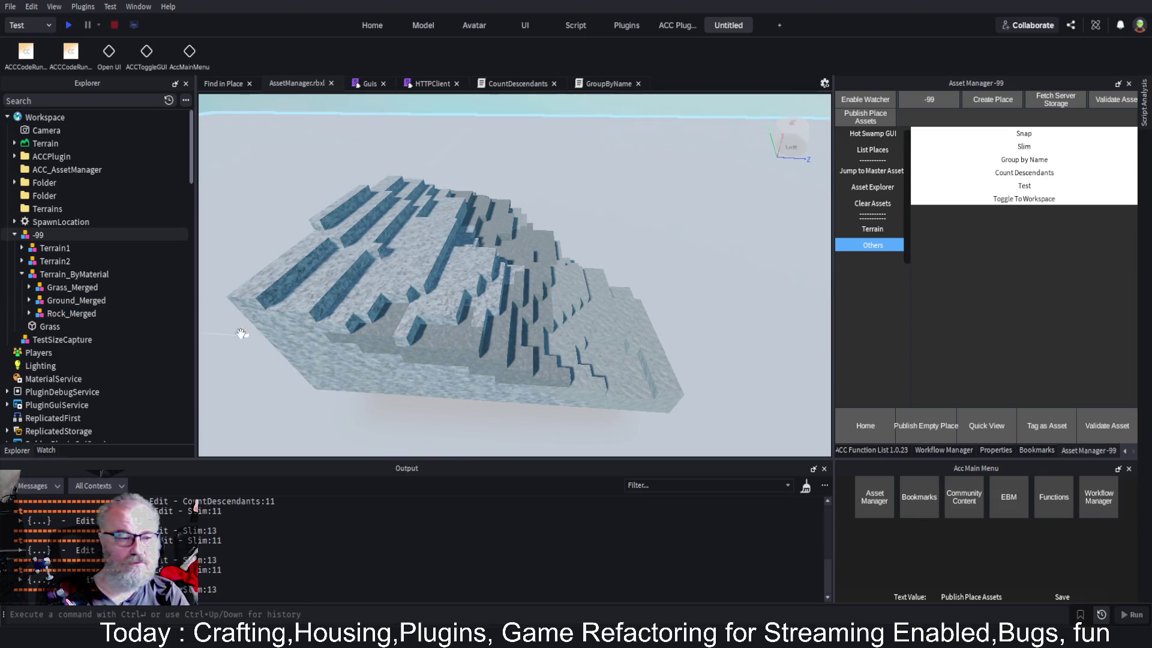
pyautogui.click(52, 273)
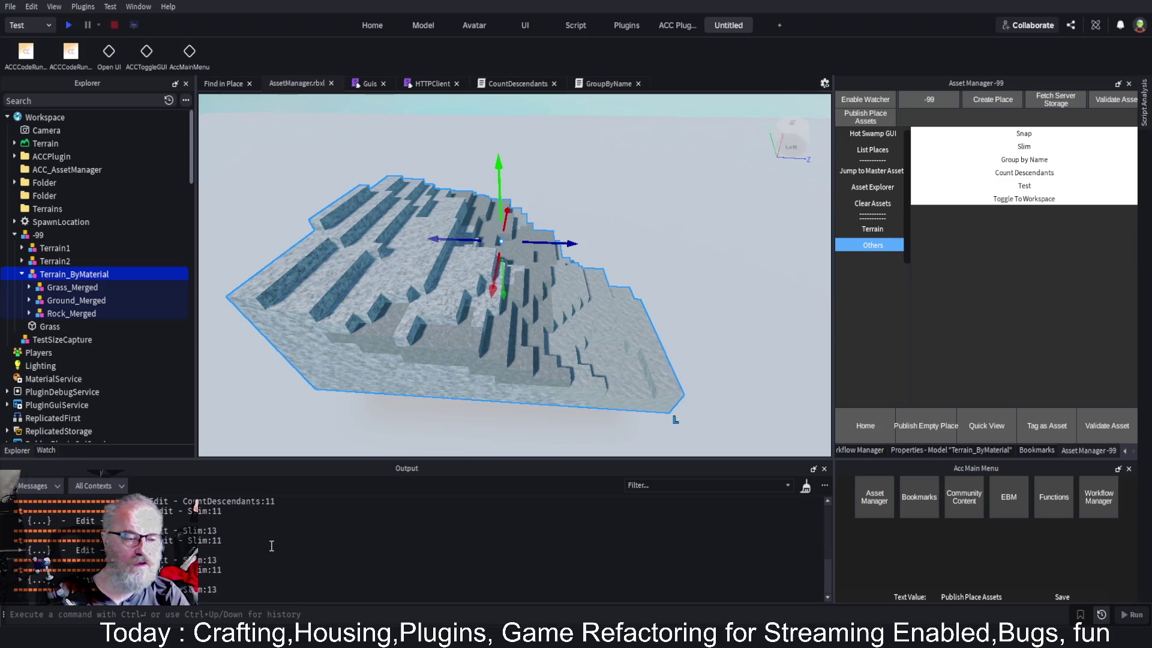
pyautogui.click(1042, 172)
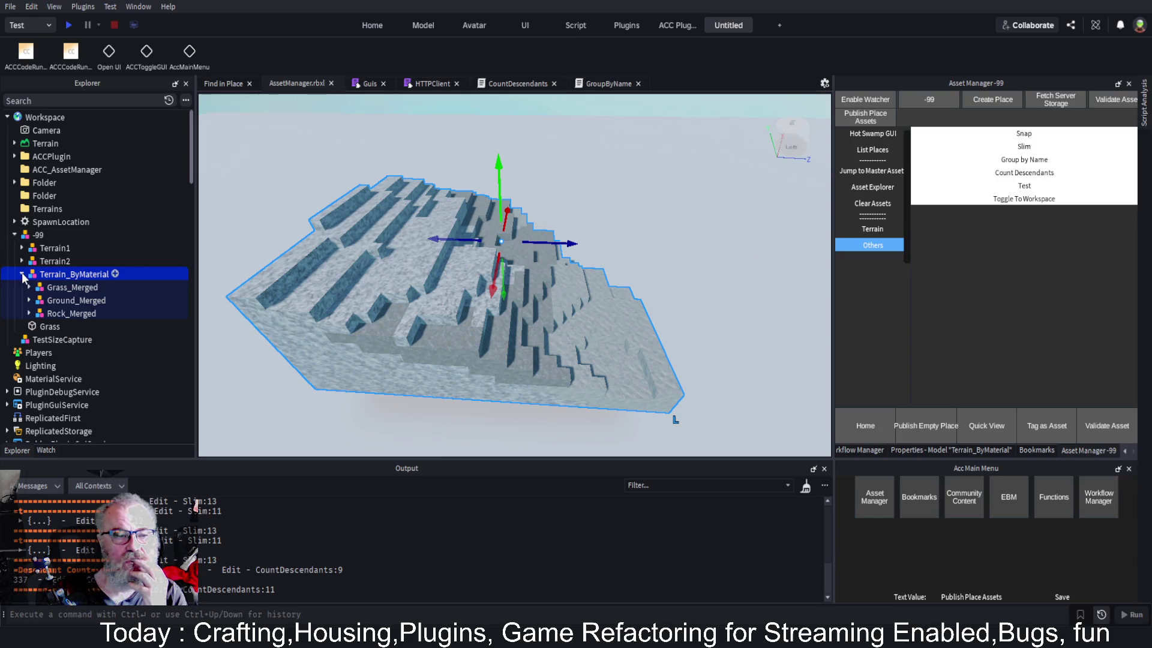
pyautogui.click(22, 274)
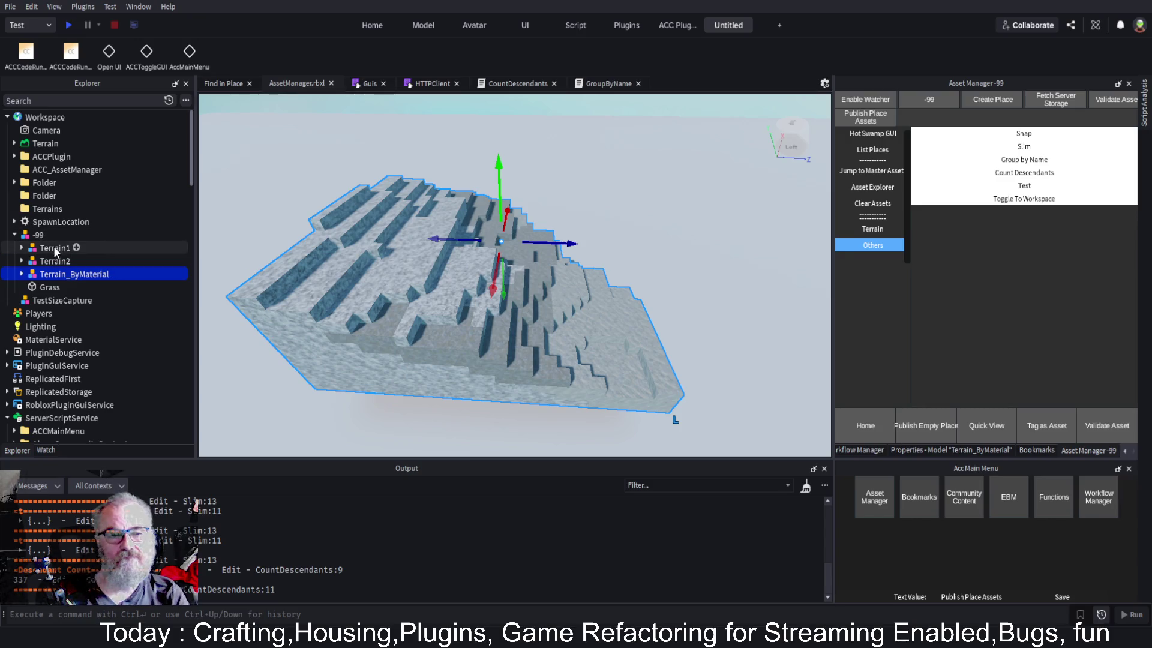
# Count Terrain1's parts and group them by material into Terrain1_ByMaterial
pyautogui.click(54, 247)
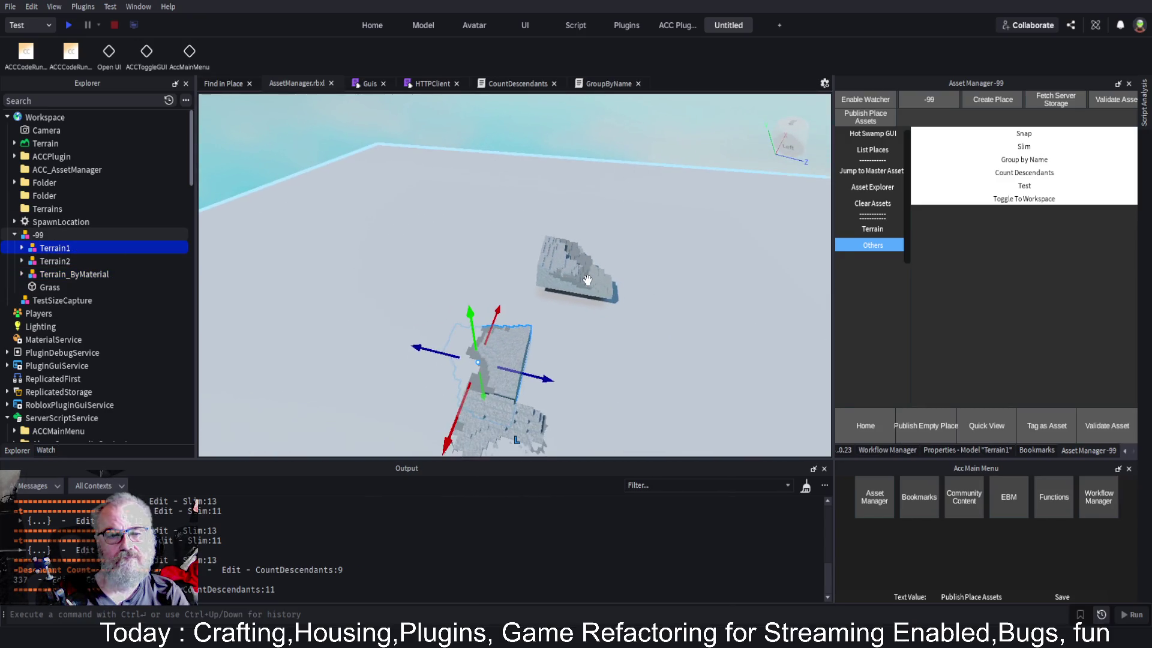
pyautogui.click(1042, 172)
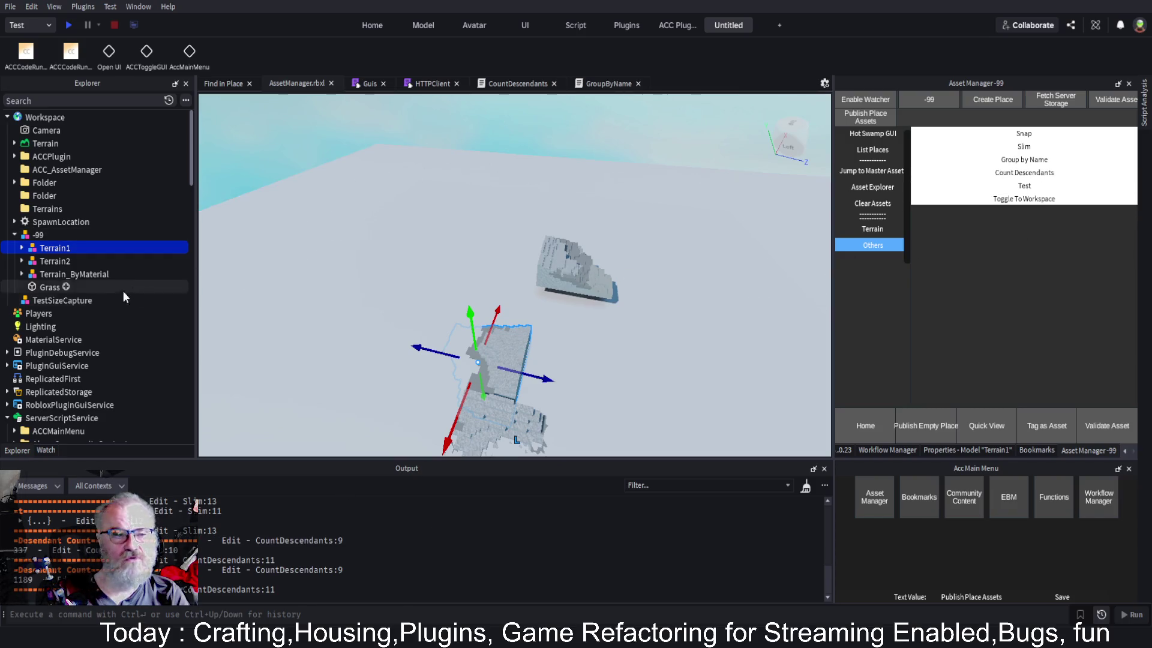
pyautogui.click(23, 249)
pyautogui.click(23, 249)
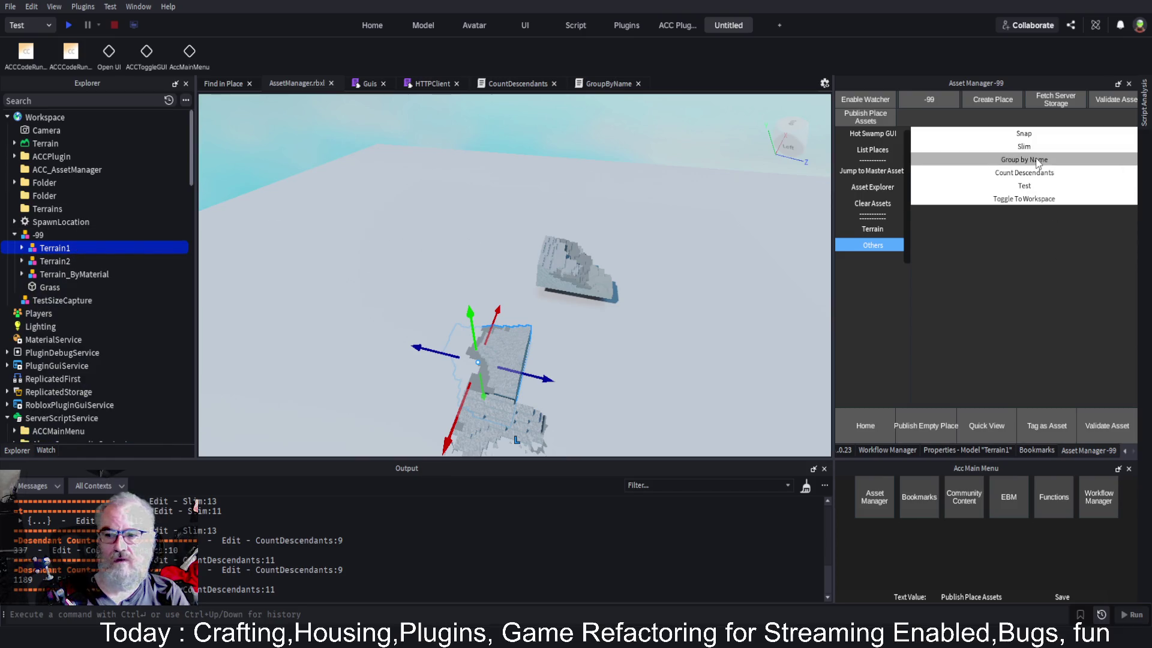
pyautogui.click(1038, 160)
pyautogui.click(21, 248)
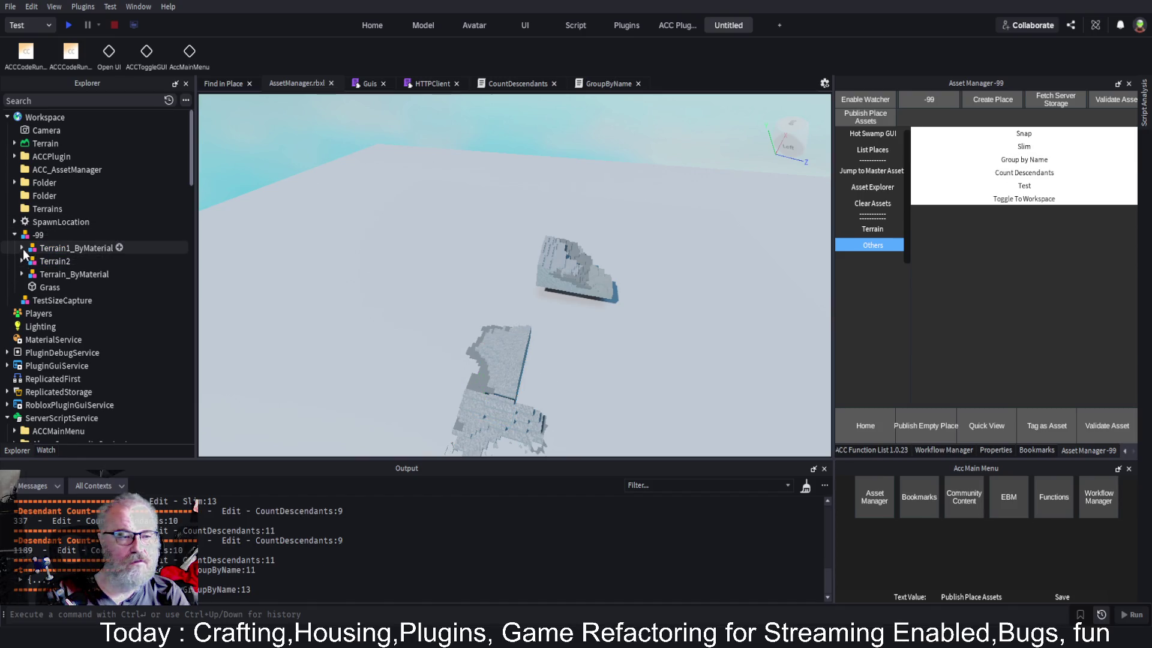
# Merge Terrain1_ByMaterial's Grass, Ground and Rock groups into single merged parts
pyautogui.click(51, 262)
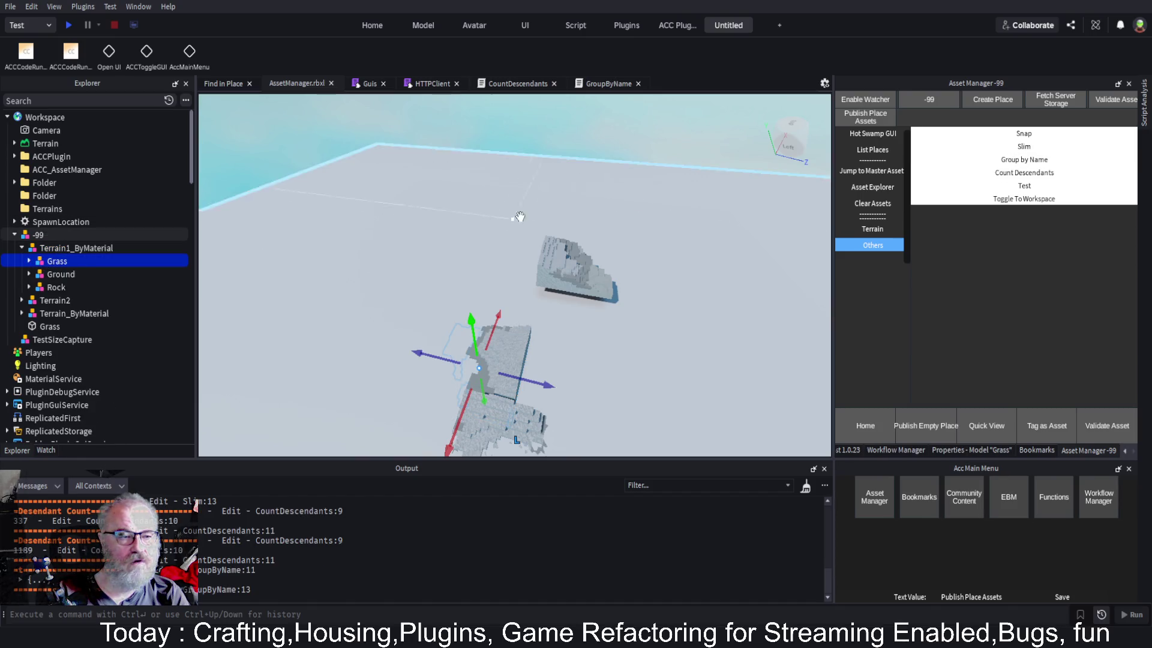
pyautogui.click(1024, 147)
pyautogui.click(60, 274)
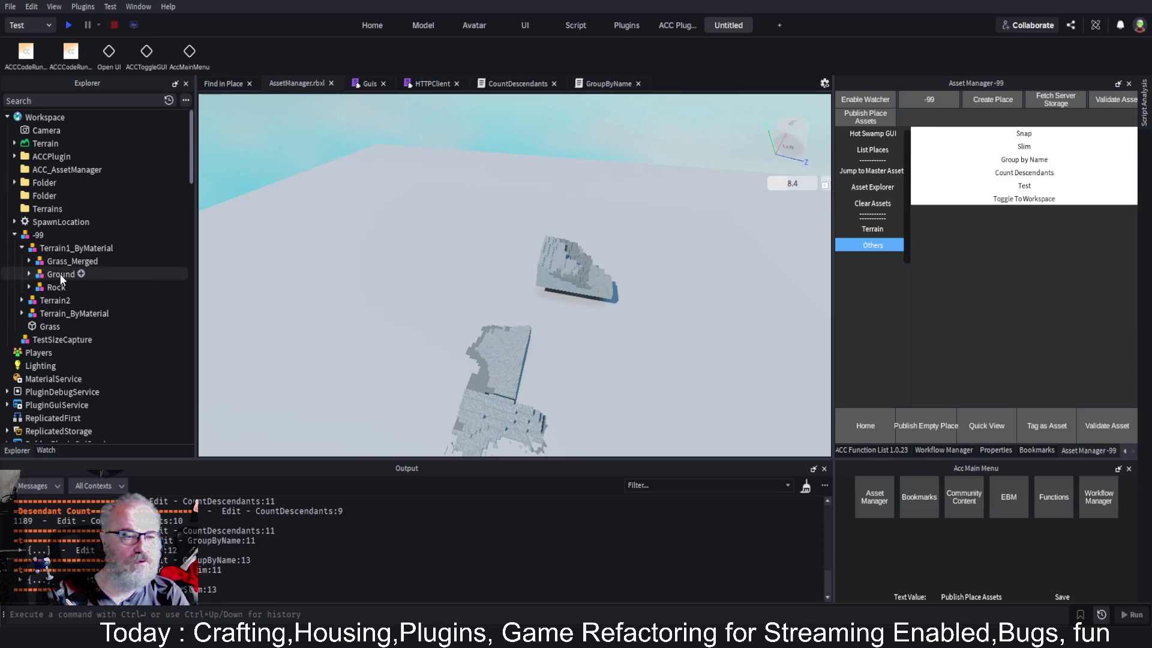
pyautogui.click(1023, 147)
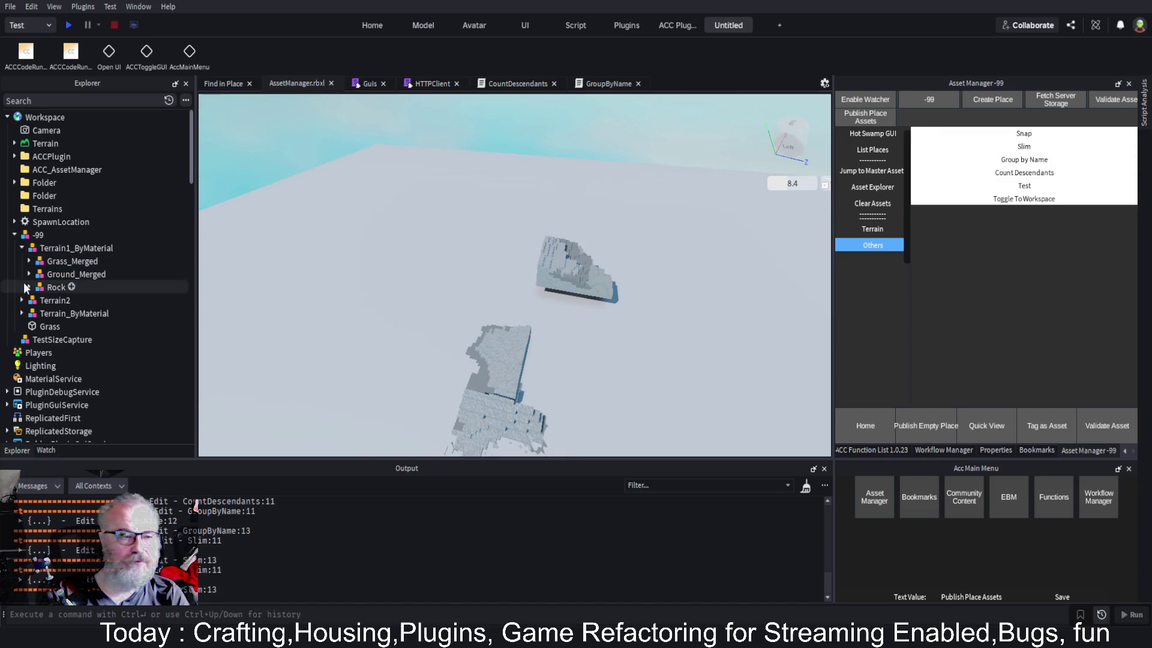
pyautogui.click(56, 287)
pyautogui.click(1023, 147)
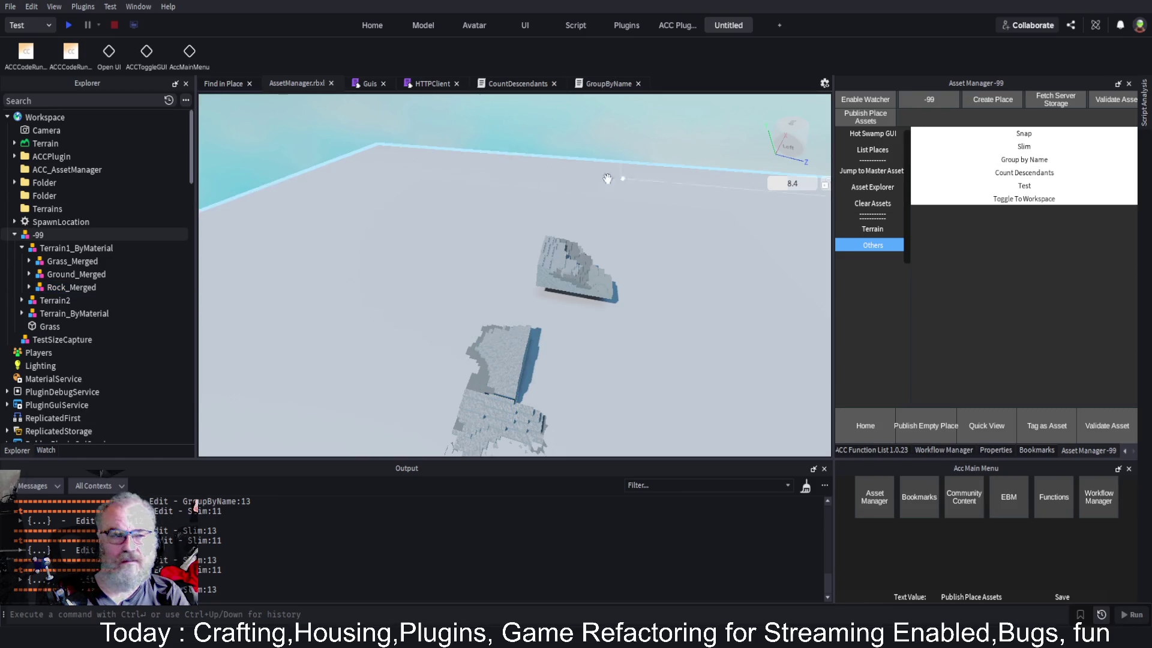
pyautogui.click(22, 248)
pyautogui.click(48, 262)
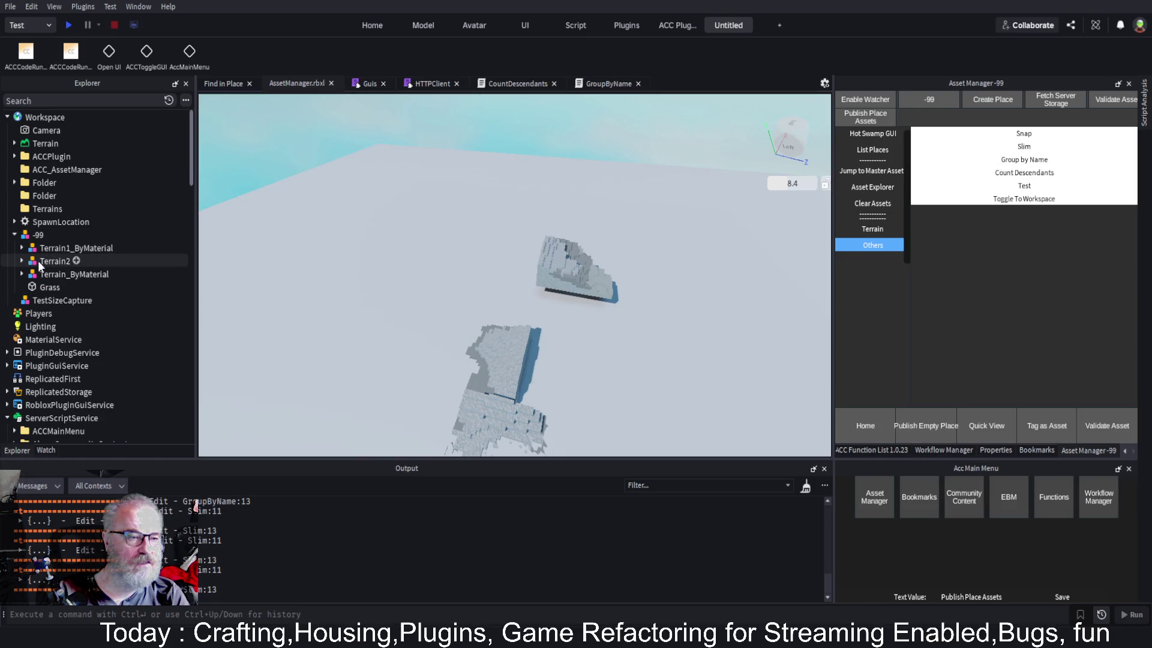
pyautogui.click(90, 249)
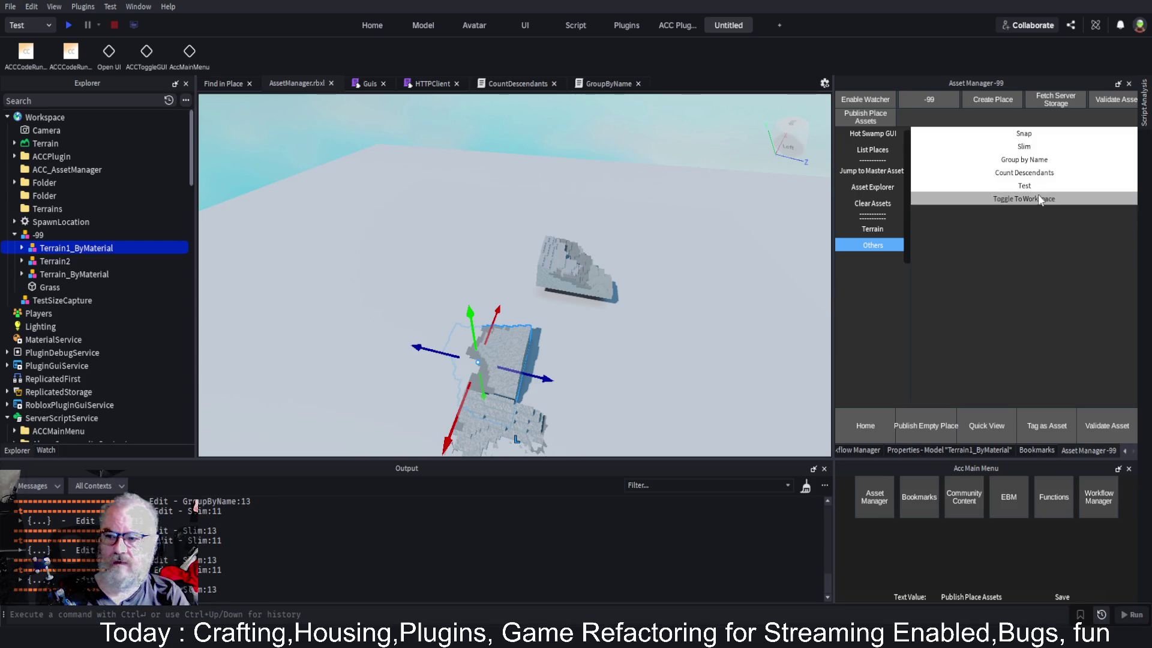
# Count Terrain1_ByMaterial's descendants and split Terrain2 by material into Terrain2_ByMaterial
pyautogui.click(1046, 173)
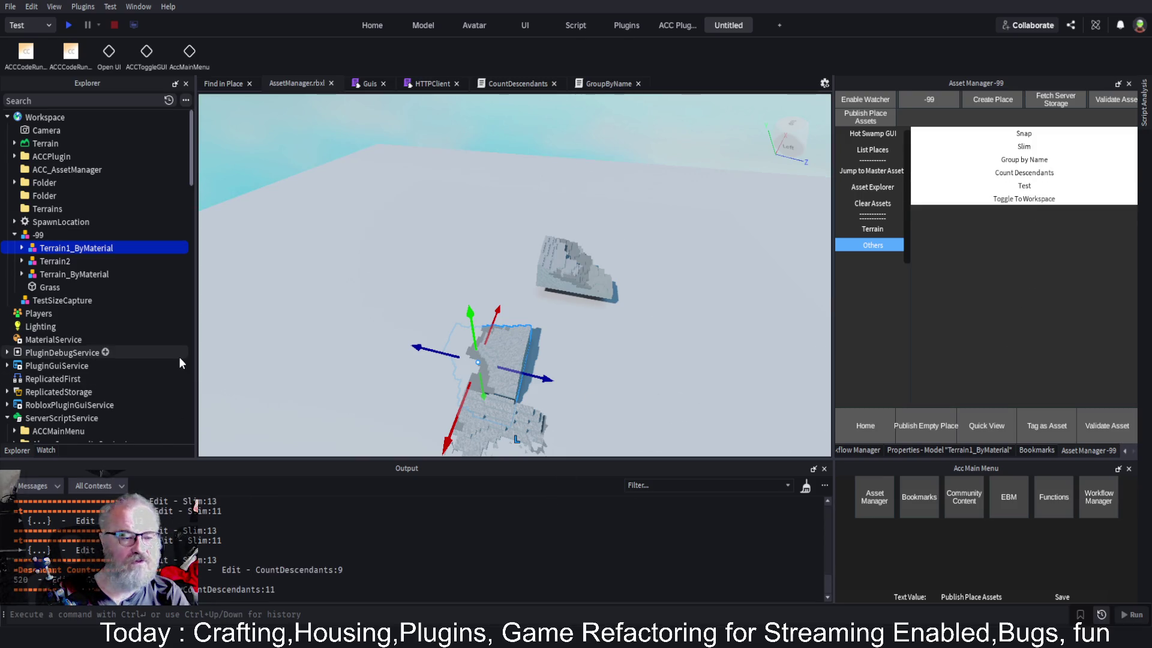
pyautogui.click(47, 262)
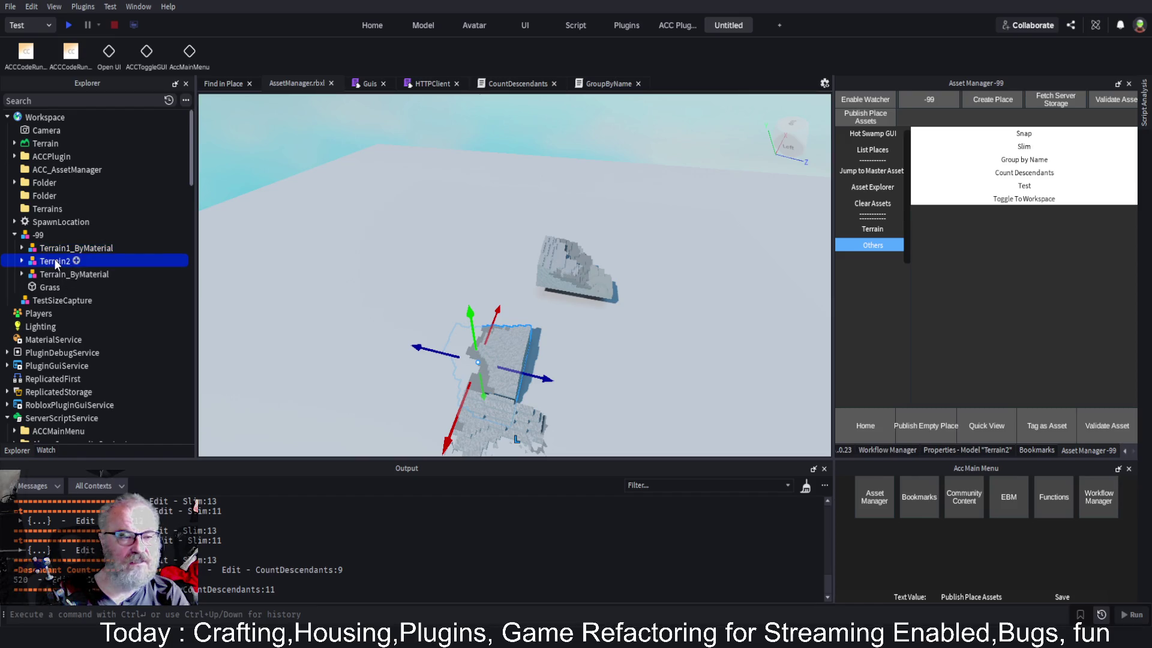
pyautogui.click(1024, 159)
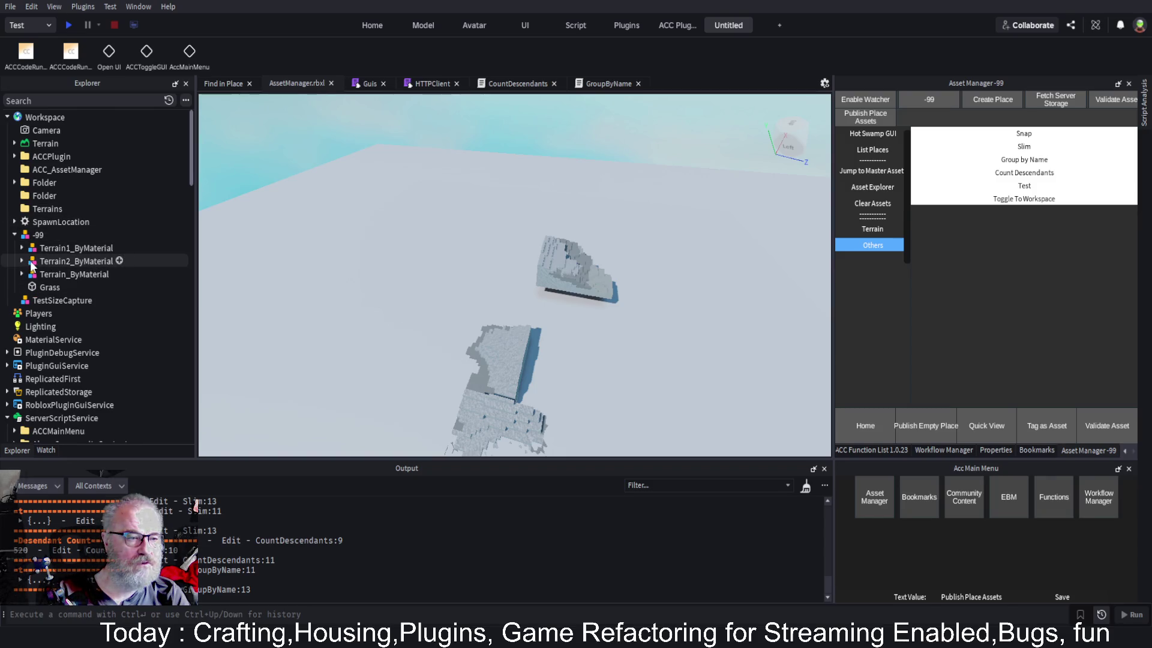
pyautogui.click(23, 261)
# Merge Terrain2_ByMaterial's Grass, Ground and Rock groups and save the place
pyautogui.click(55, 275)
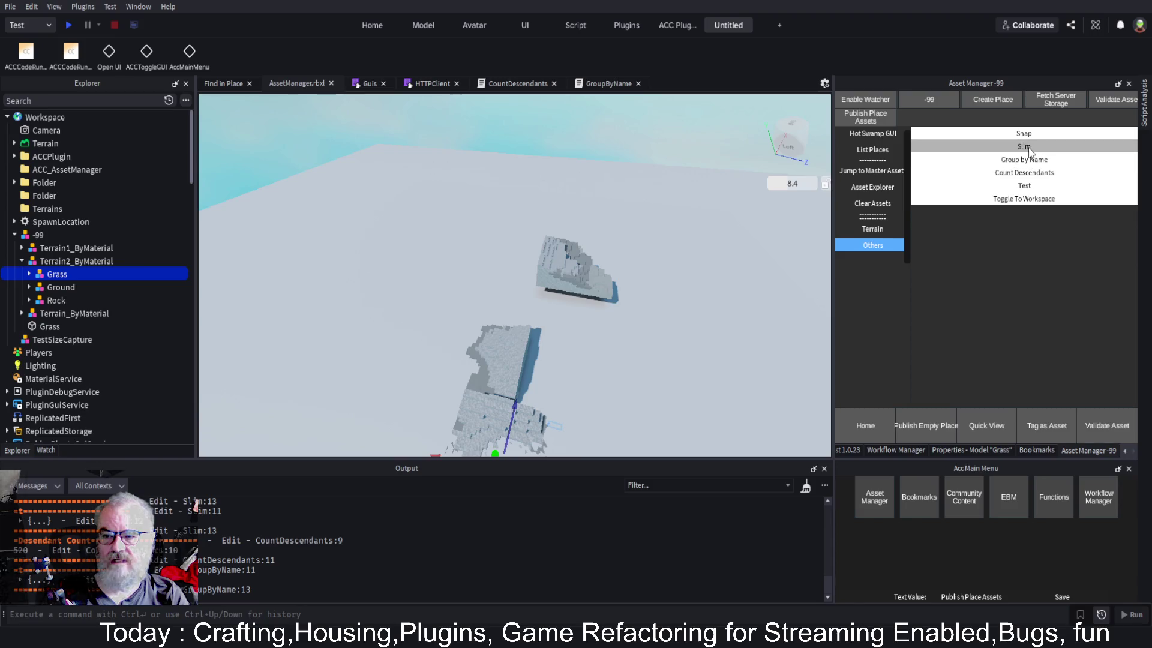
pyautogui.click(1022, 186)
pyautogui.click(60, 288)
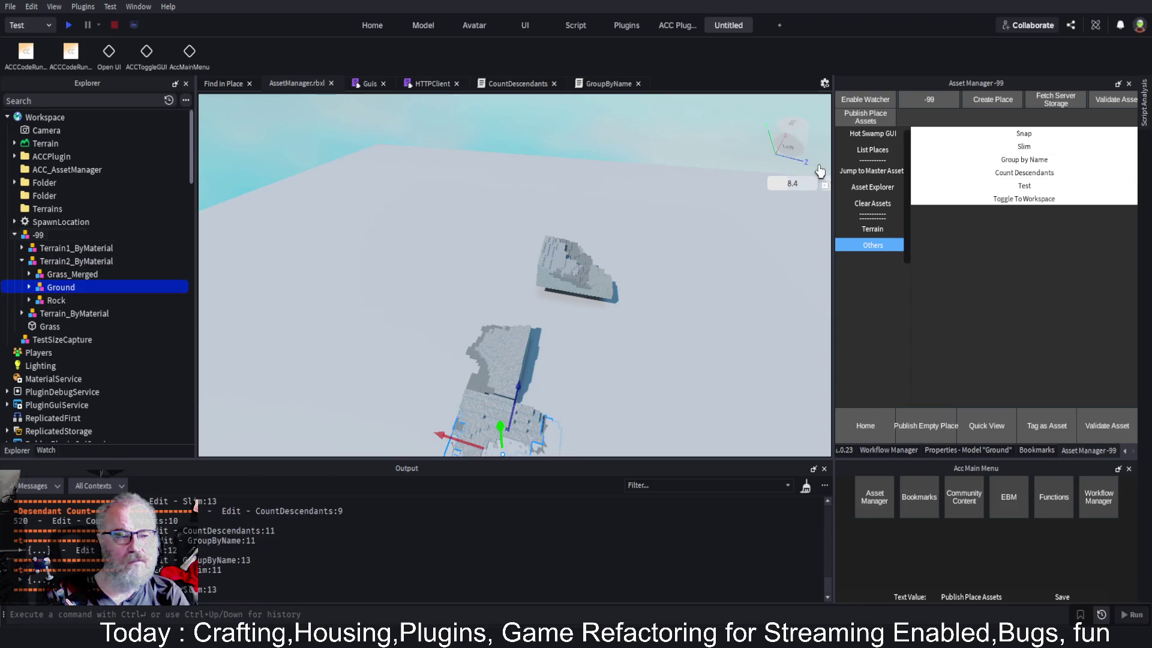
pyautogui.click(1051, 158)
pyautogui.click(42, 300)
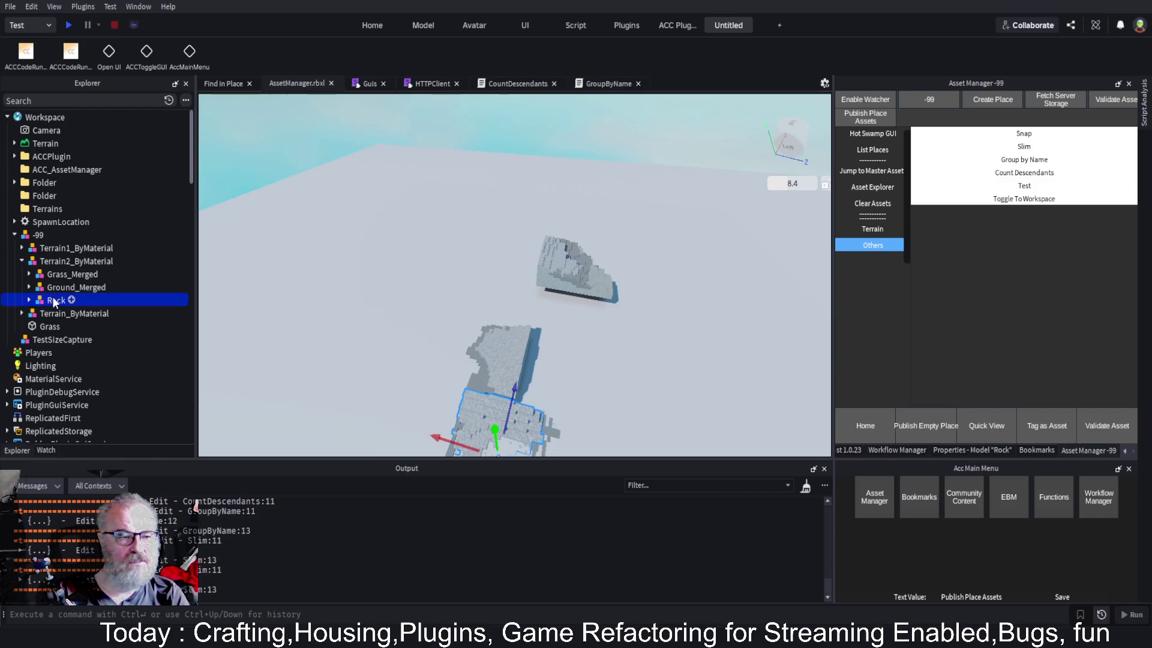
pyautogui.click(1049, 158)
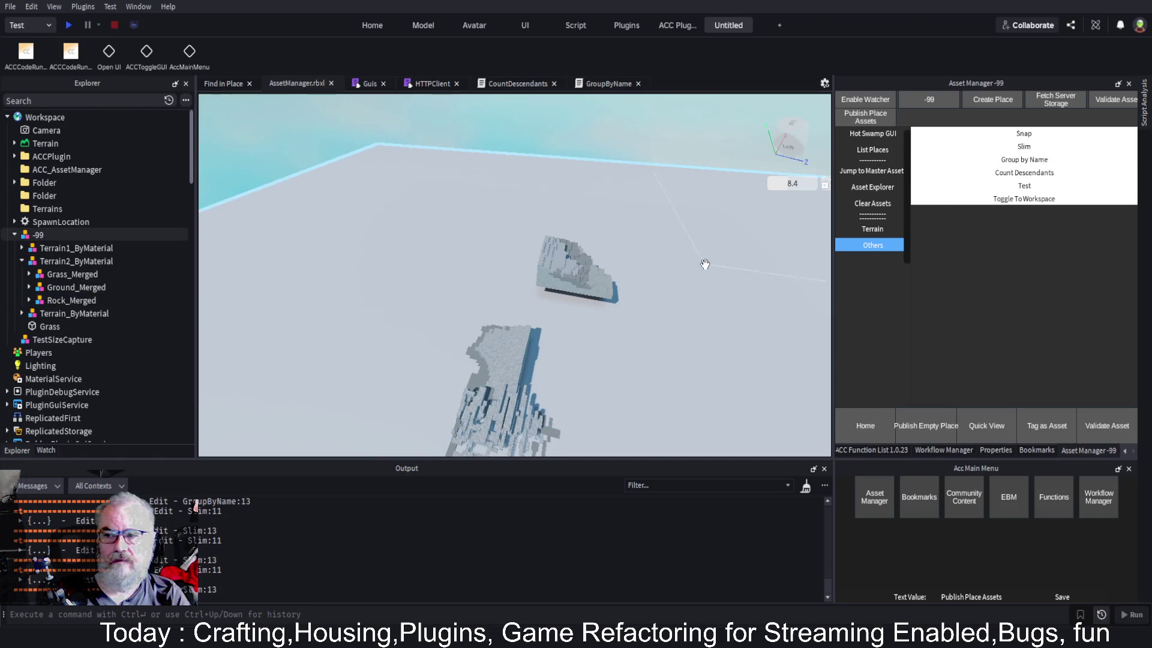
pyautogui.hotkey('ctrl', 's')
# Copy the new -99 model and rename the old -99 in Terrains to -998
pyautogui.click(29, 238)
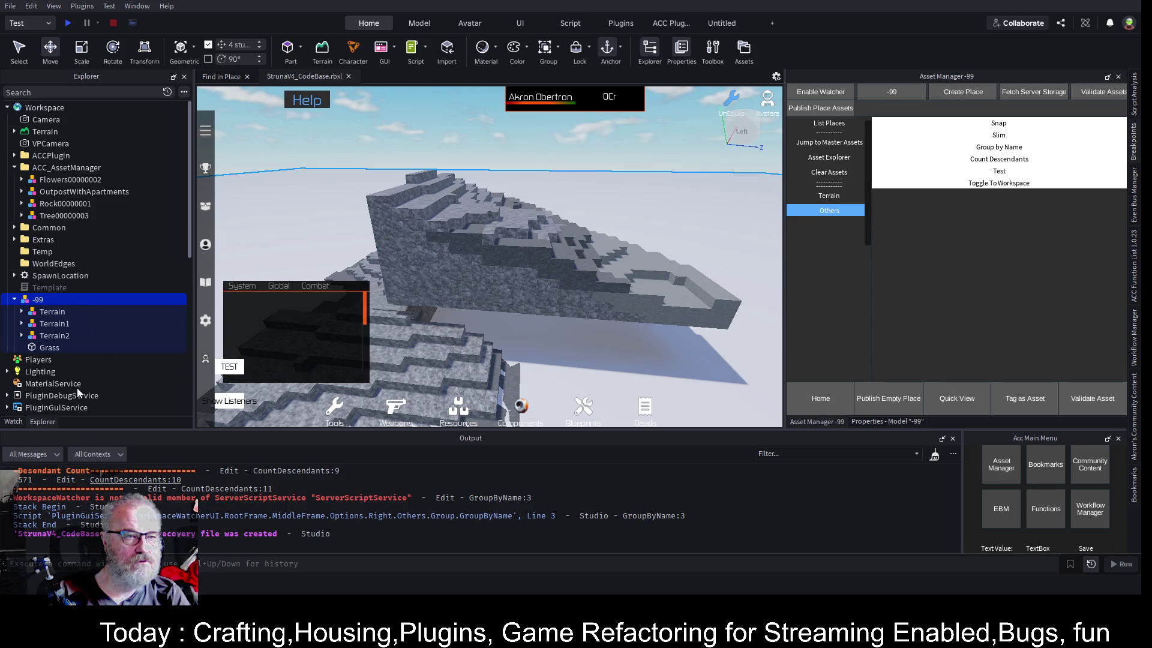
pyautogui.scroll(-5, 85, 305)
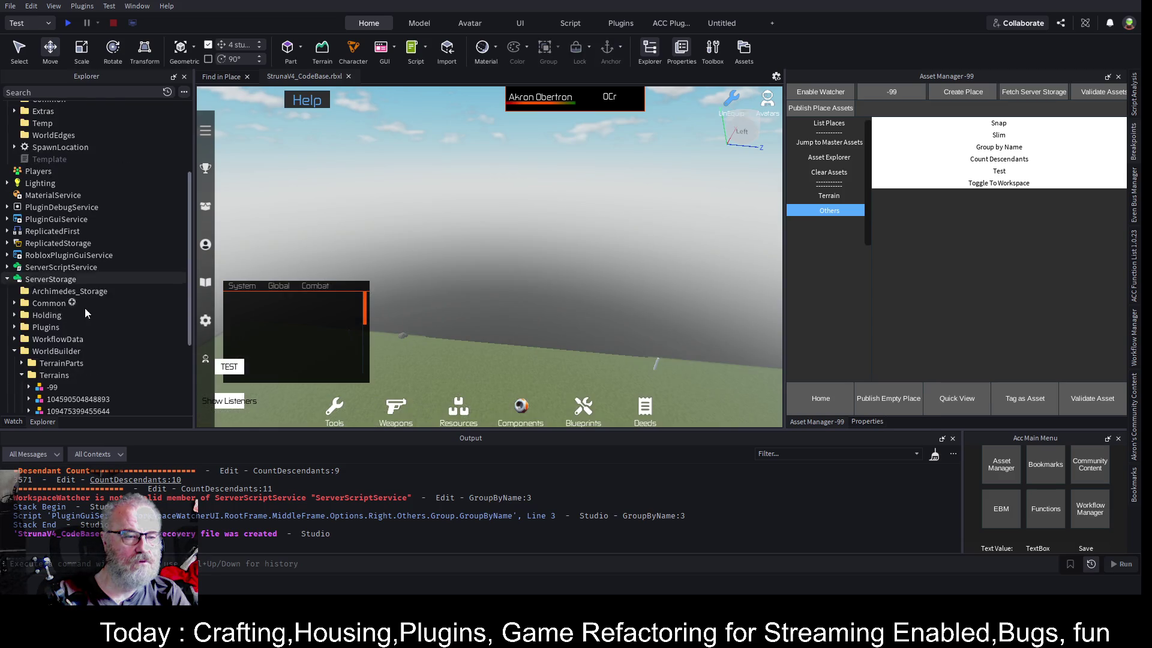
pyautogui.click(46, 266)
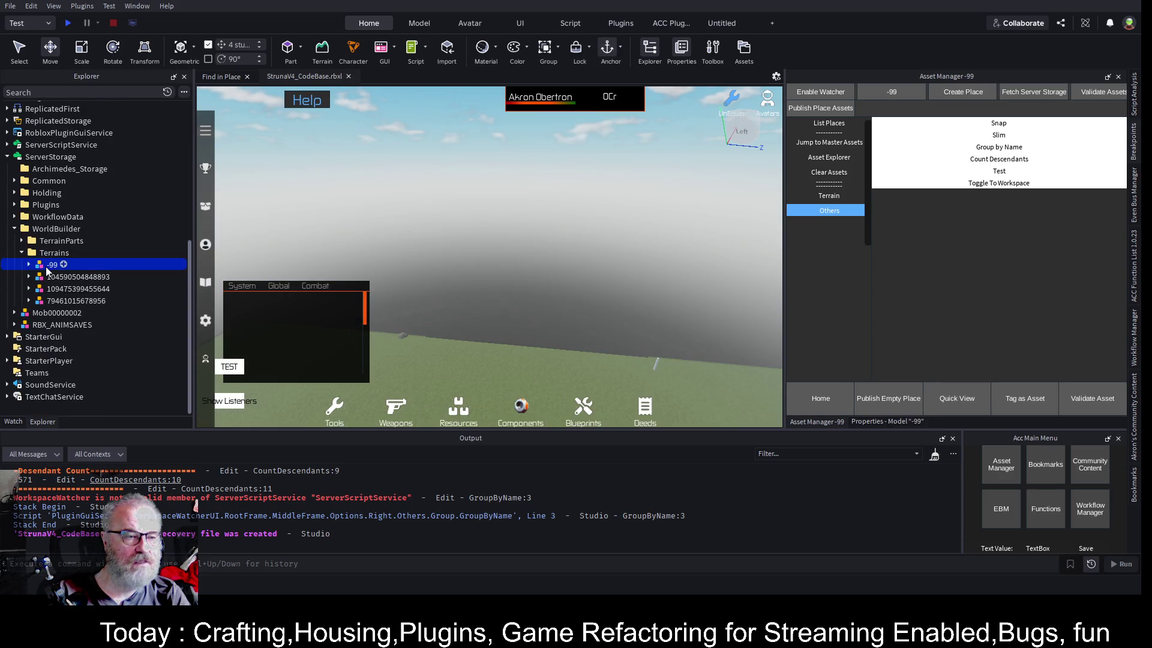
pyautogui.click(43, 263)
pyautogui.write('8')
pyautogui.press('Return')
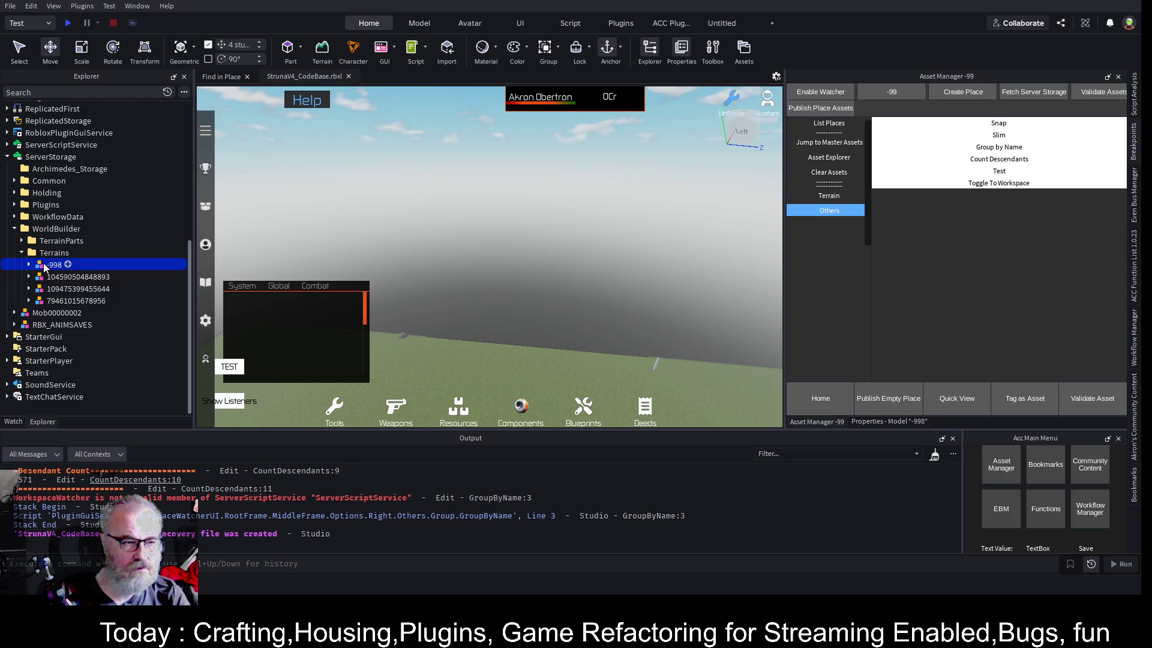
# Paste the copied model into Terrains, name it -99, and clear the loaded terrain
pyautogui.click(63, 254)
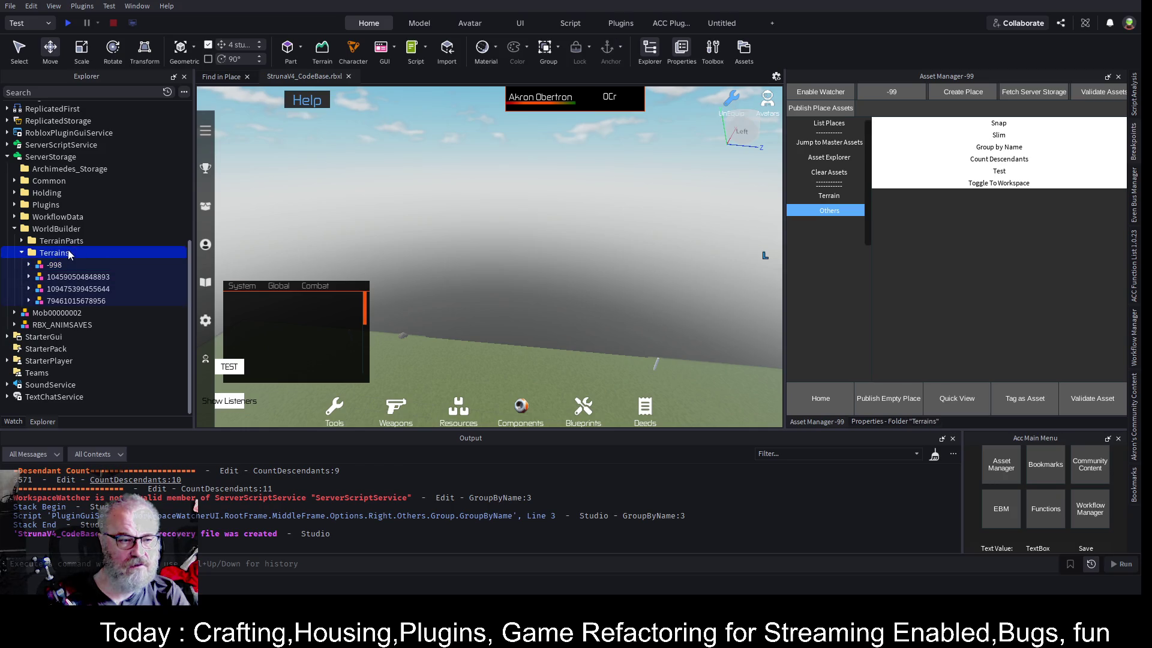
pyautogui.hotkey('ctrl', 'shift', 'v')
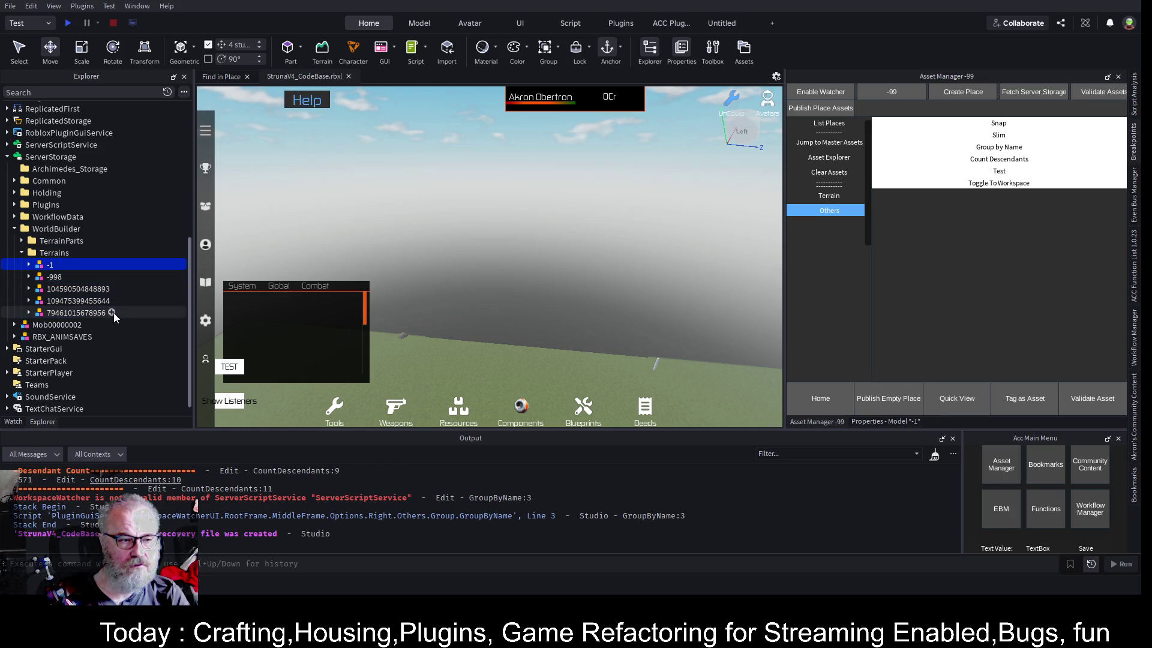
pyautogui.press('F2')
pyautogui.write('-99')
pyautogui.press('Return')
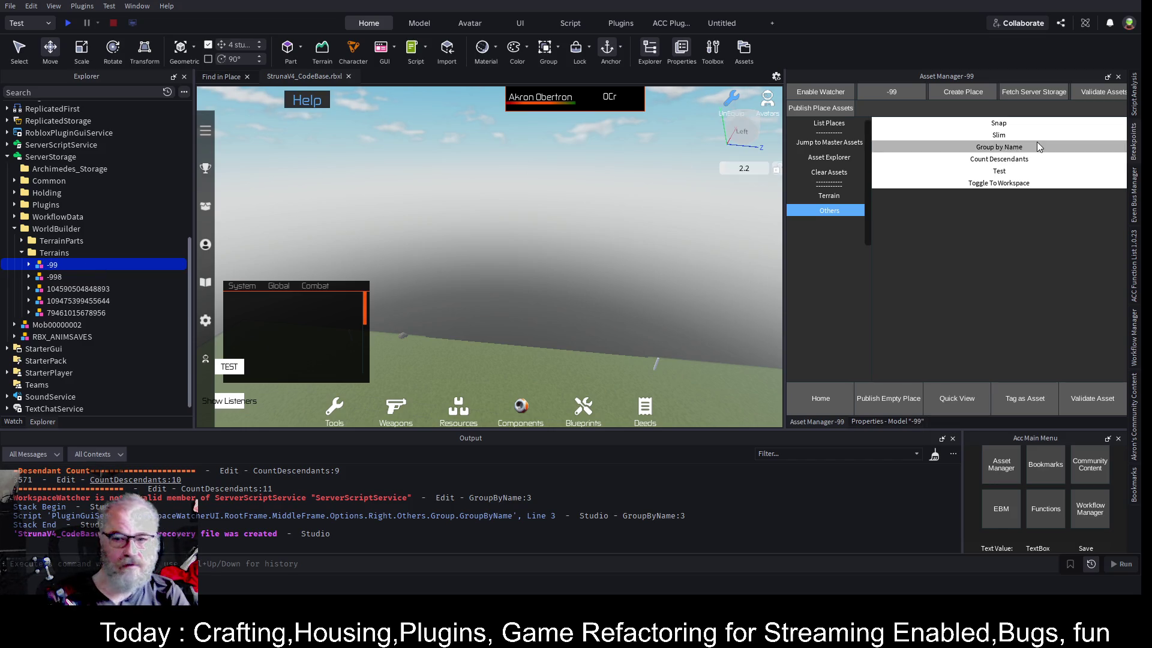
pyautogui.click(798, 174)
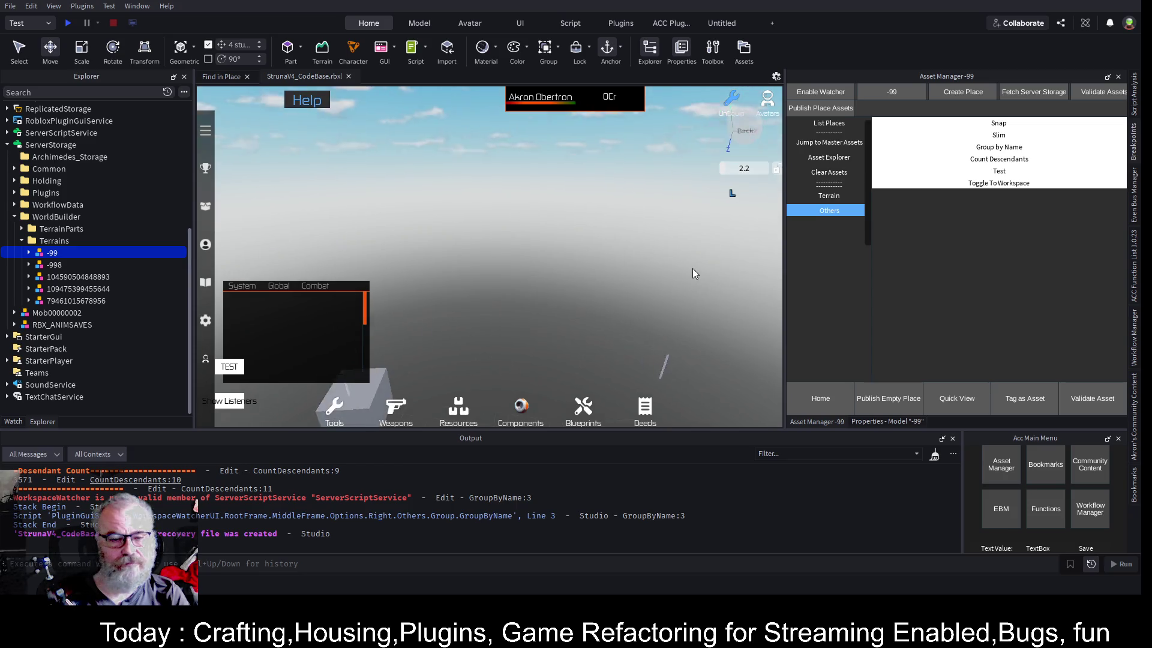
pyautogui.click(829, 123)
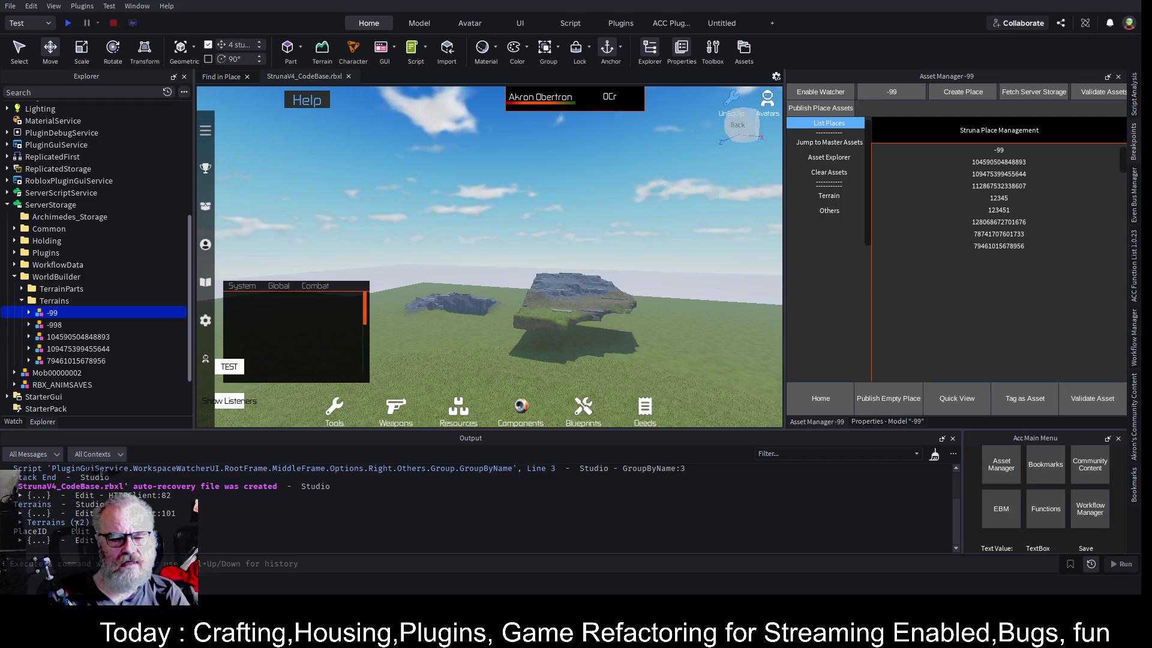
# Clear the Output log and remove the loaded assets from the scene
pyautogui.click(21, 522)
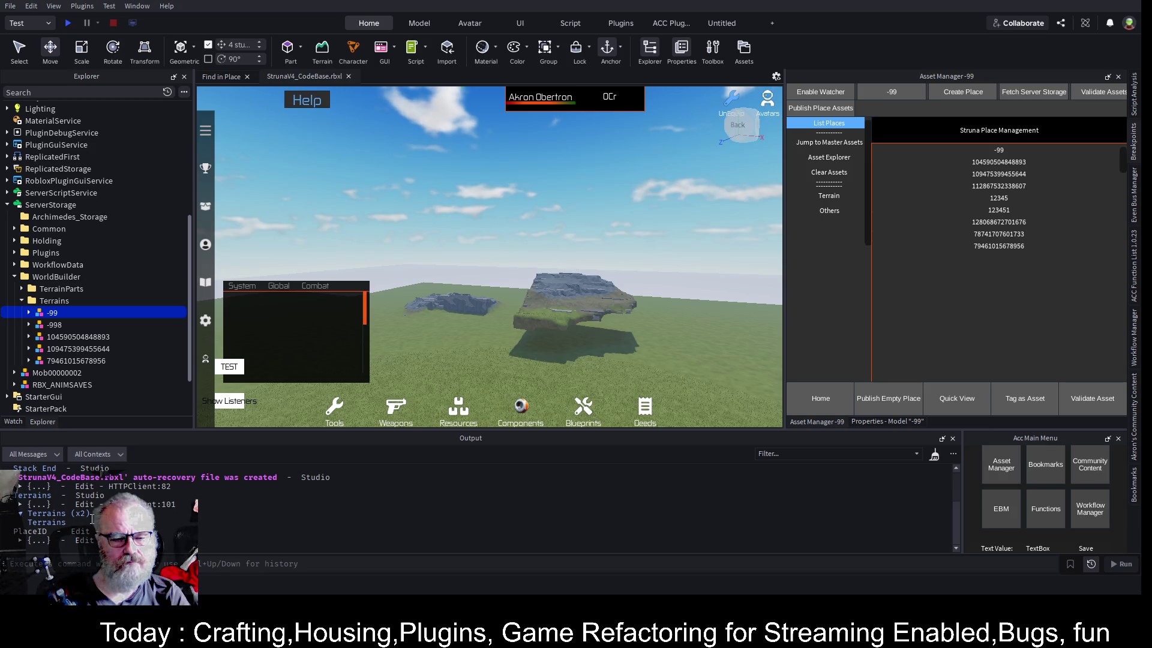
pyautogui.doubleClick(37, 495)
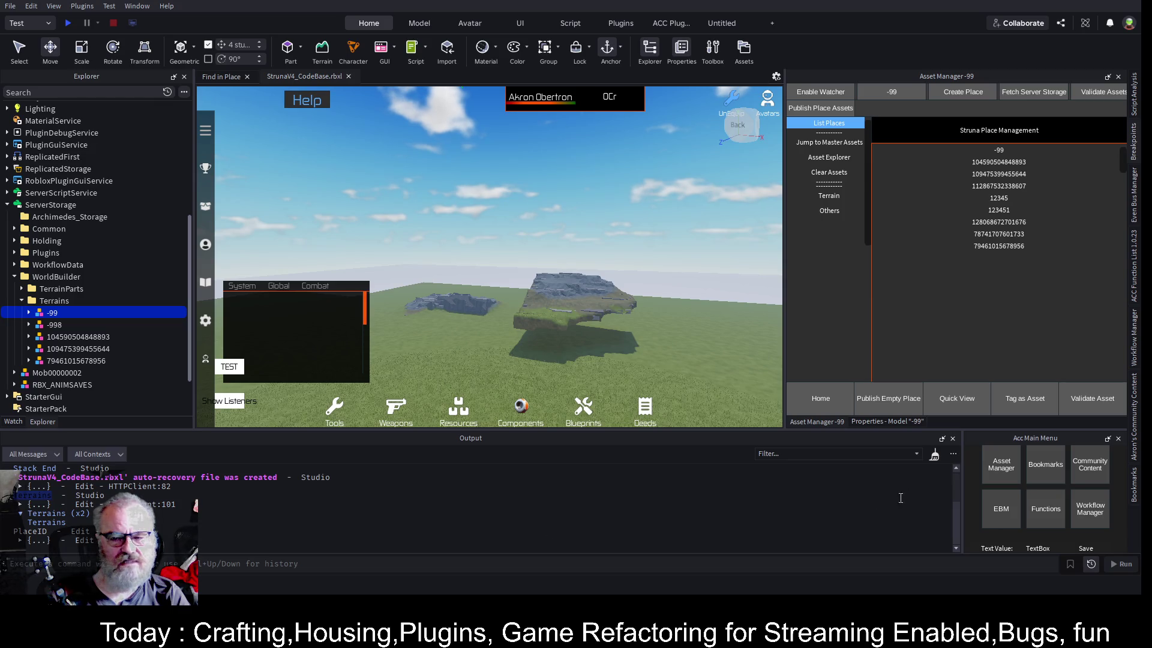
pyautogui.click(934, 454)
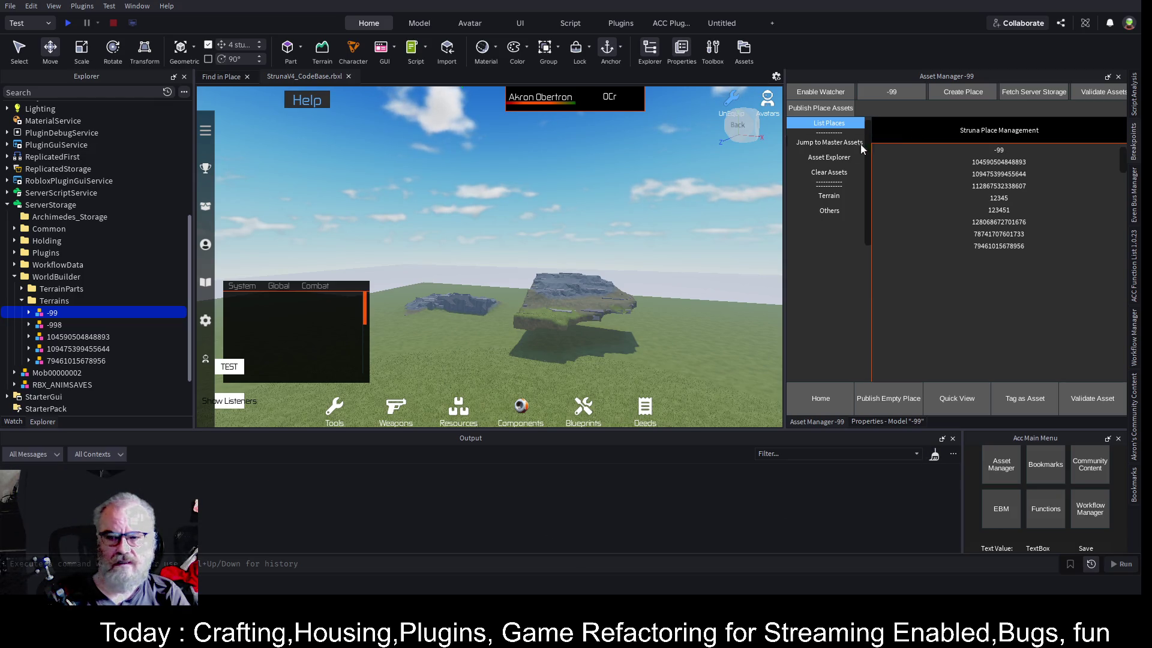
pyautogui.click(834, 174)
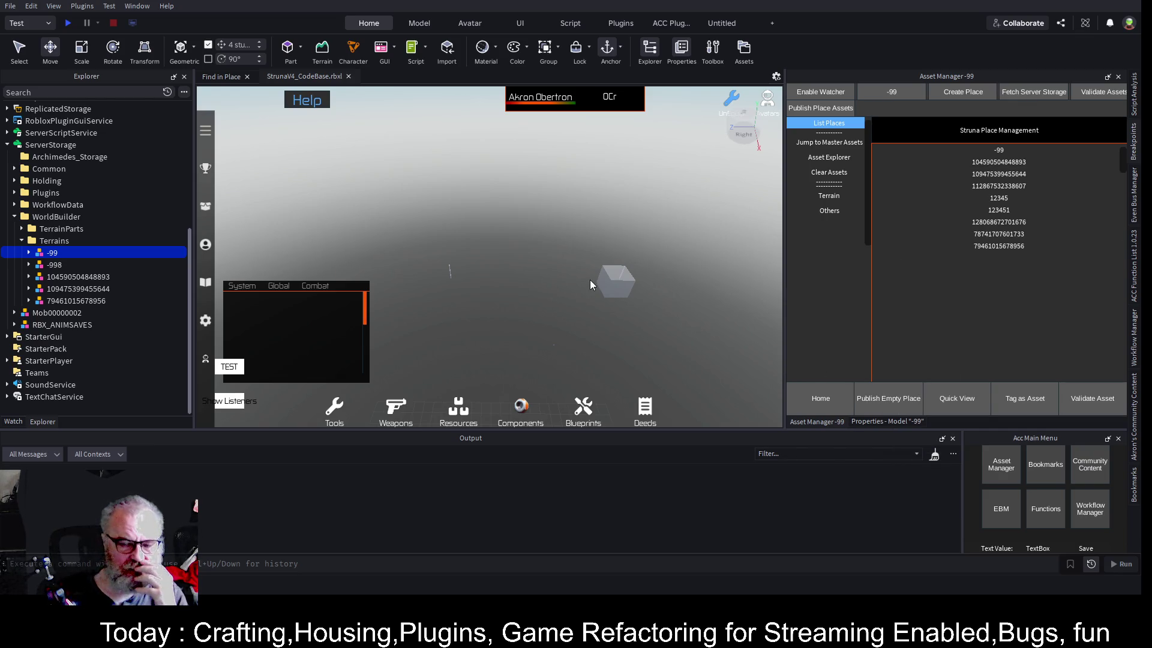
# Reload the terrains and expand the Terrains (x2) log entry and -99 model
pyautogui.click(987, 148)
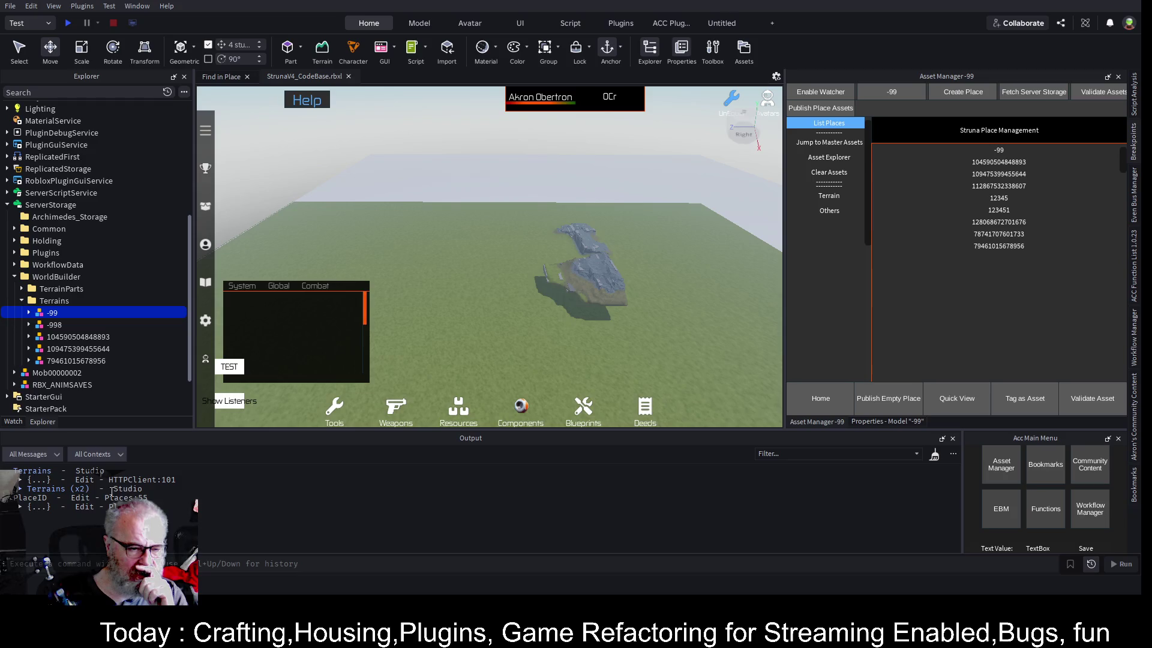
pyautogui.click(21, 489)
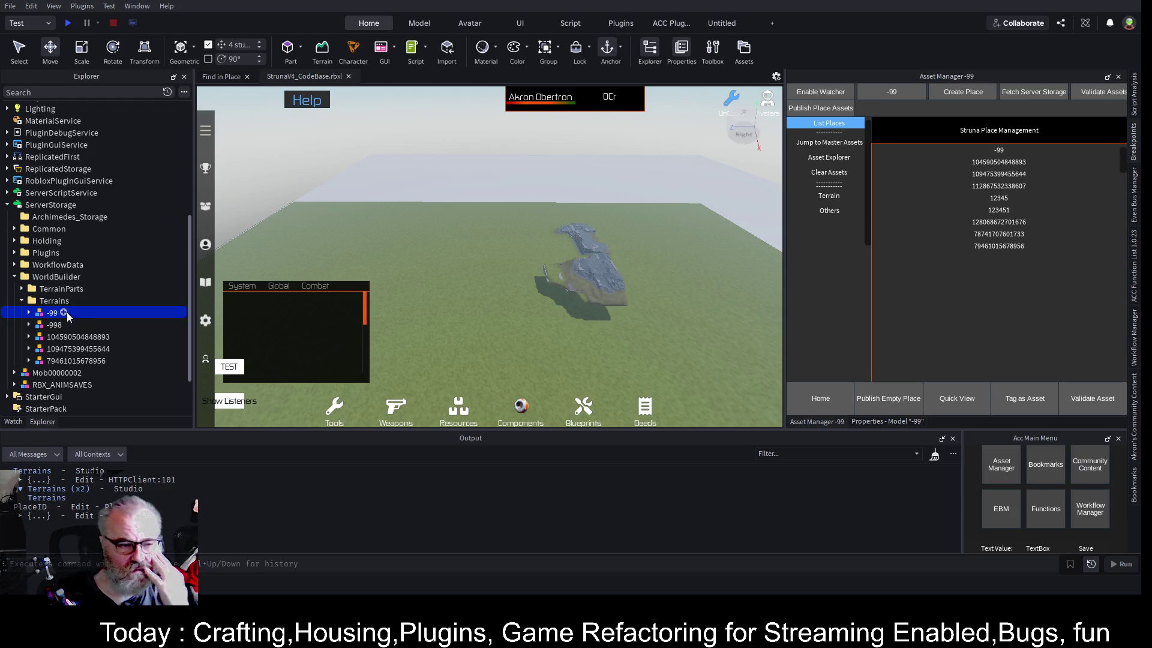
pyautogui.click(29, 313)
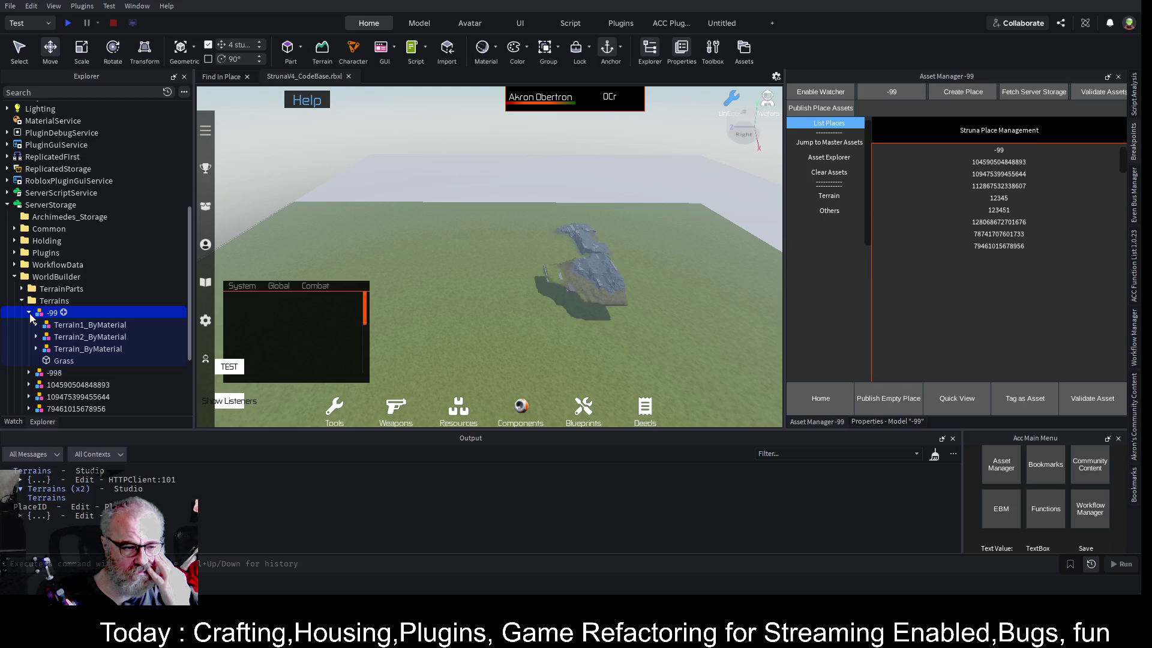
# Collapse -99, fly the camera across the terrain and frame the view on -99
pyautogui.click(29, 312)
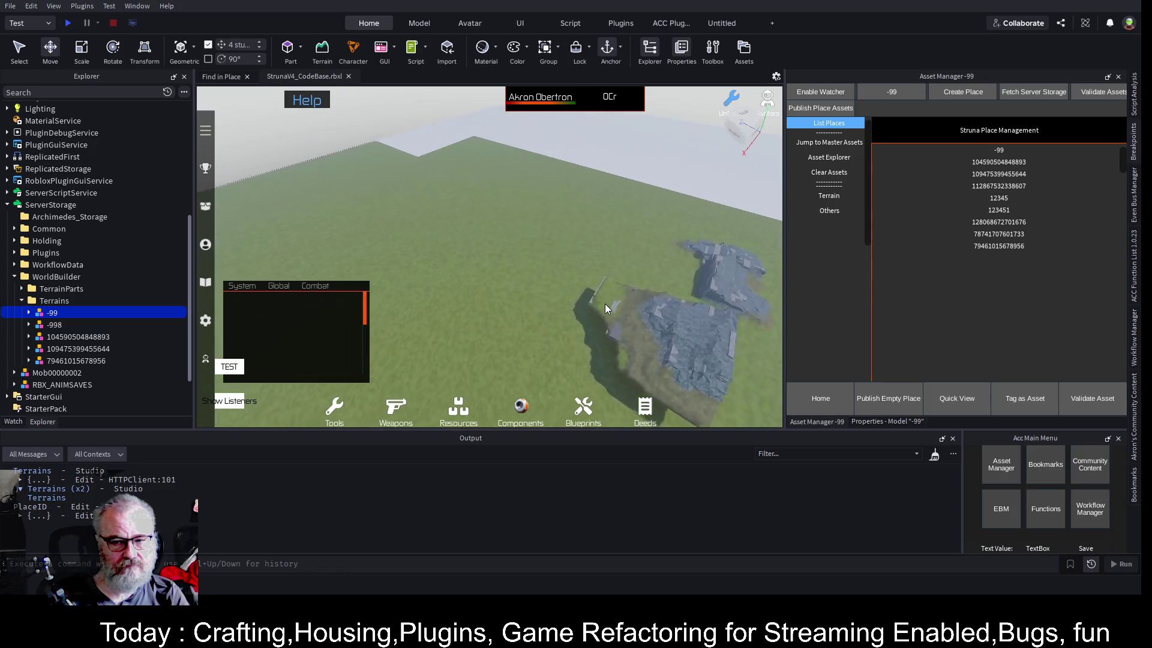
pyautogui.press('d')
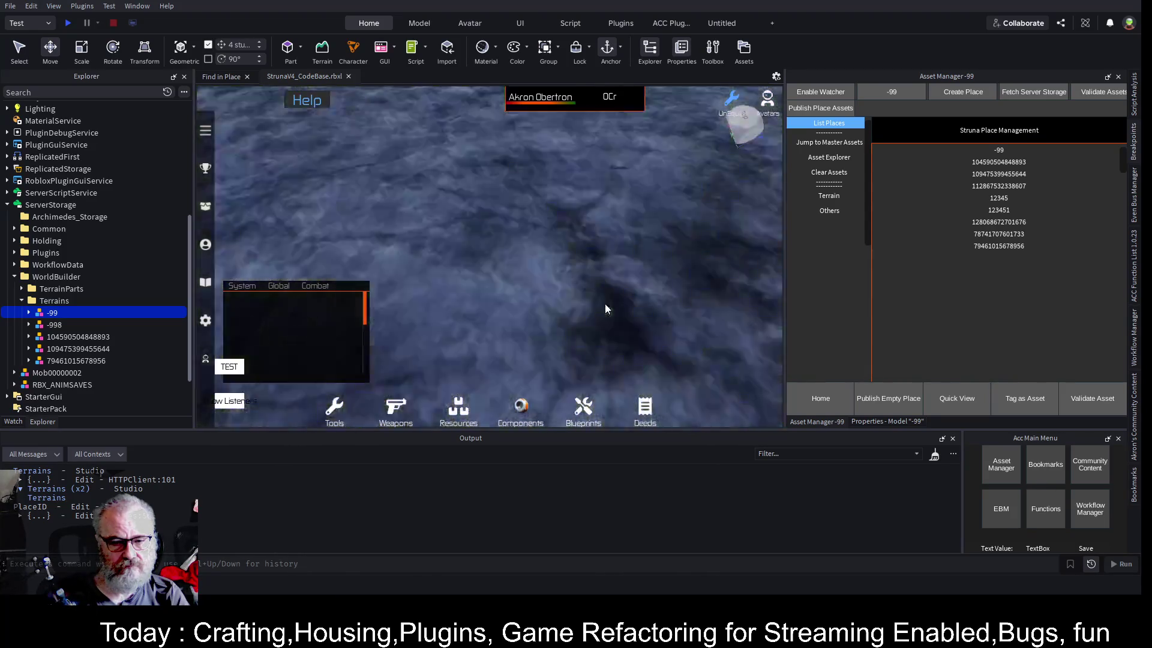
pyautogui.press('f')
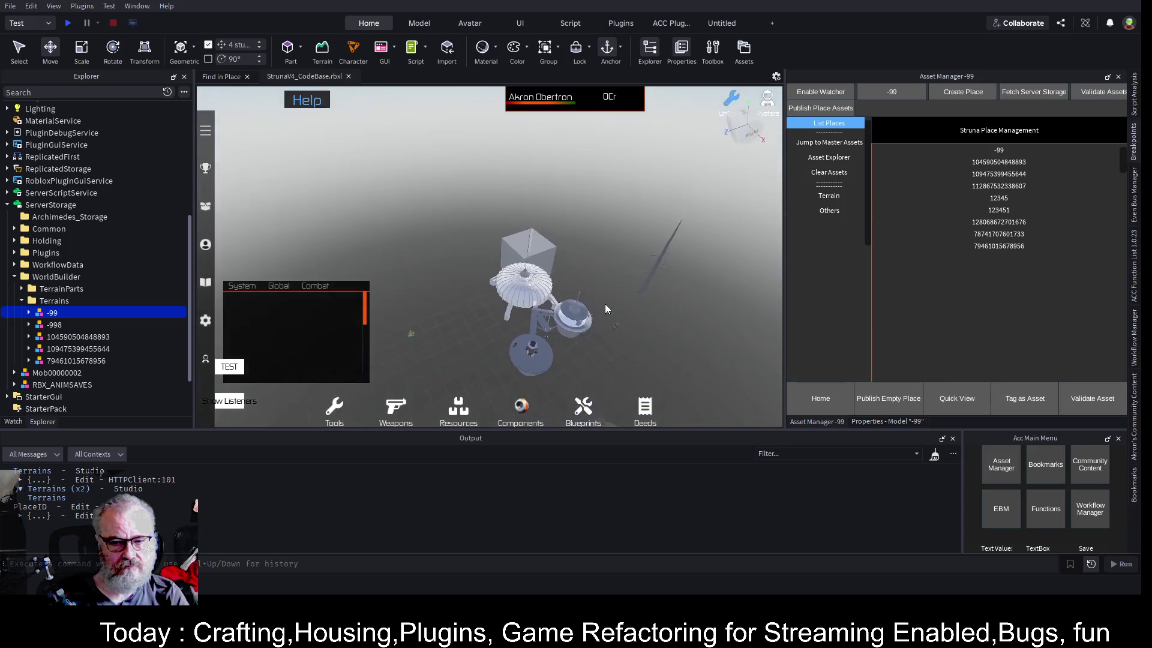